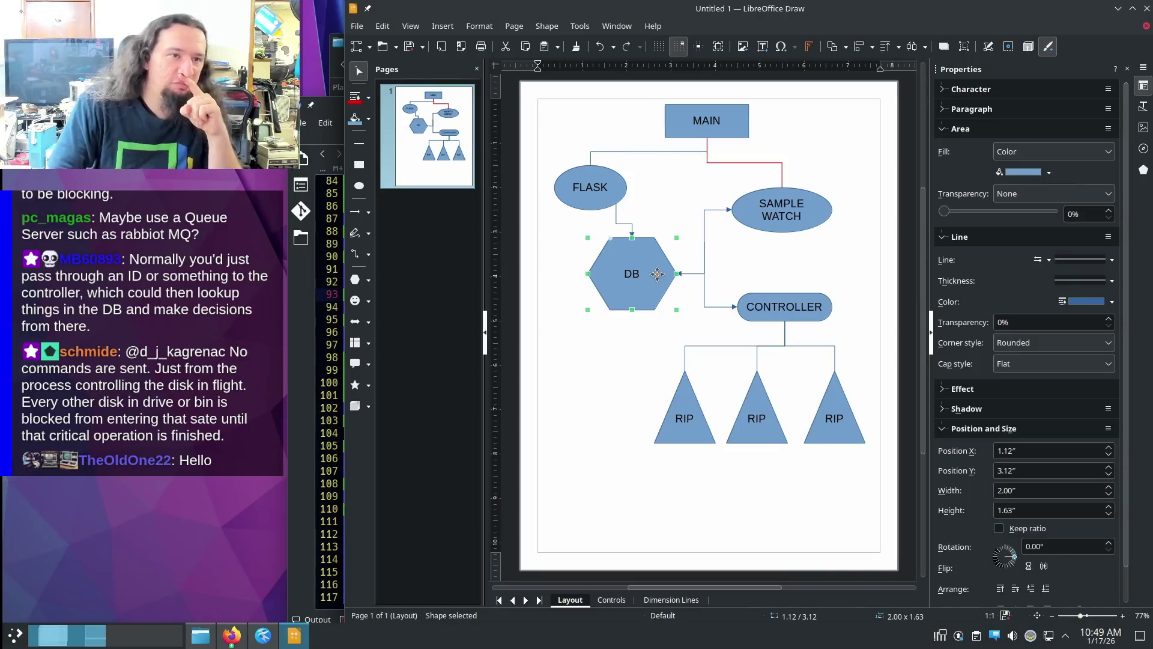
- Inspect the CONTROLLER, DB and SAMPLE WATCH shapes by selecting them in turn
left_click(808, 315)
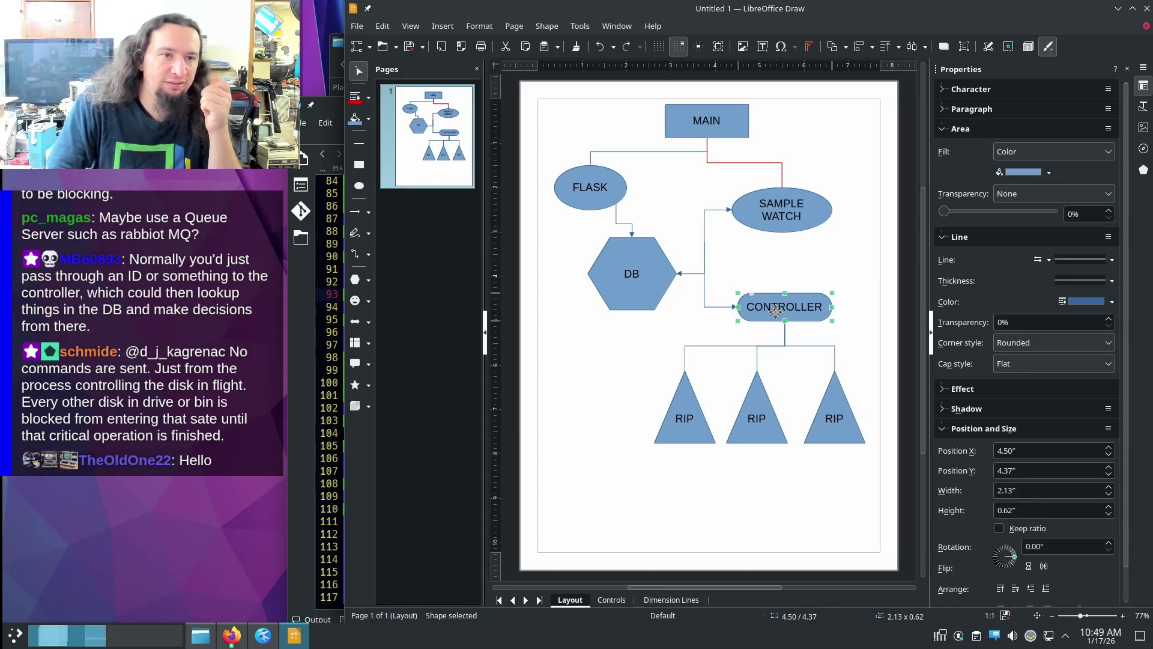
key("Tab")
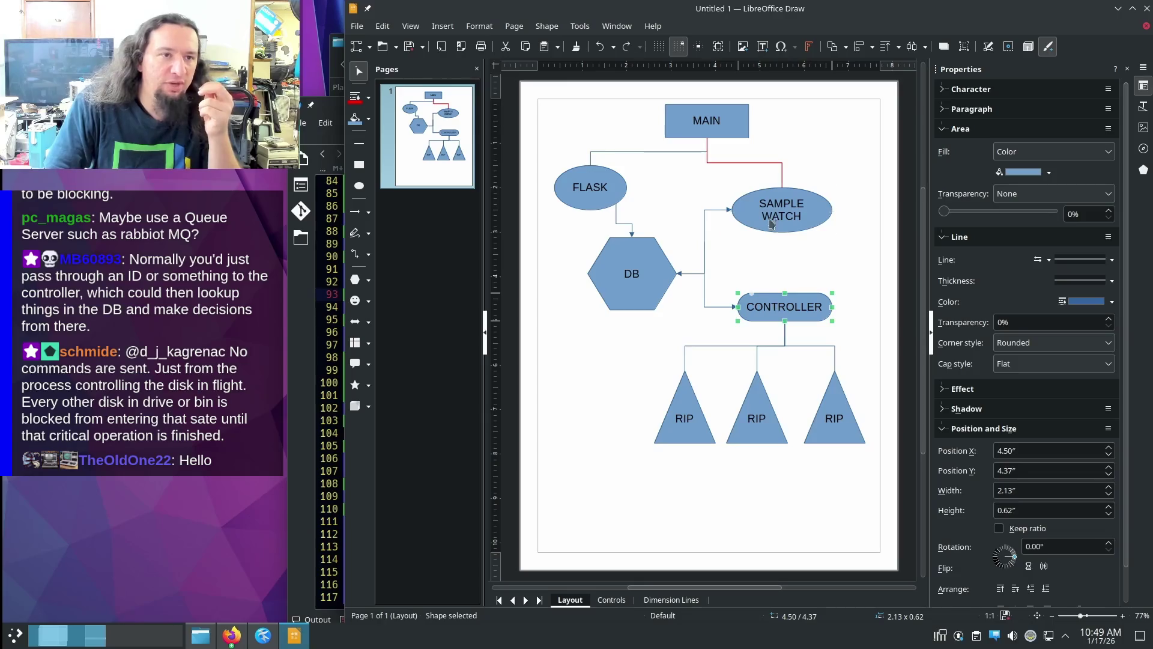
key("Tab")
left_click(782, 315)
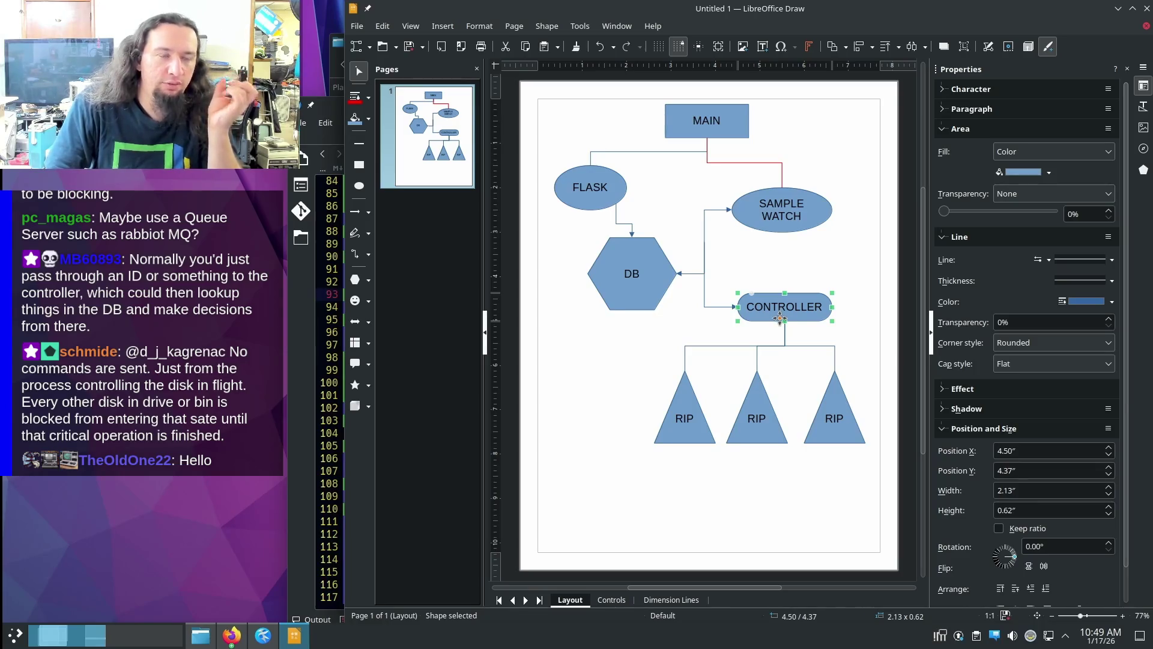
left_click(770, 268)
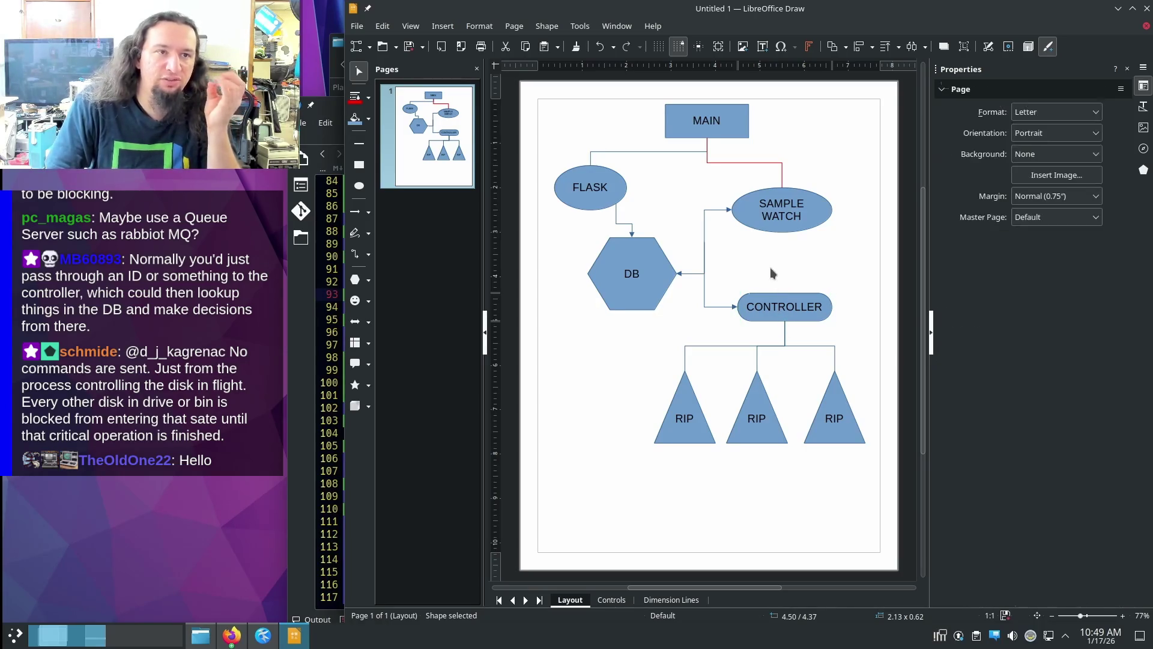
left_click(745, 210)
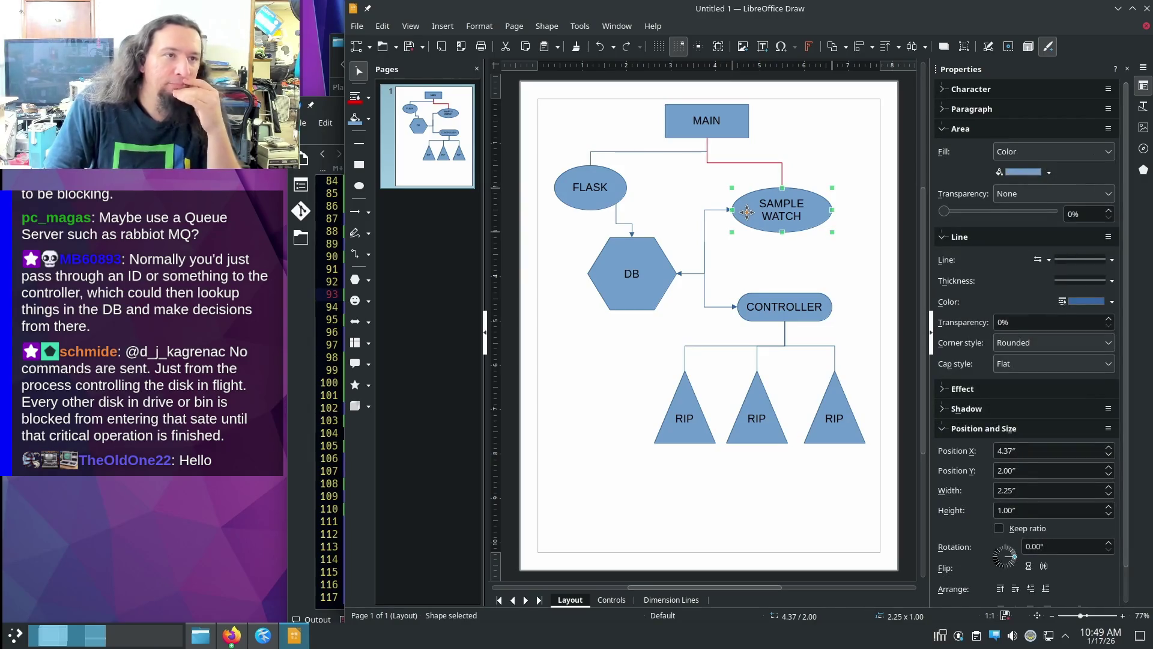
left_click(756, 262)
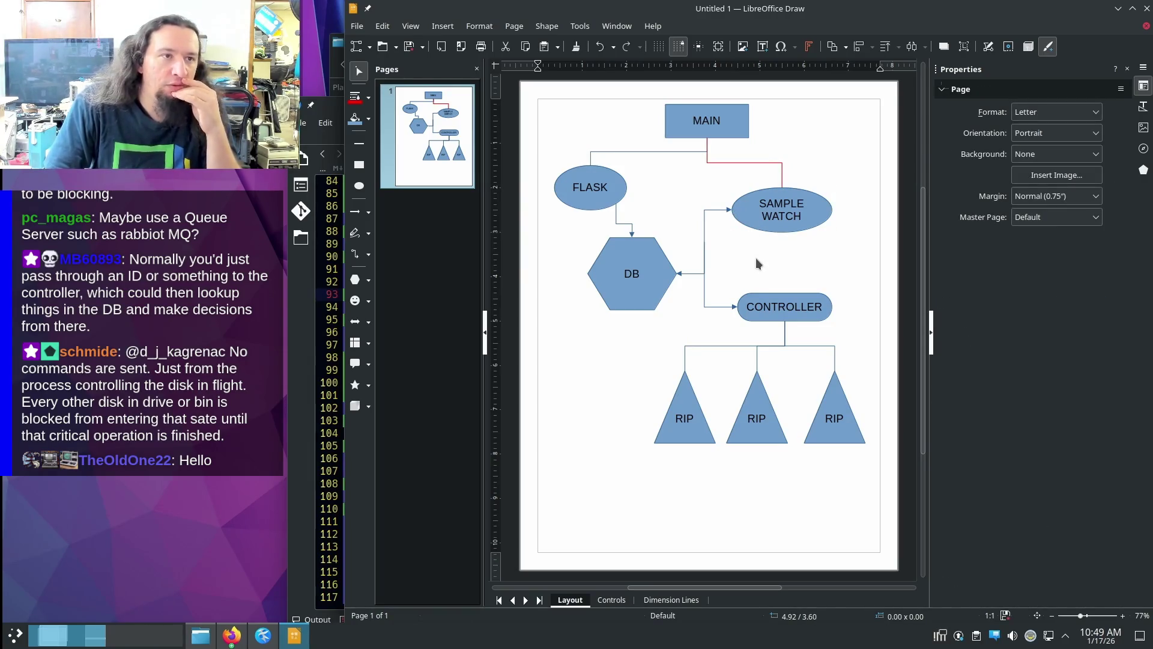
left_click(740, 202)
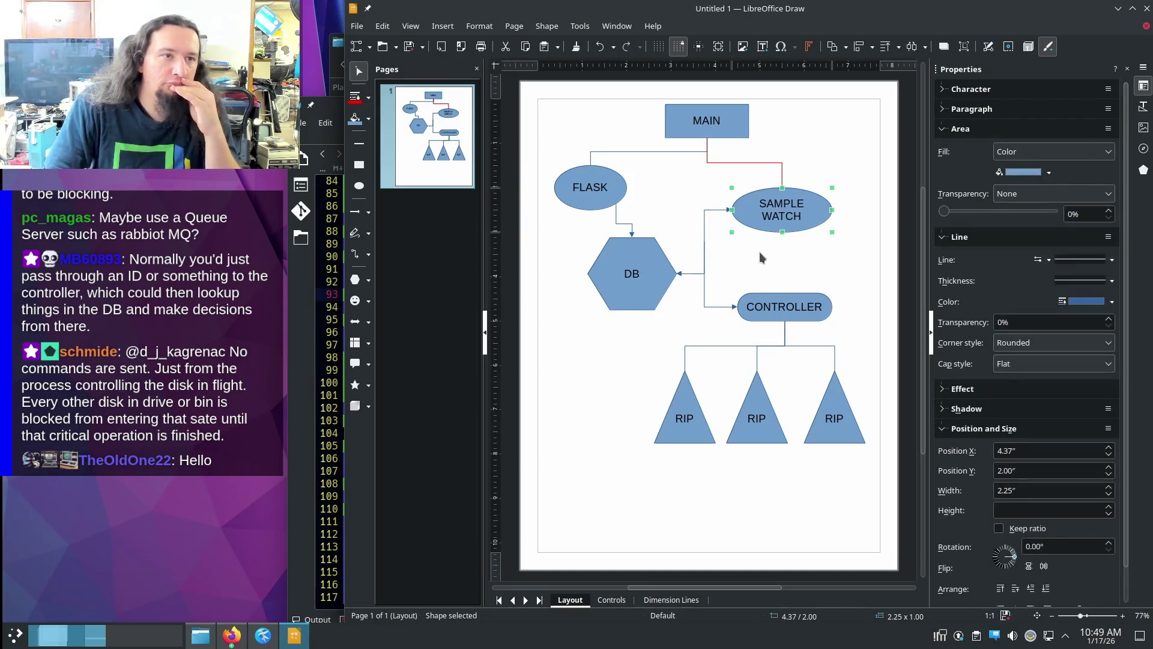
- Move the DB hexagon slightly lower below FLASK, keeping its connectors attached
left_click_drag(656, 263, 655, 288)
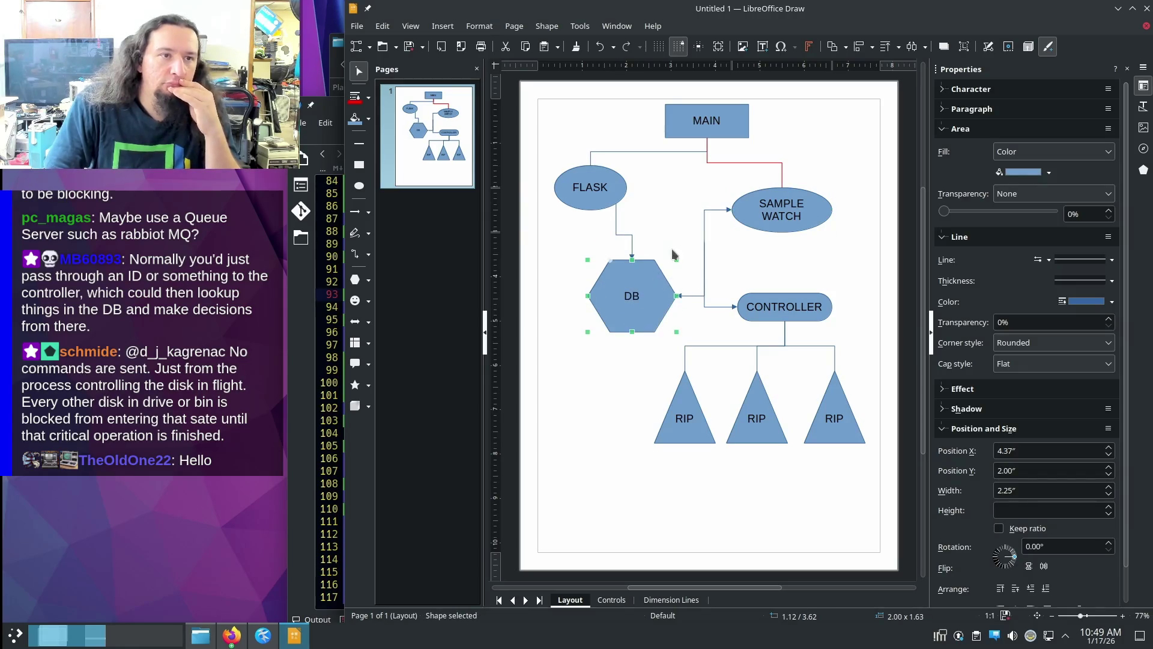
- Remove the SAMPLE WATCH ellipse and the three dangling connectors it leaves behind
left_click(738, 213)
key("Delete")
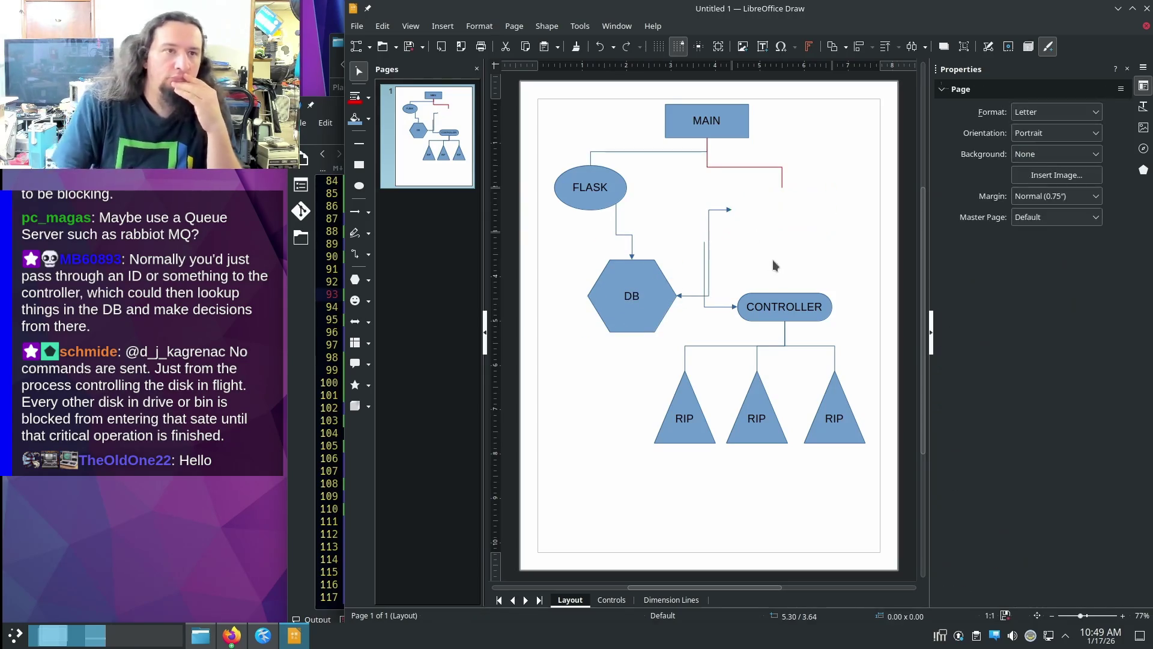
left_click(724, 214)
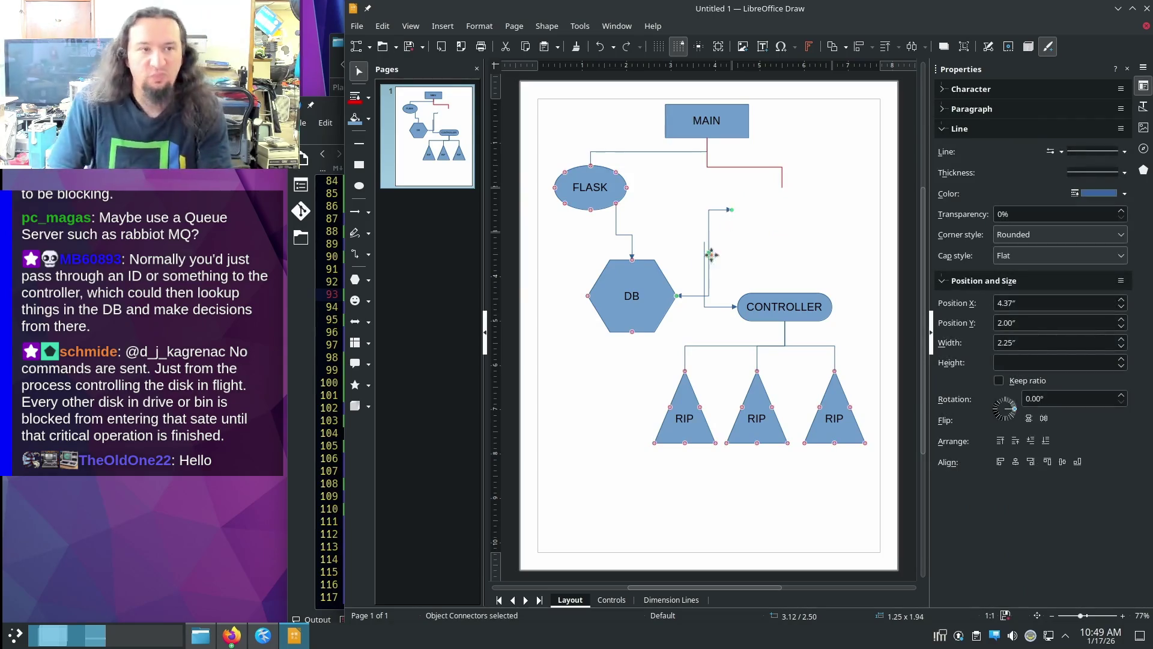
key("Delete")
left_click(716, 255)
key("Delete")
left_click(782, 178)
key("Delete")
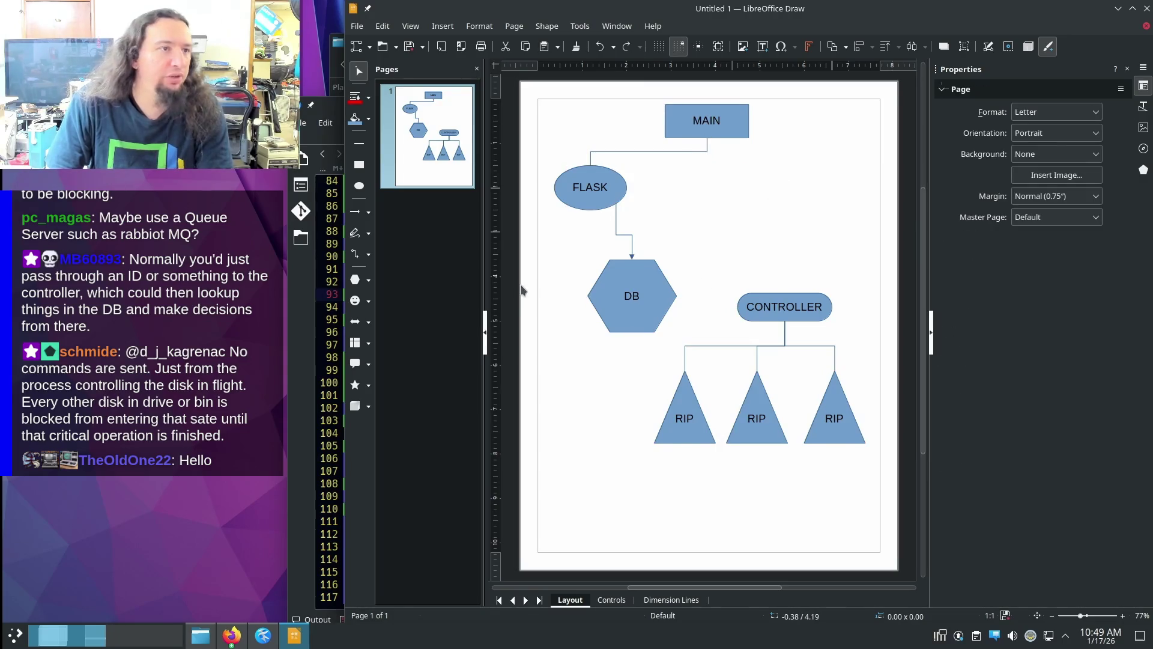
- Connect DB to CONTROLLER and move DB up to the right of FLASK
left_click(367, 255)
left_click(385, 256)
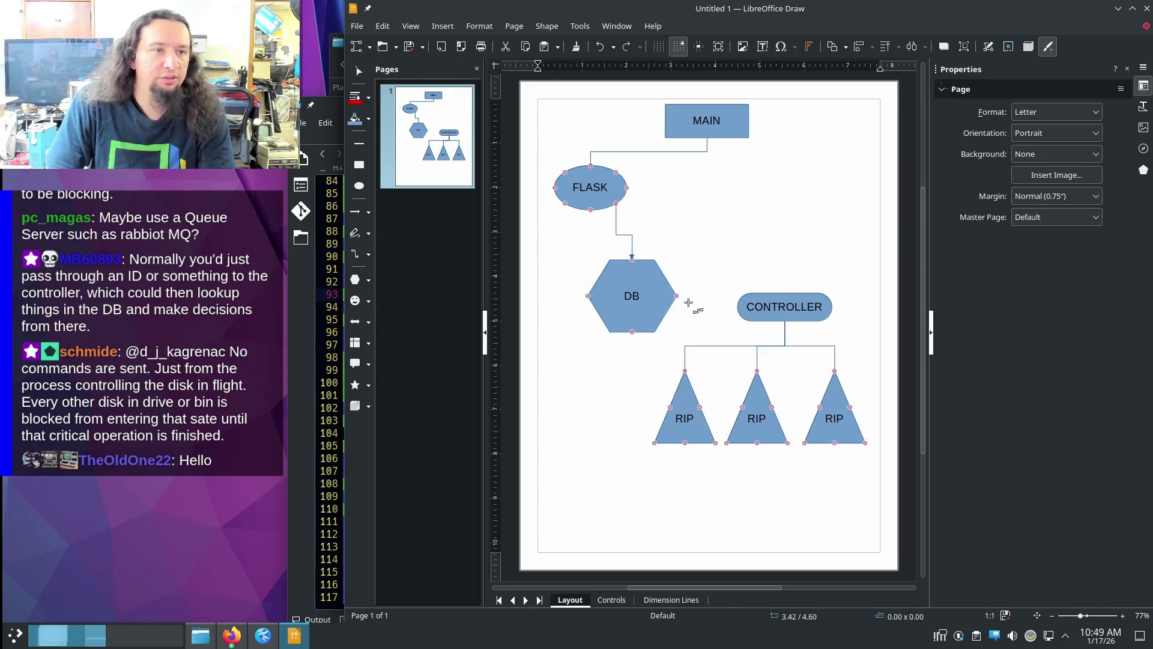
left_click_drag(676, 296, 784, 294)
left_click_drag(658, 309, 813, 220)
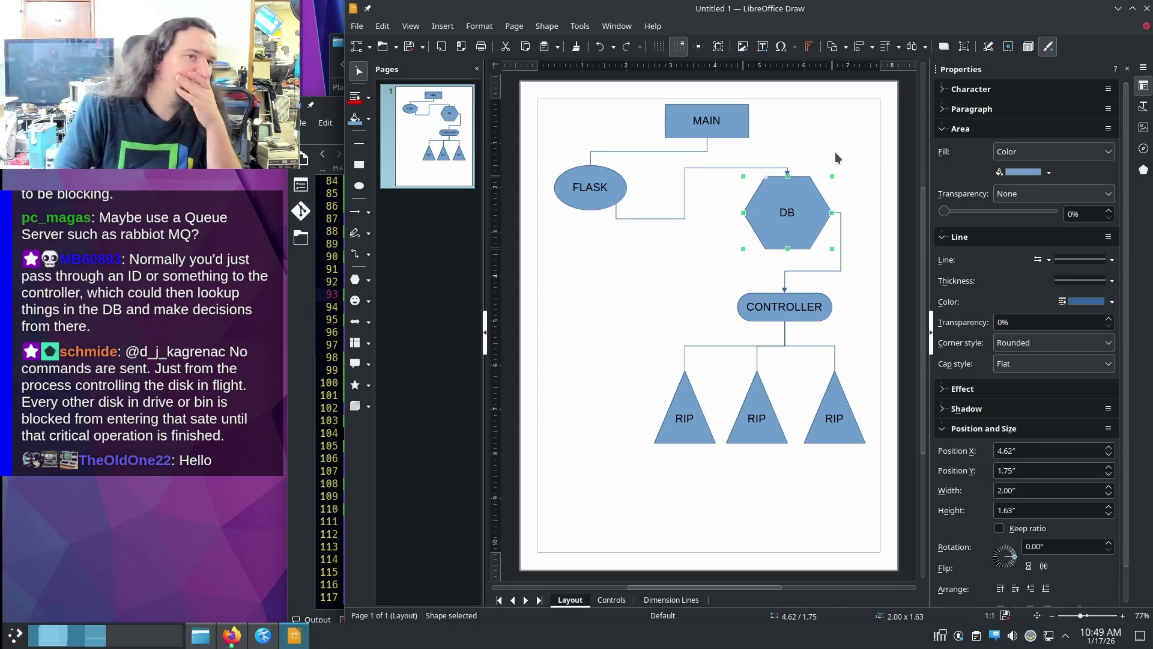
- Move the DB hexagon back down below FLASK, left of CONTROLLER
left_click(809, 299)
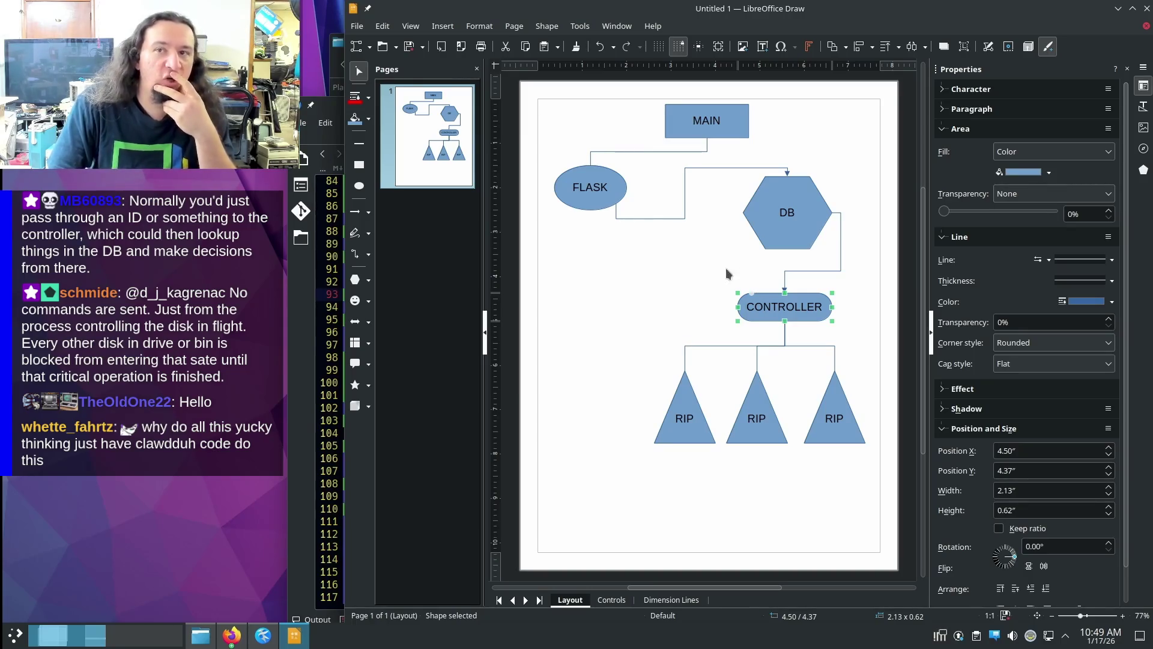
left_click(675, 274)
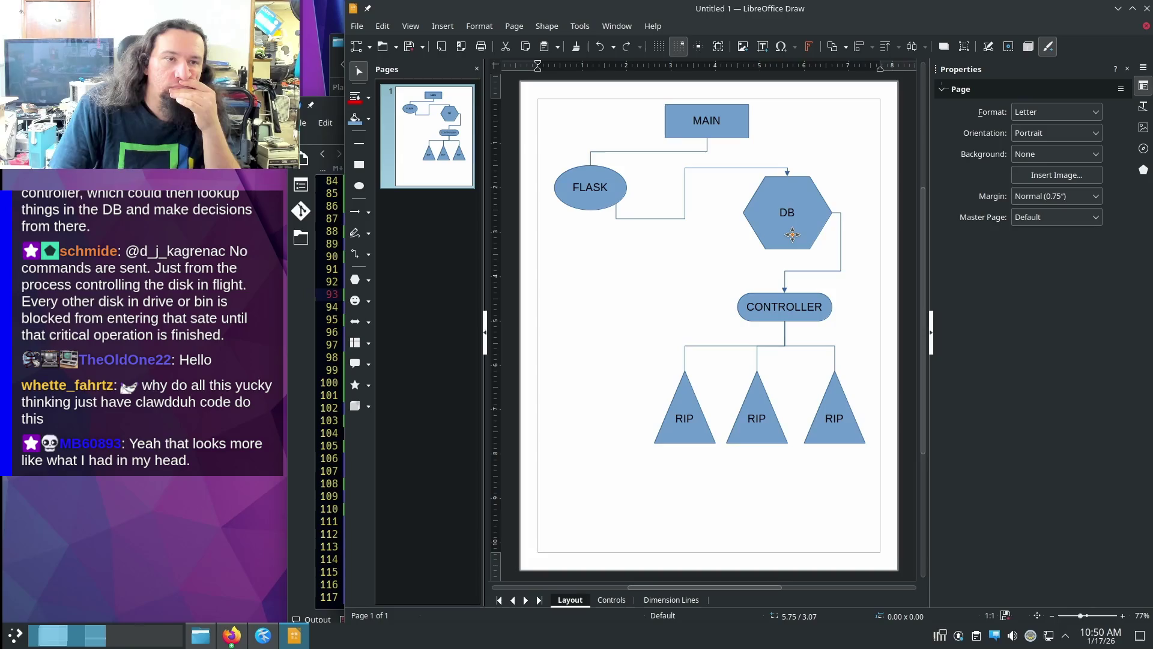
left_click(748, 302)
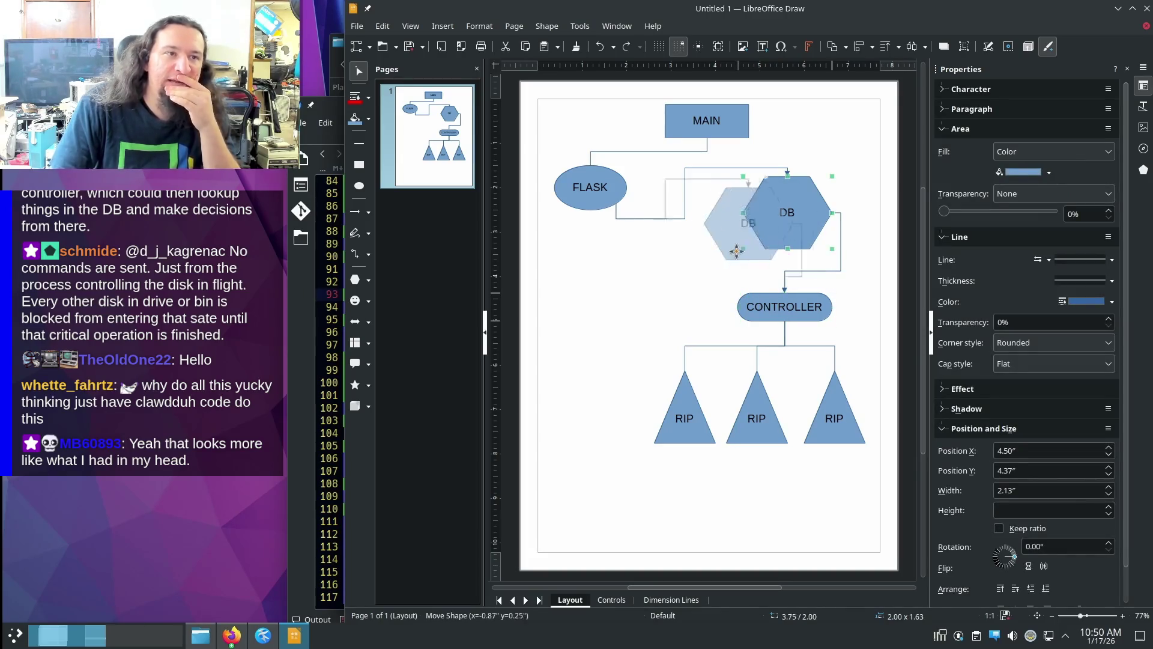
left_click_drag(768, 236, 635, 303)
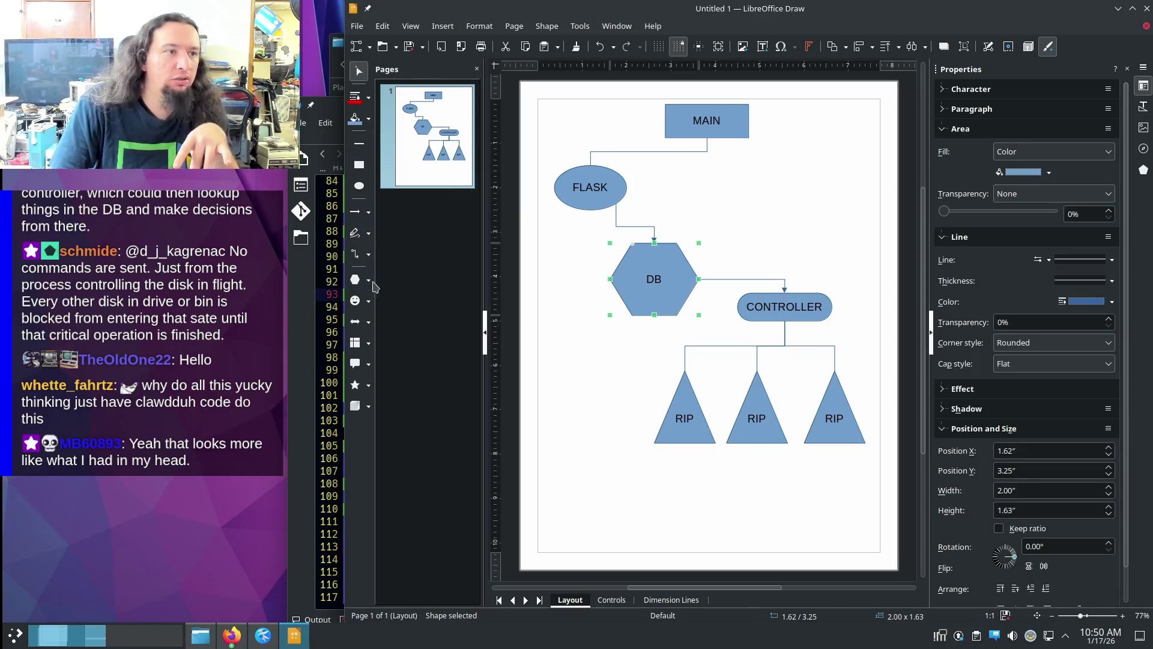
- Add a connector from MAIN down to CONTROLLER and colour it red
left_click(368, 255)
left_click(386, 256)
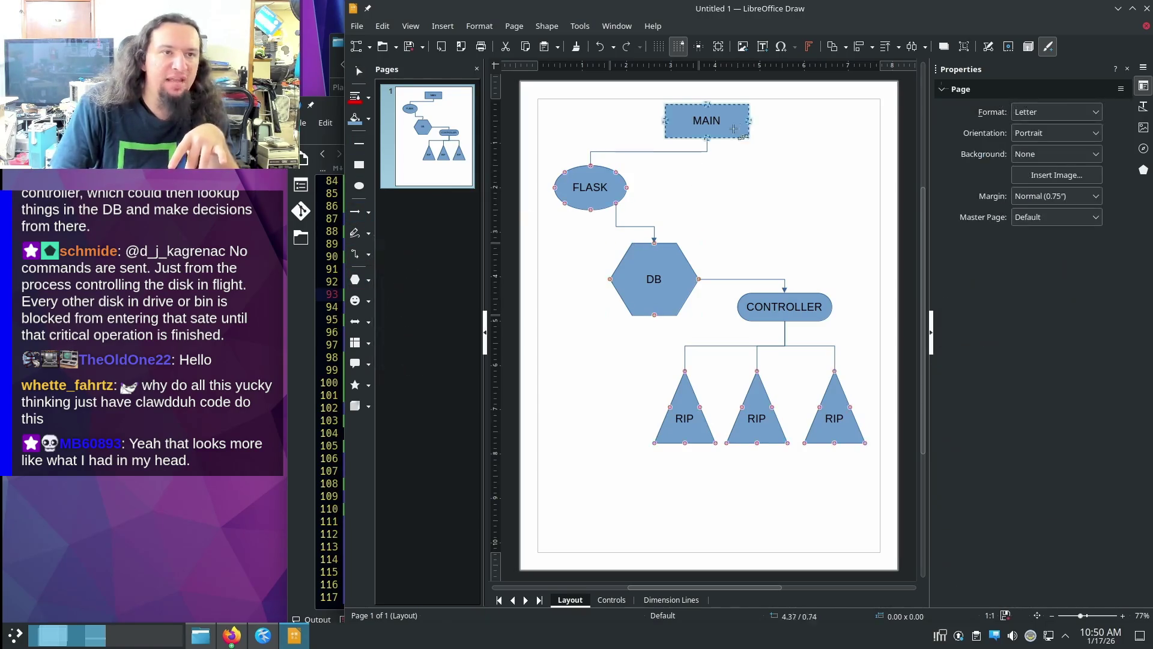
mouse_move(751, 123)
left_mouse_down()
mouse_move(803, 262)
mouse_move(840, 313)
left_mouse_up()
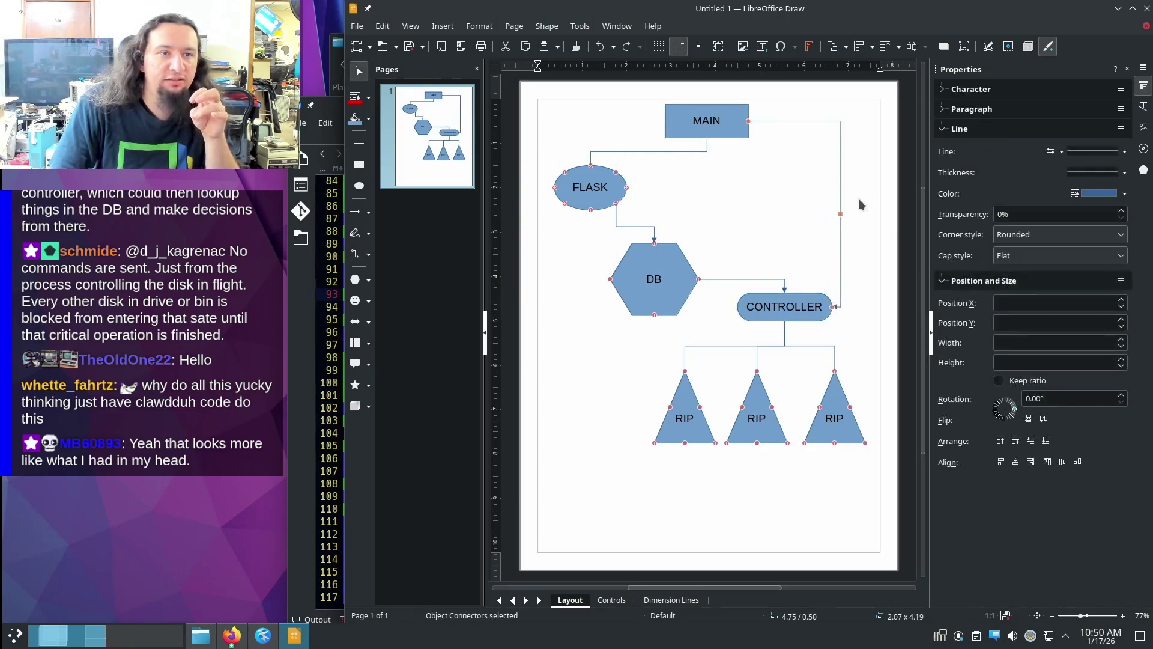
left_click(1123, 193)
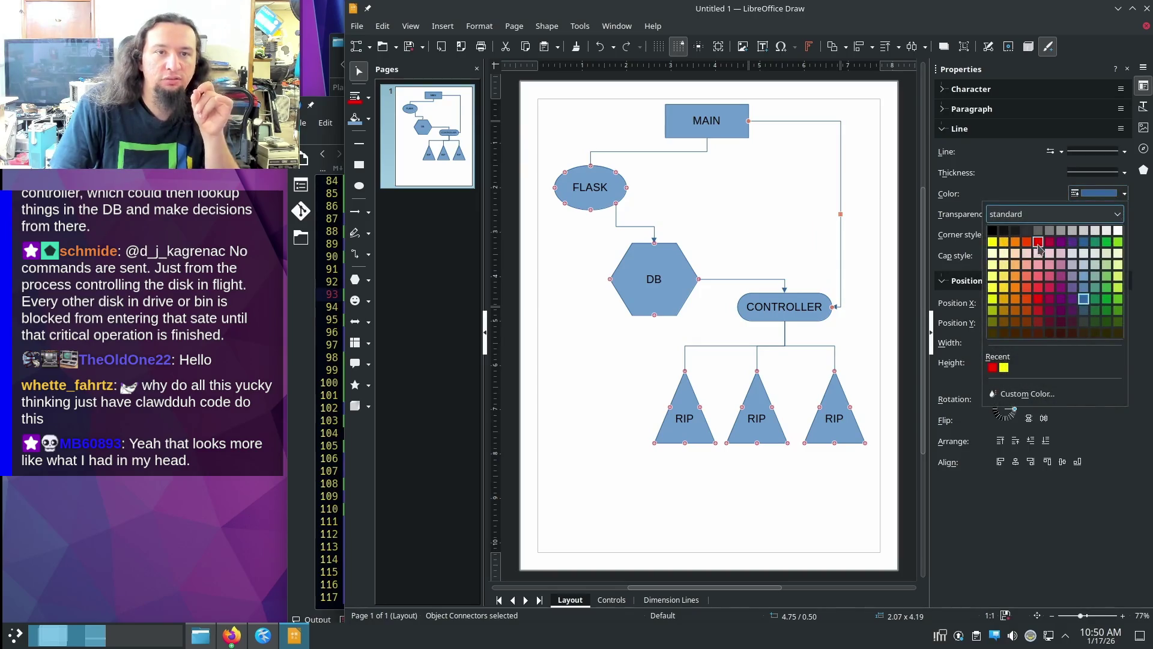
left_click(1038, 242)
left_click(816, 192)
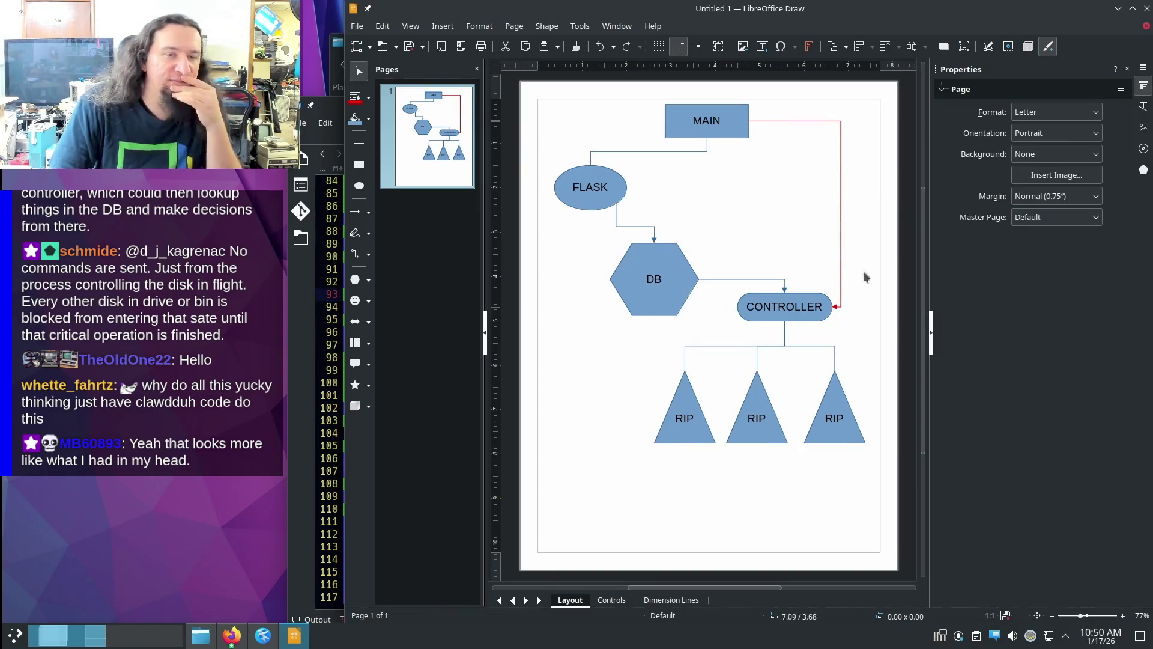
left_click(816, 307)
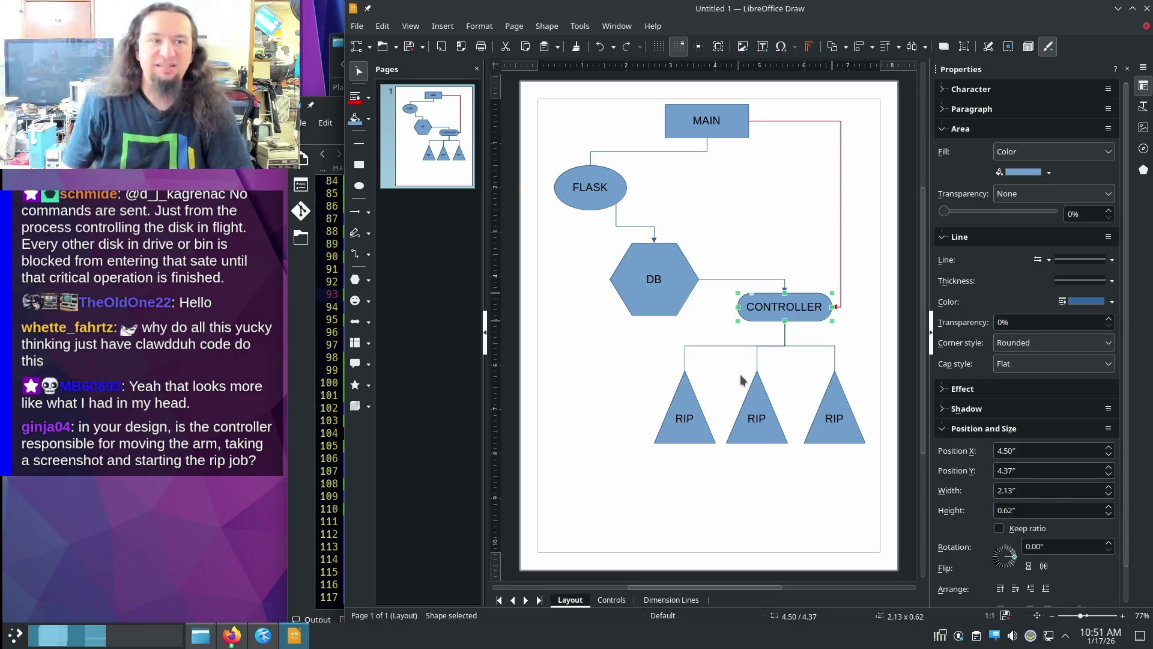
left_click(838, 390)
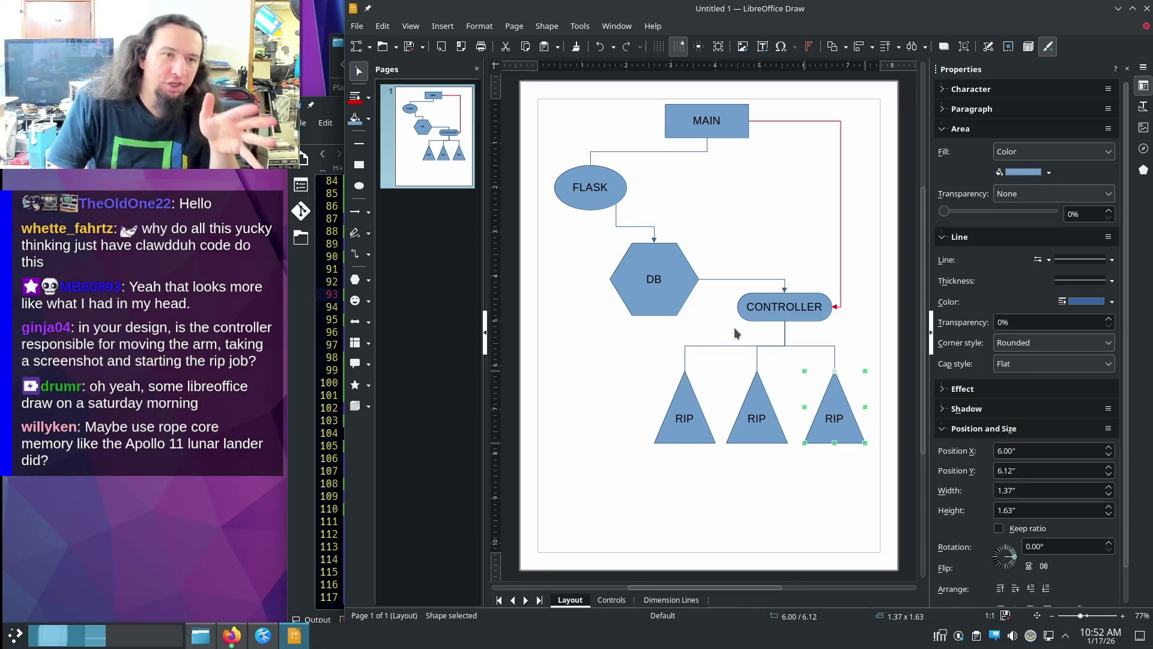
- Switch to ellipse drawing, undoing an accidental fill removal on the right RIP triangle
left_click(360, 188)
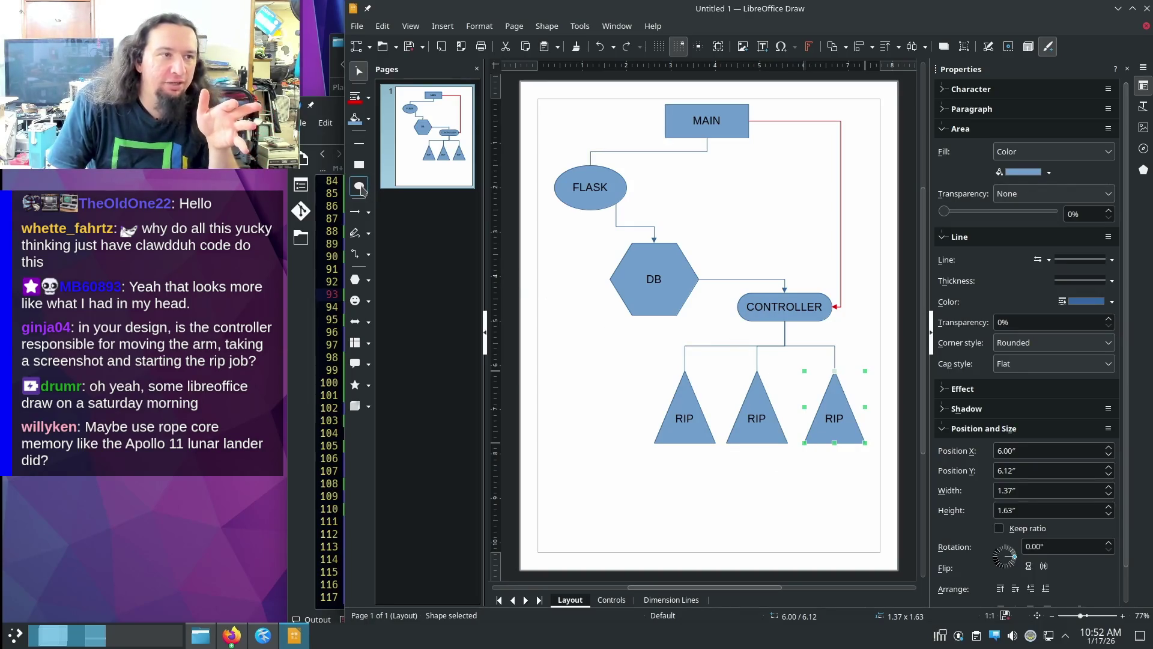
left_click(1033, 160)
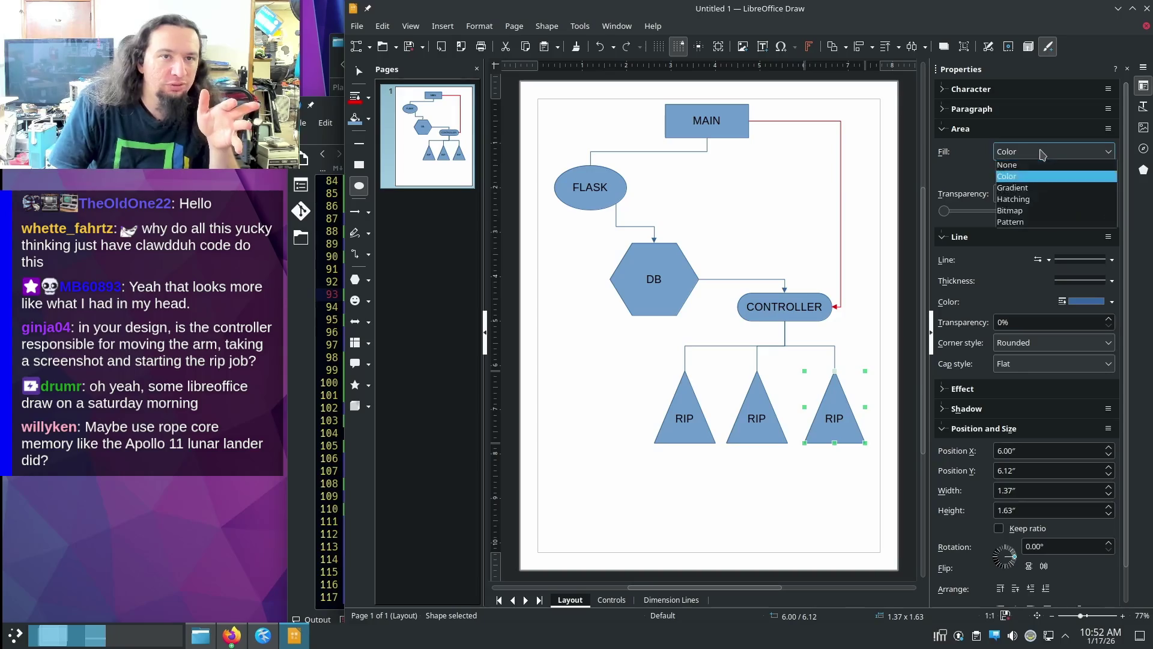
left_click(1027, 167)
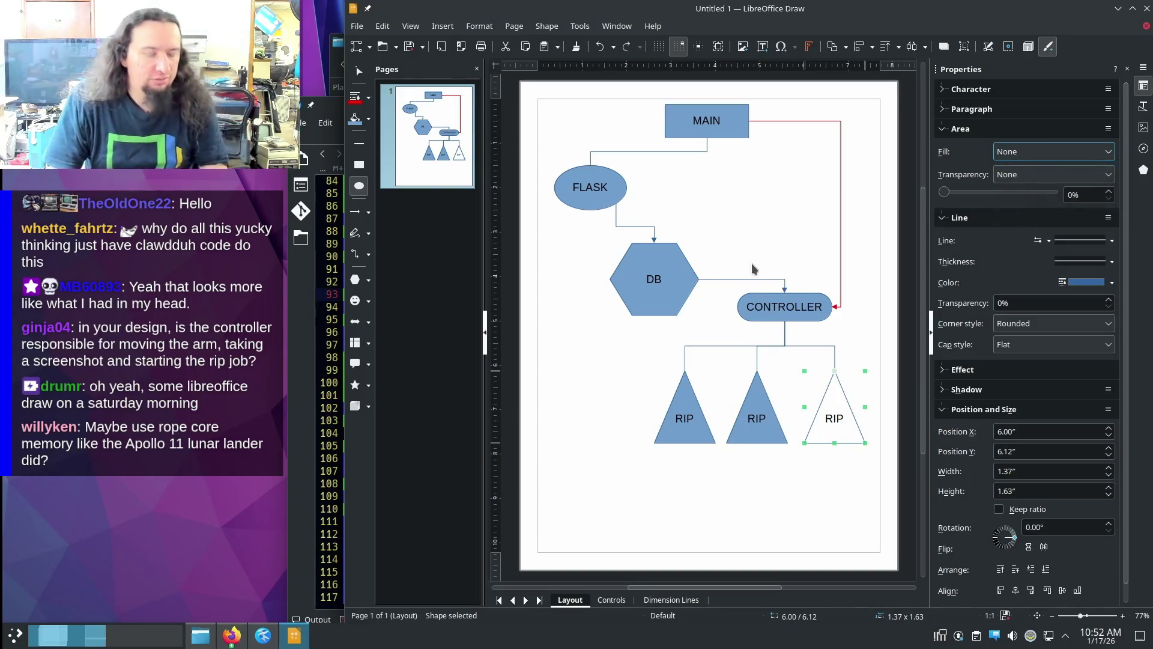
key("ctrl+z")
- Draw a large ellipse around CONTROLLER and set its fill to None
left_click_drag(703, 248, 880, 353)
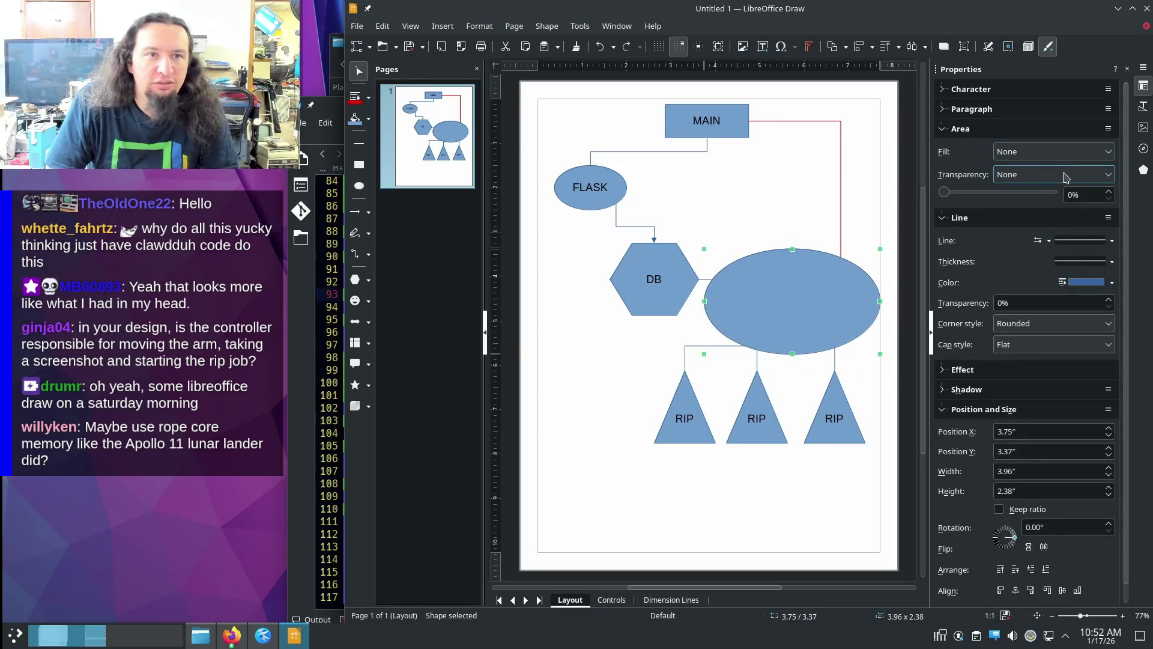
left_click(1035, 155)
left_click(1026, 166)
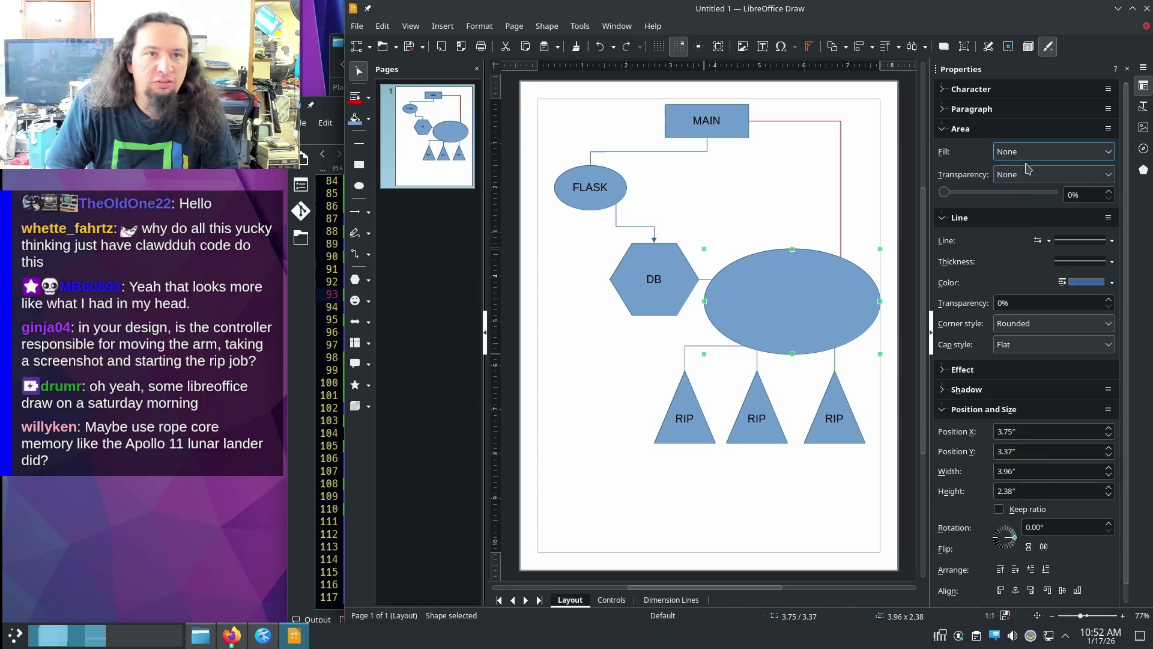
left_click(790, 308)
left_click(1067, 152)
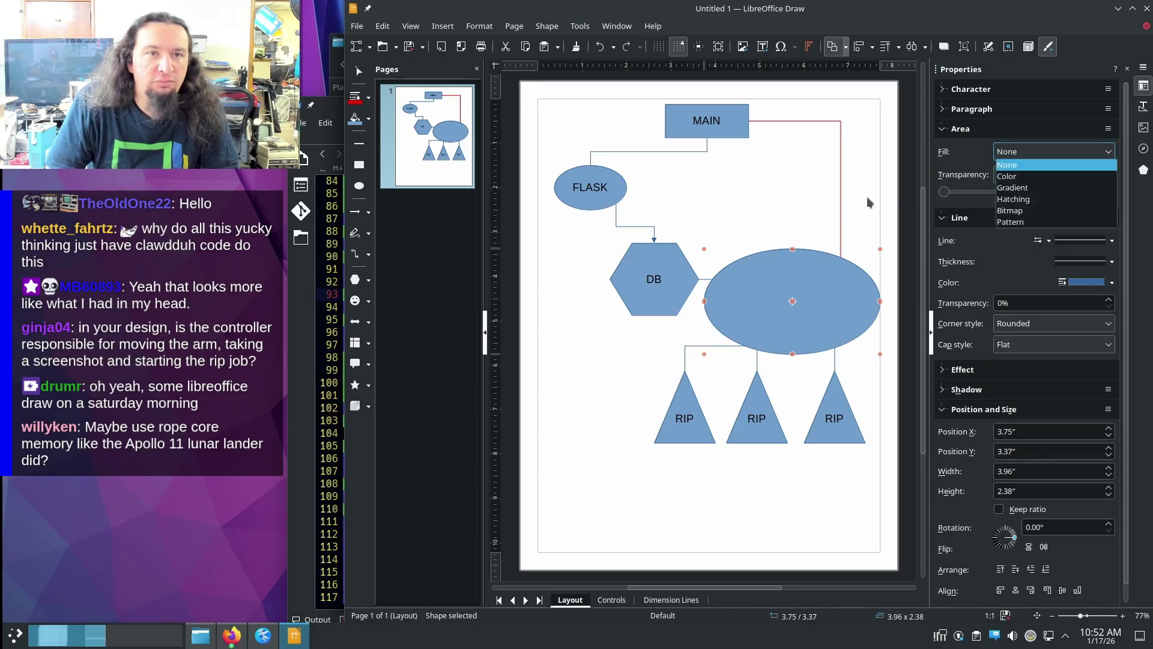
left_click(1072, 165)
left_click(862, 192)
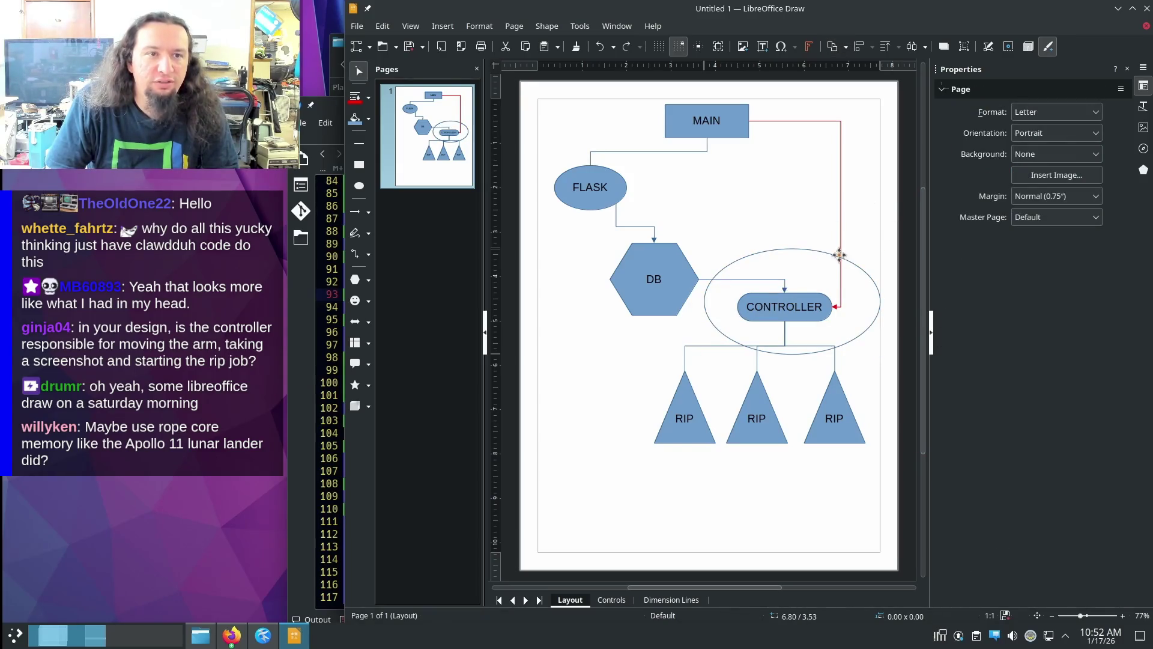
- Shrink the CONTROLLER ellipse to fit and drop a copy around the left RIP triangle
left_click(861, 264)
left_click_drag(880, 248, 853, 286)
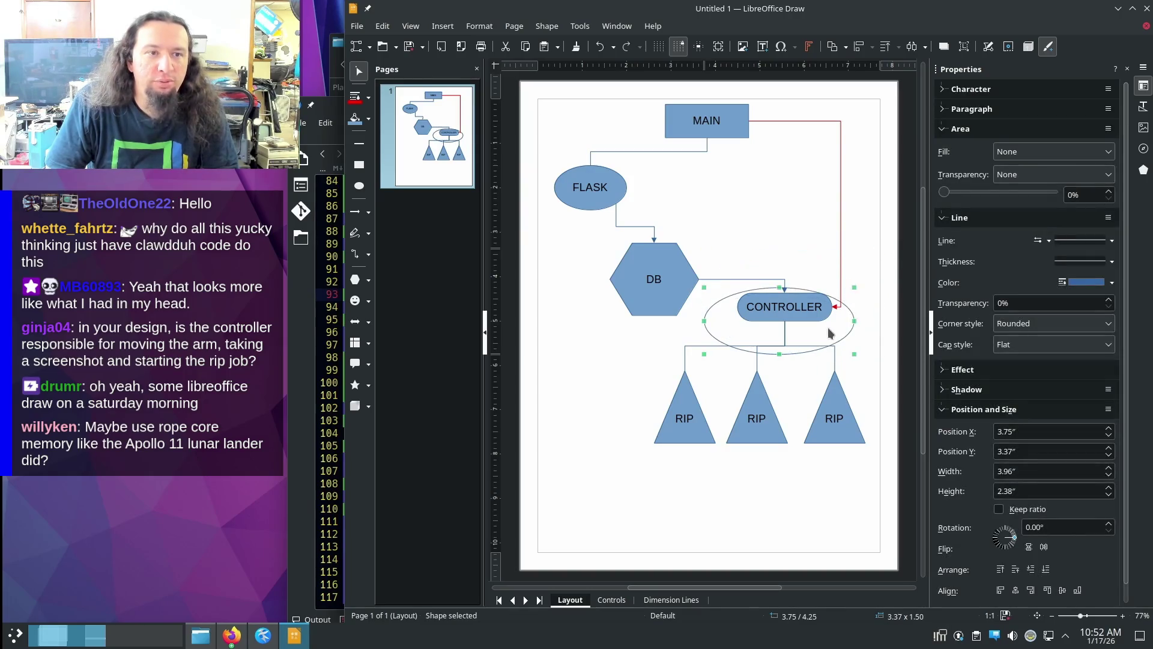
mouse_move(849, 321)
left_mouse_down()
mouse_move(856, 311)
mouse_move(694, 424)
left_mouse_up()
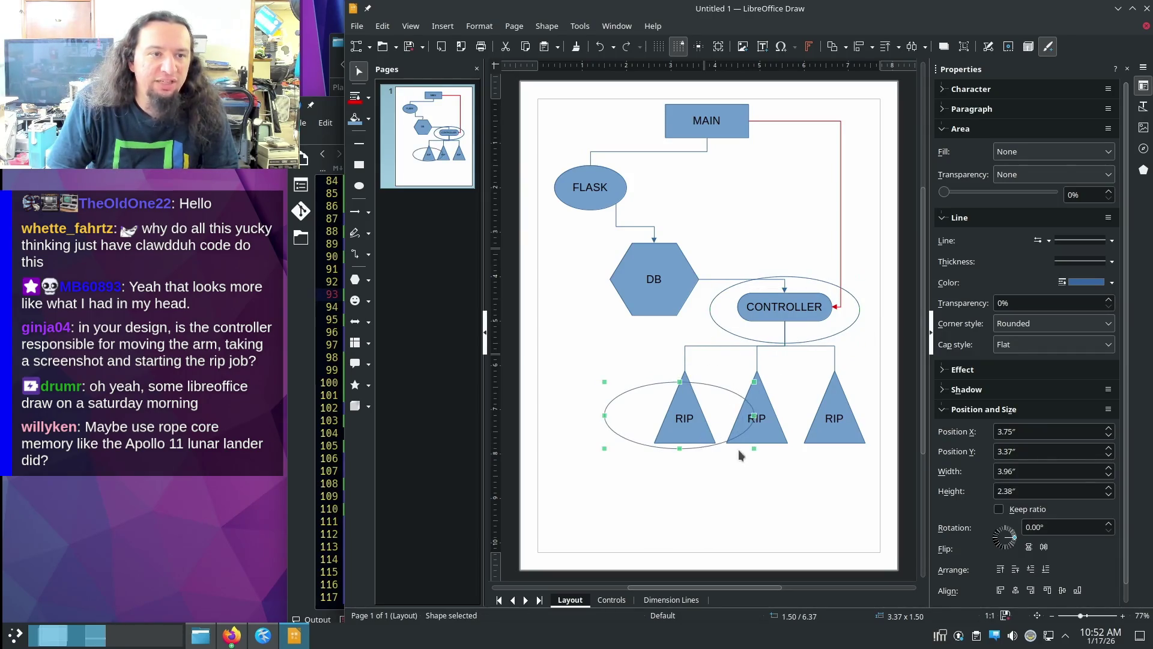
key("Escape")
- Reshape the left RIP ellipse narrower and taller to fit the triangle tightly
left_click(674, 449)
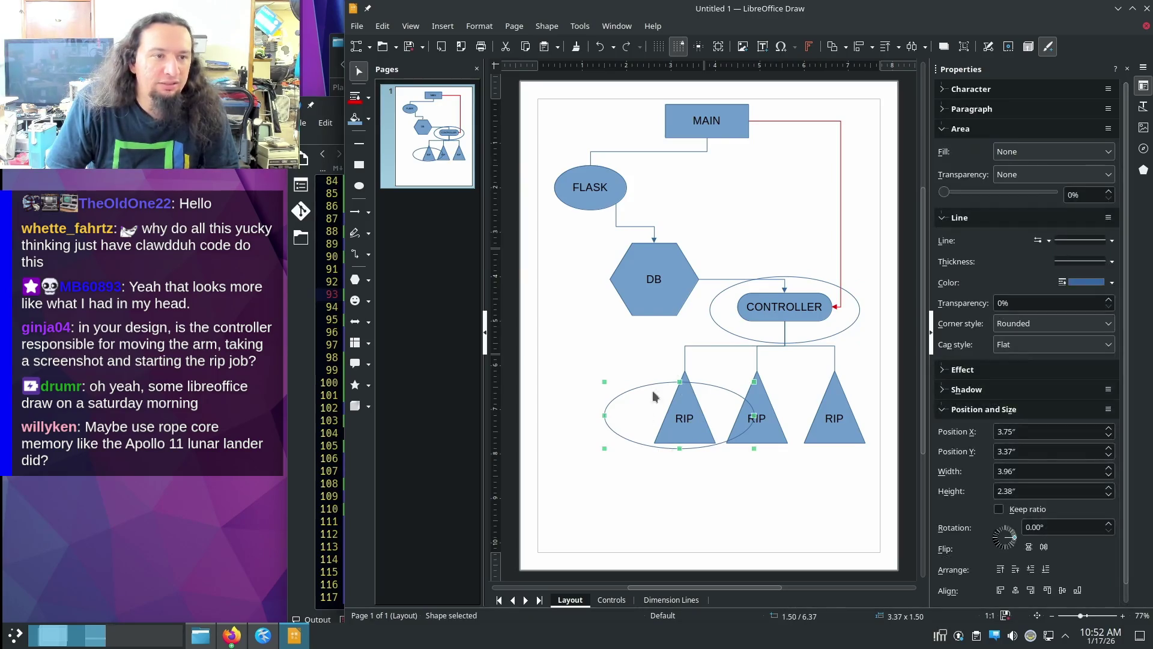
left_click_drag(604, 382, 643, 358)
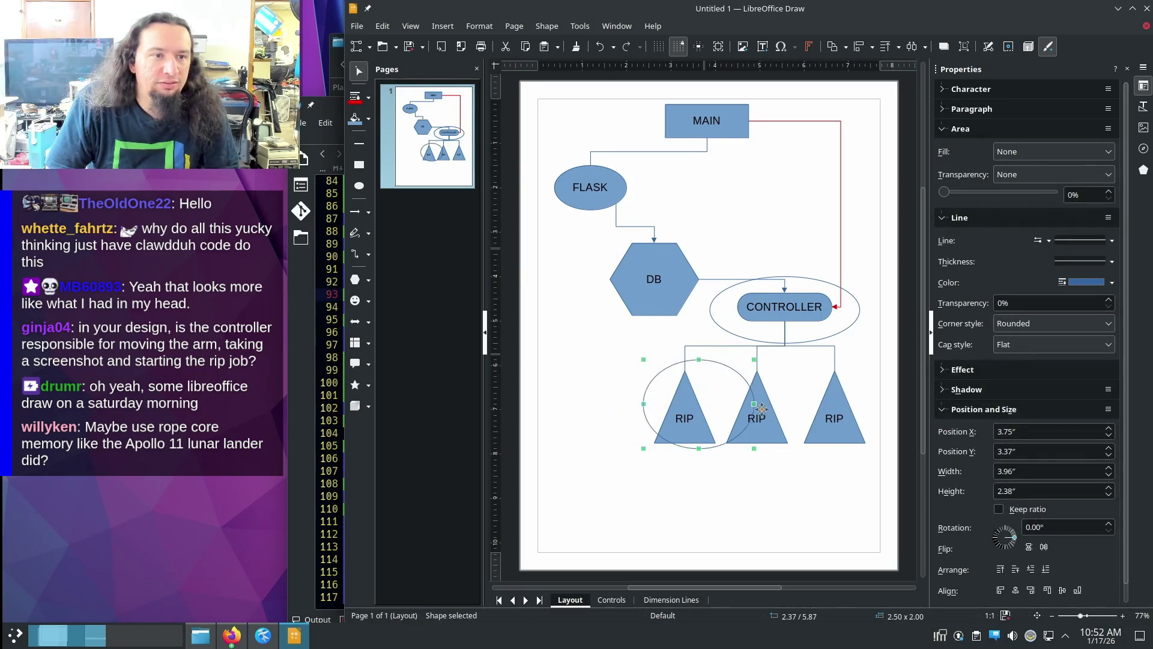
left_click_drag(755, 448, 726, 487)
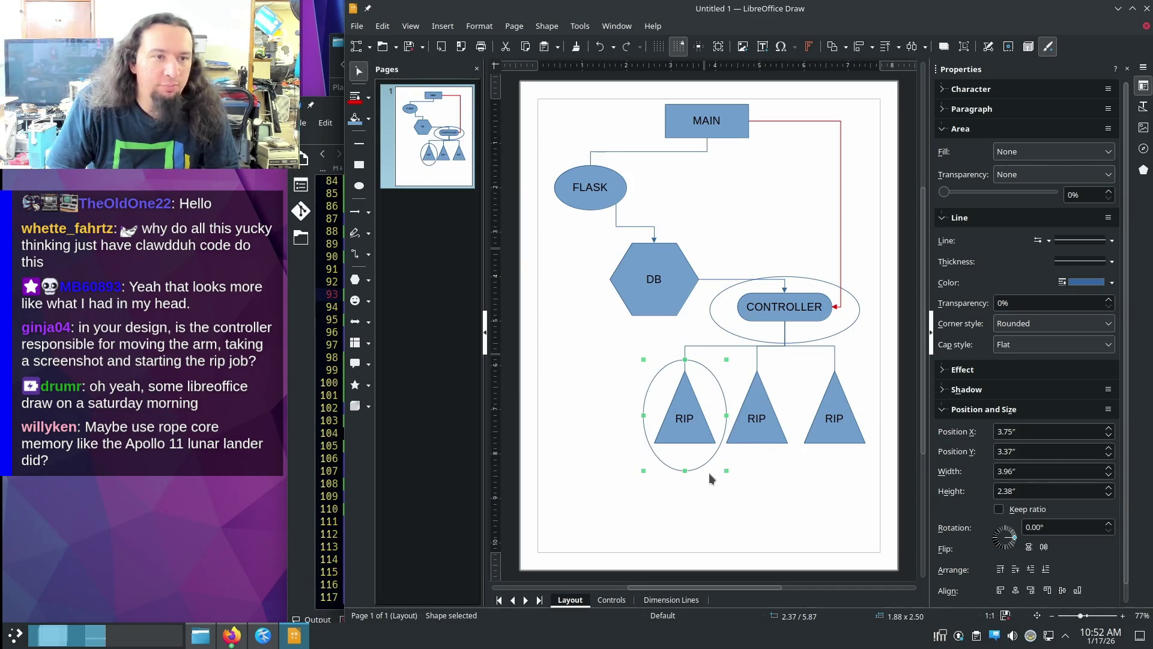
left_click(707, 471)
- Shift the left RIP with its ellipse leftward and nudge the middle RIP triangle
left_click(719, 385)
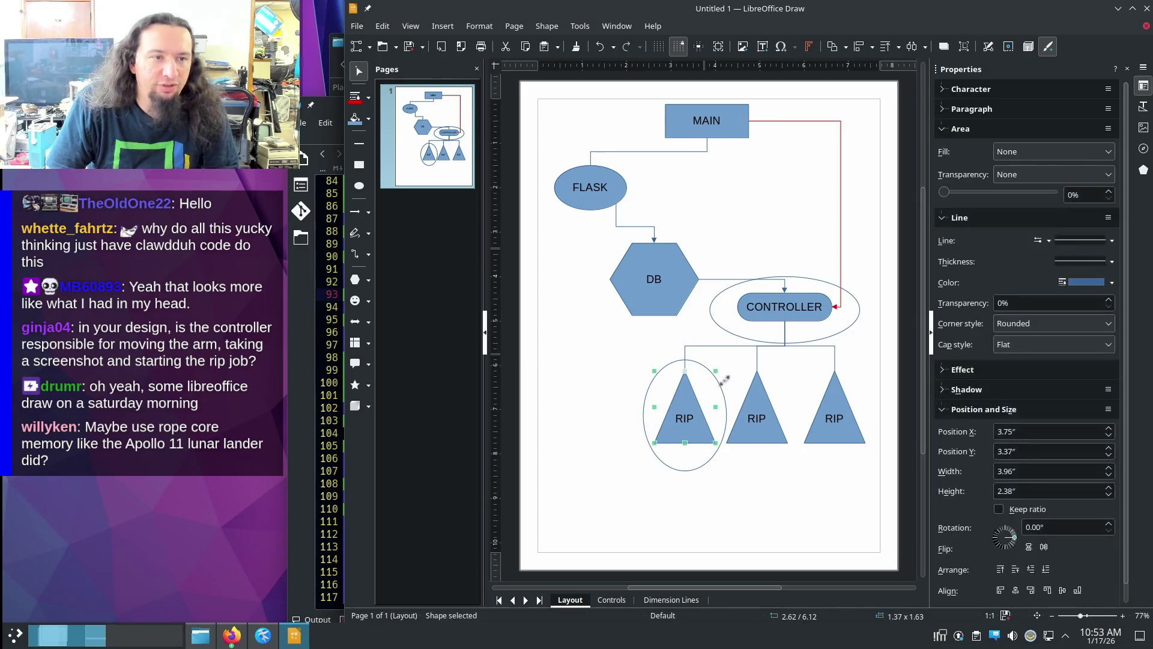
left_click(701, 365, "shift")
left_click_drag(693, 424, 659, 423)
left_click(755, 456)
mouse_move(759, 443)
left_mouse_down()
mouse_move(742, 444)
mouse_move(777, 435)
left_mouse_up()
left_click(707, 455)
- Copy ellipses around the middle and right RIP triangles and around FLASK
left_click(770, 434)
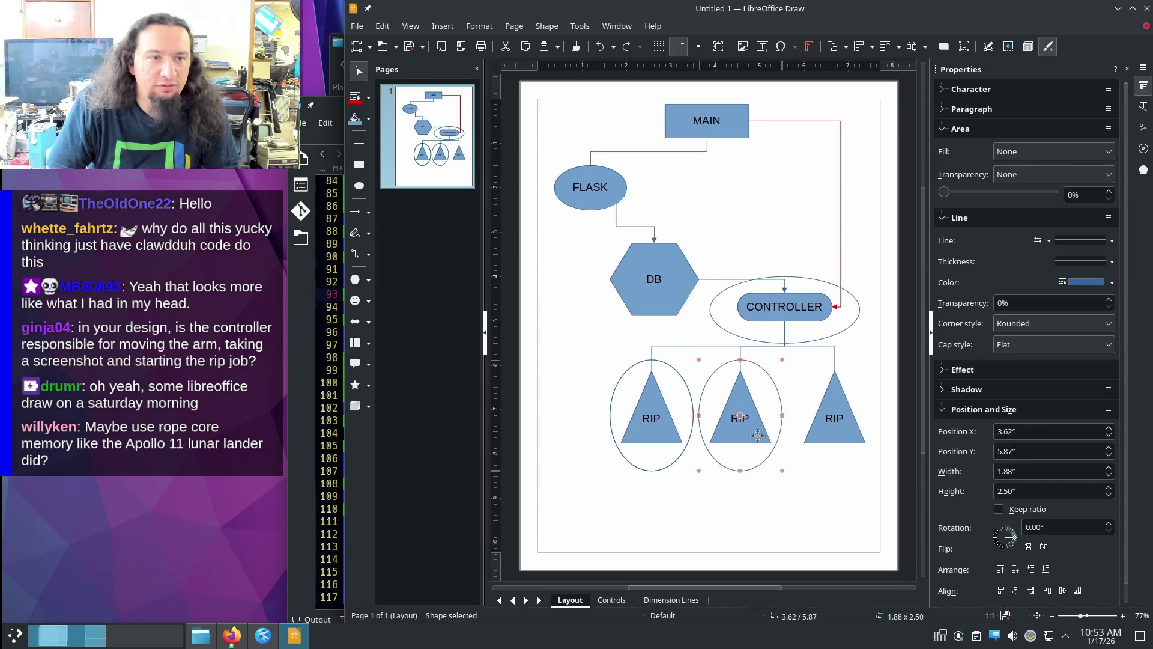
left_click_drag(687, 446, 867, 446)
left_click(777, 405)
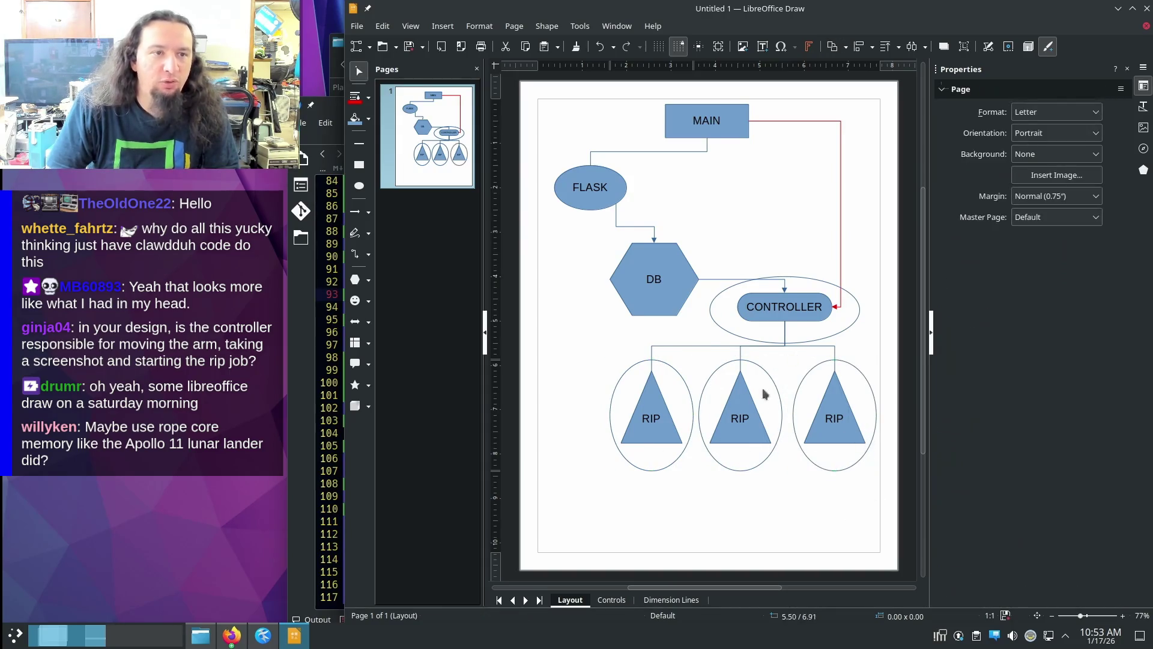
left_click(764, 278)
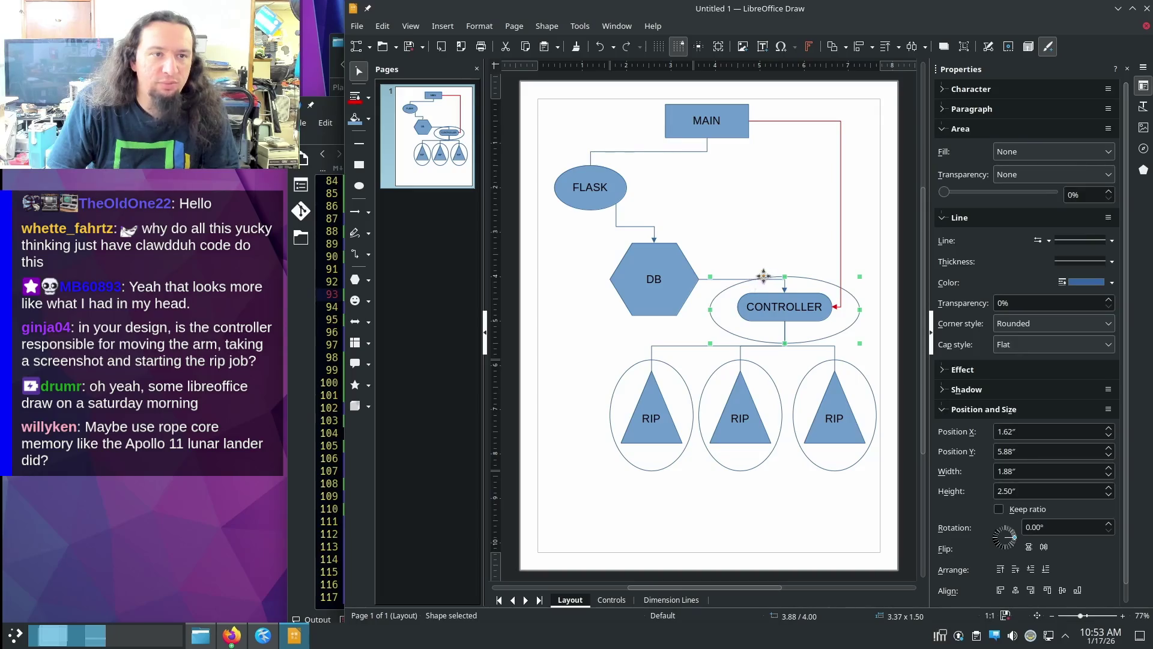
left_click_drag(759, 279, 570, 155)
left_click(739, 208)
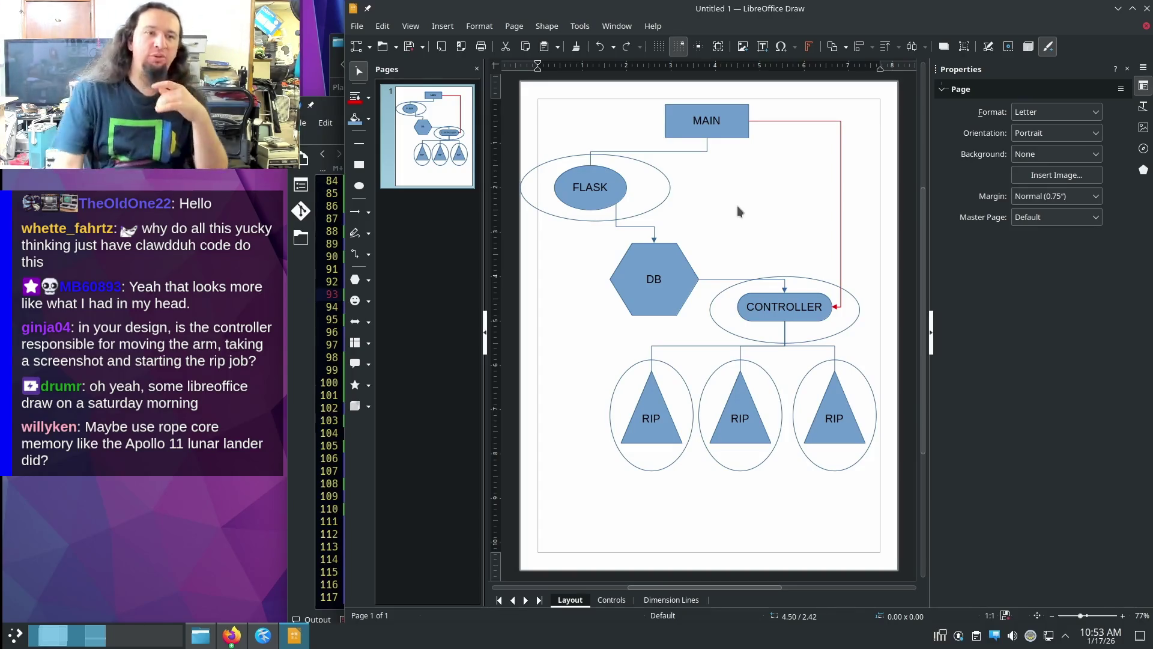
- Nudge the CONTROLLER ellipse into a better position
left_click(824, 280)
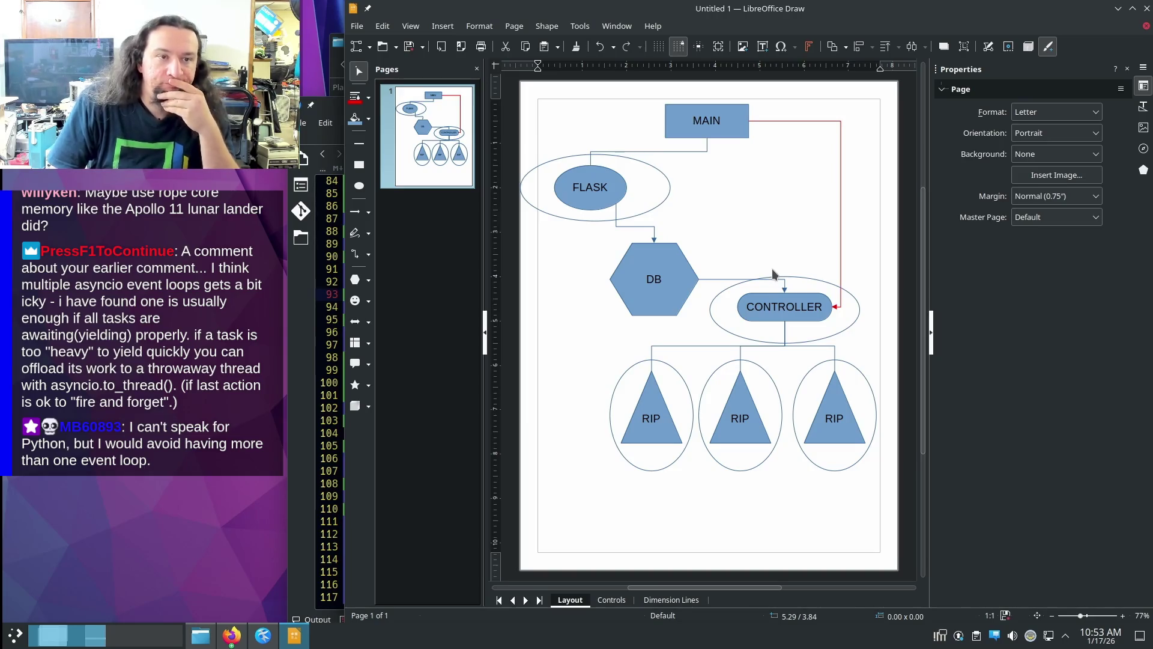
left_click_drag(792, 277, 817, 271)
left_click(788, 247)
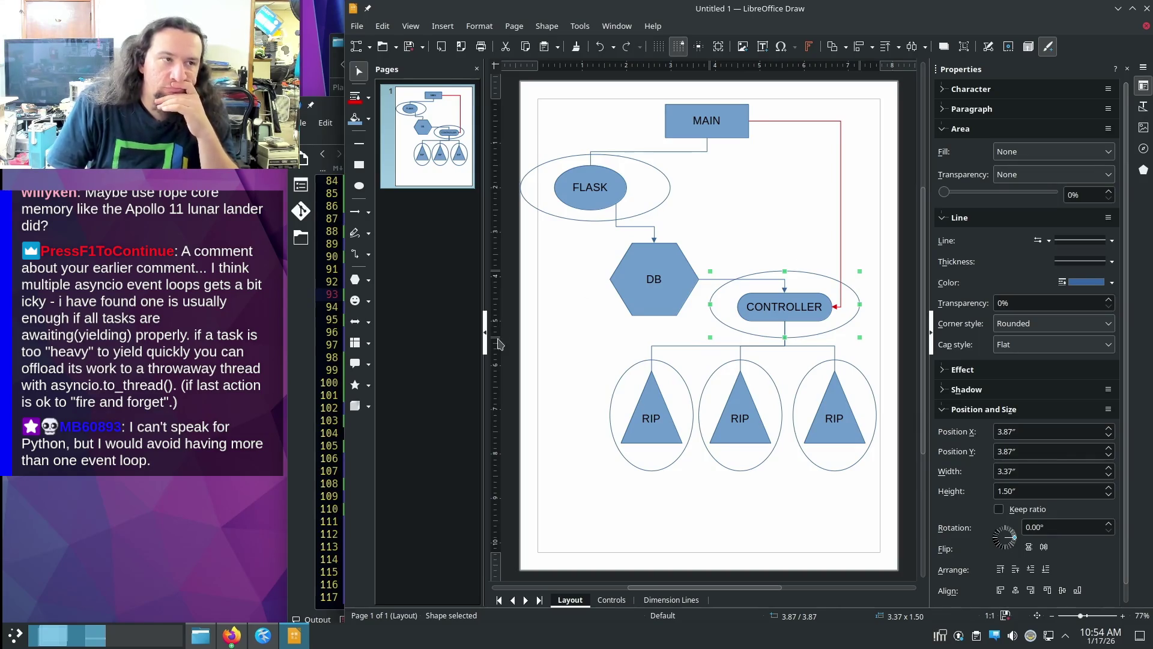
- Review the Process code on lines 98-103 in the editor and return to the flowchart
left_click(330, 342)
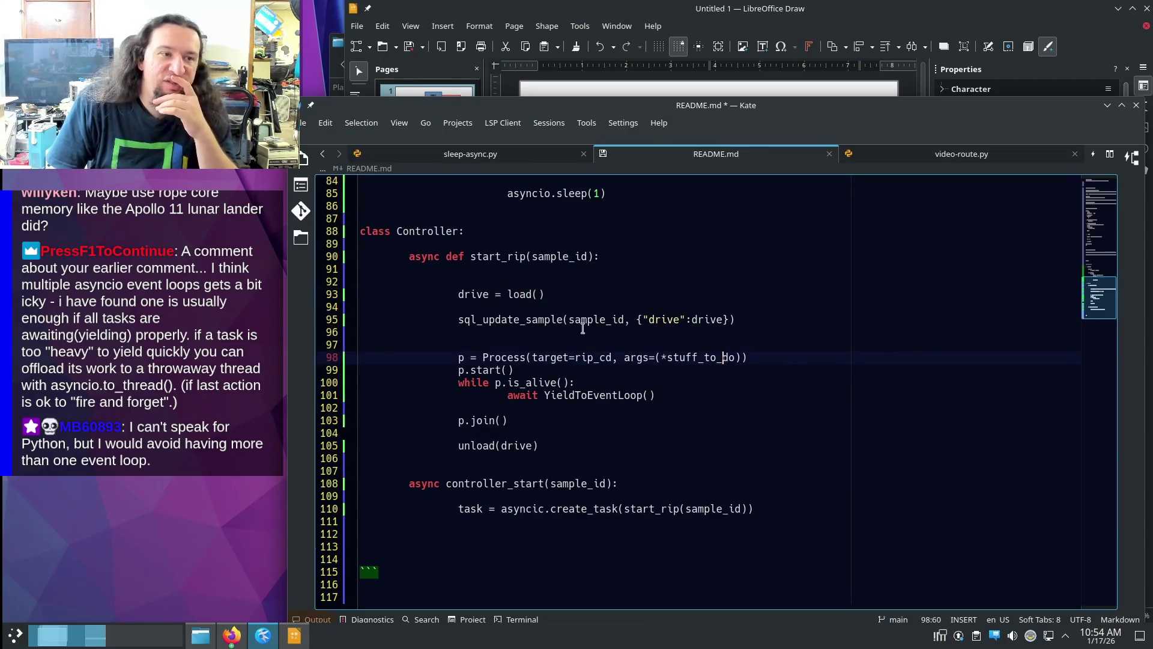
left_click_drag(508, 423, 361, 344)
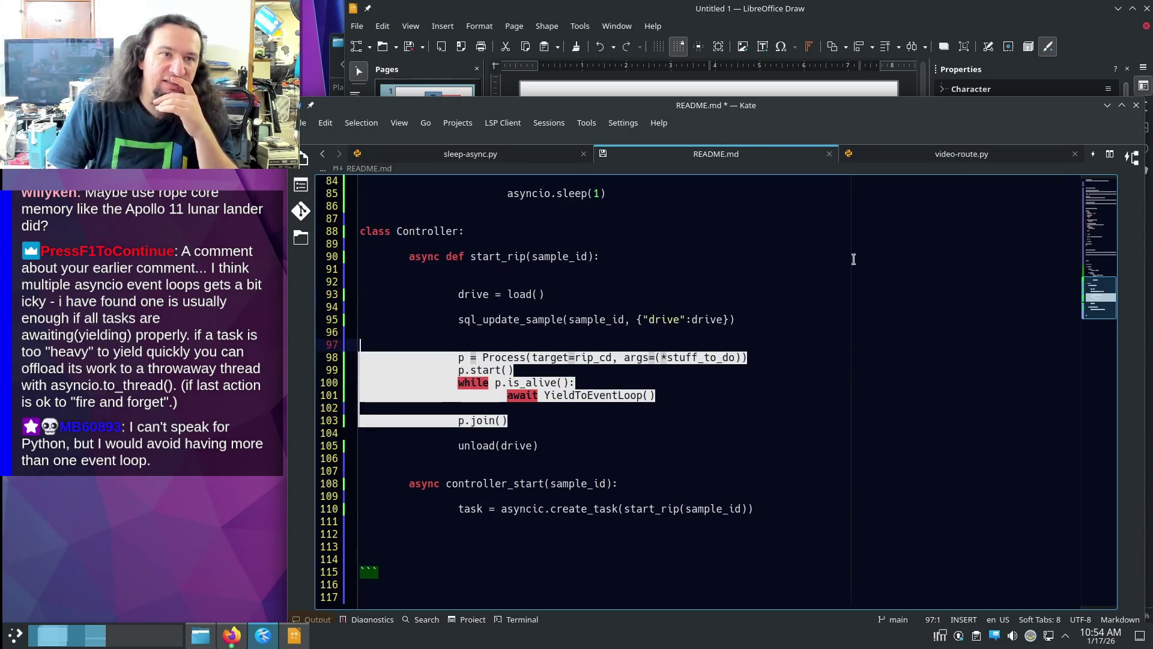
left_click(870, 15)
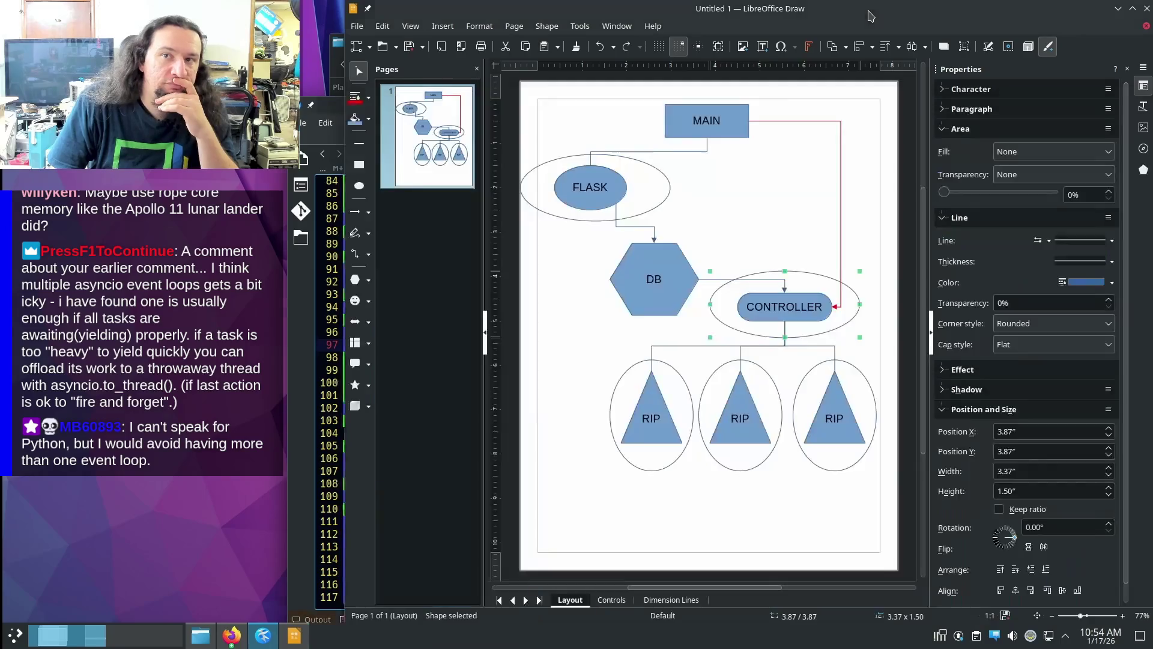
- Narrow the FLASK ellipse from its right side, then bring up the asyncio docs in the browser
left_click(794, 262)
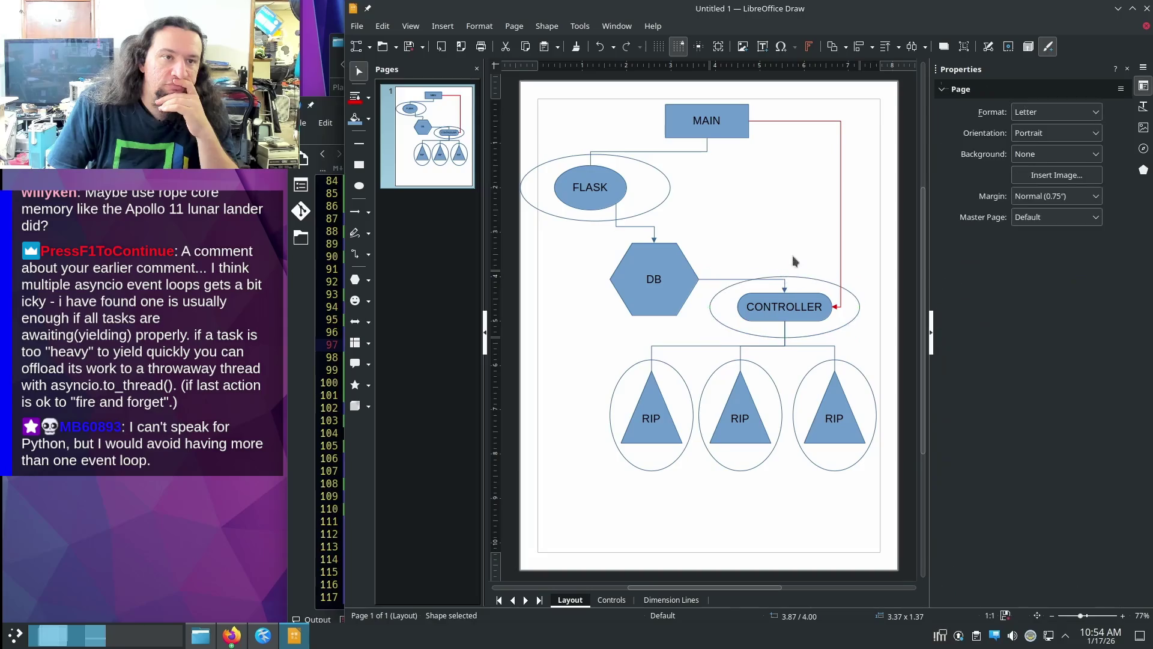
left_click(671, 188)
left_click_drag(672, 190, 662, 189)
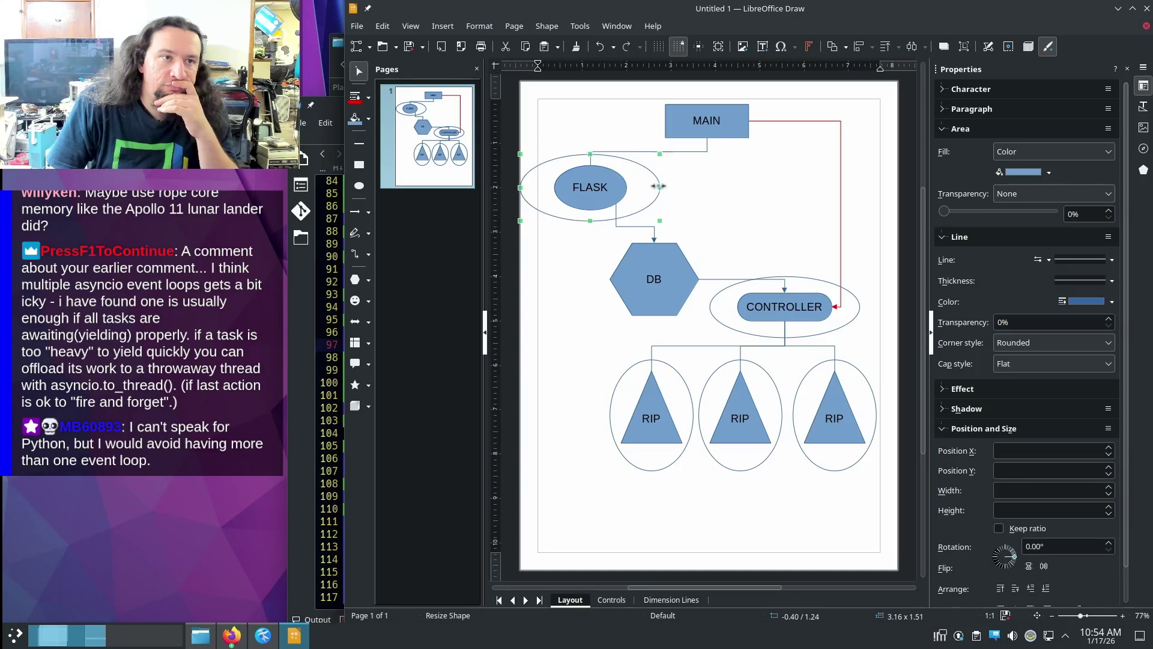
left_click(725, 192)
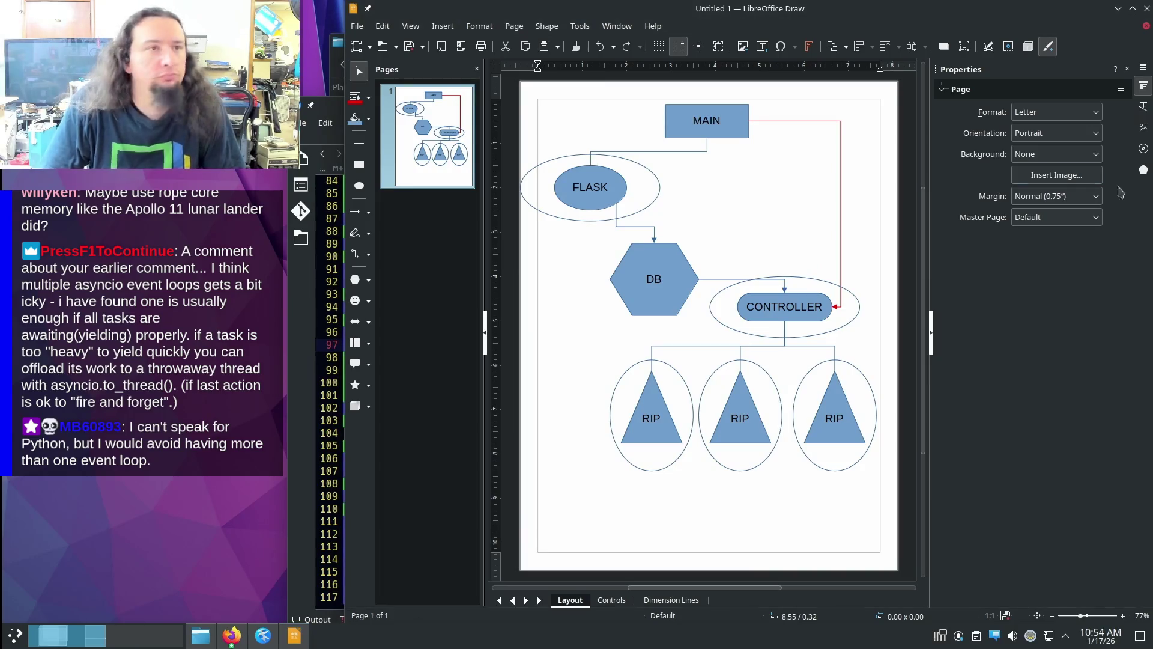
left_click(232, 636)
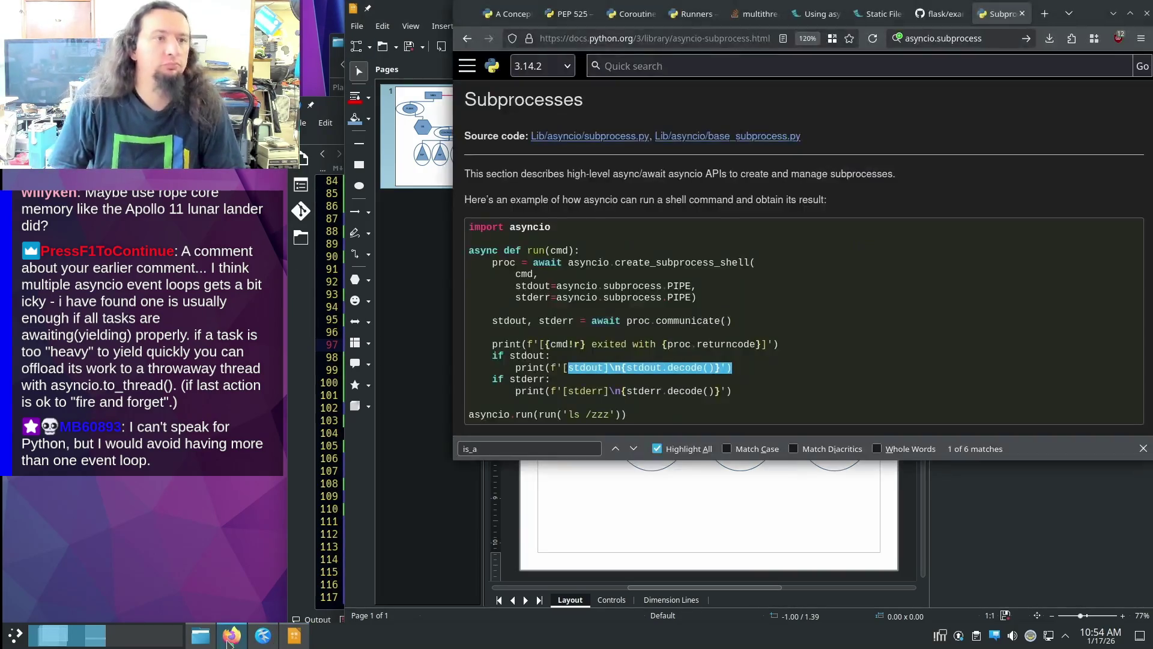
- Search the web for asyncio.to_thread and open the Coroutines and Tasks documentation page
left_click(996, 38)
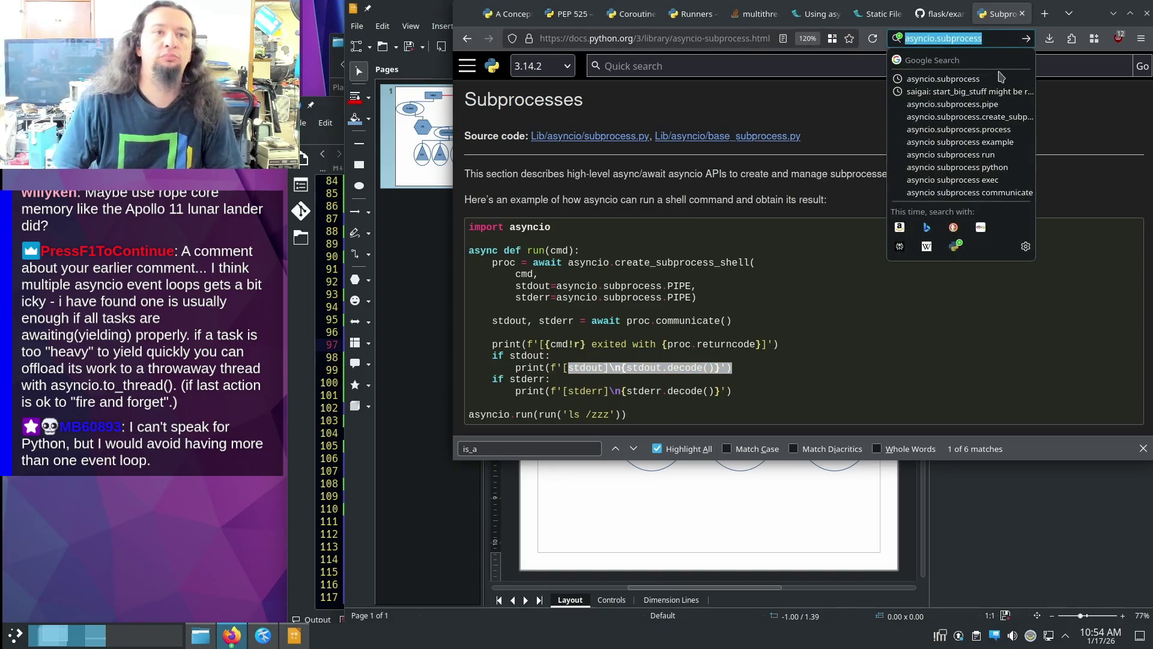
type("asyncio.to_thread")
key("Return")
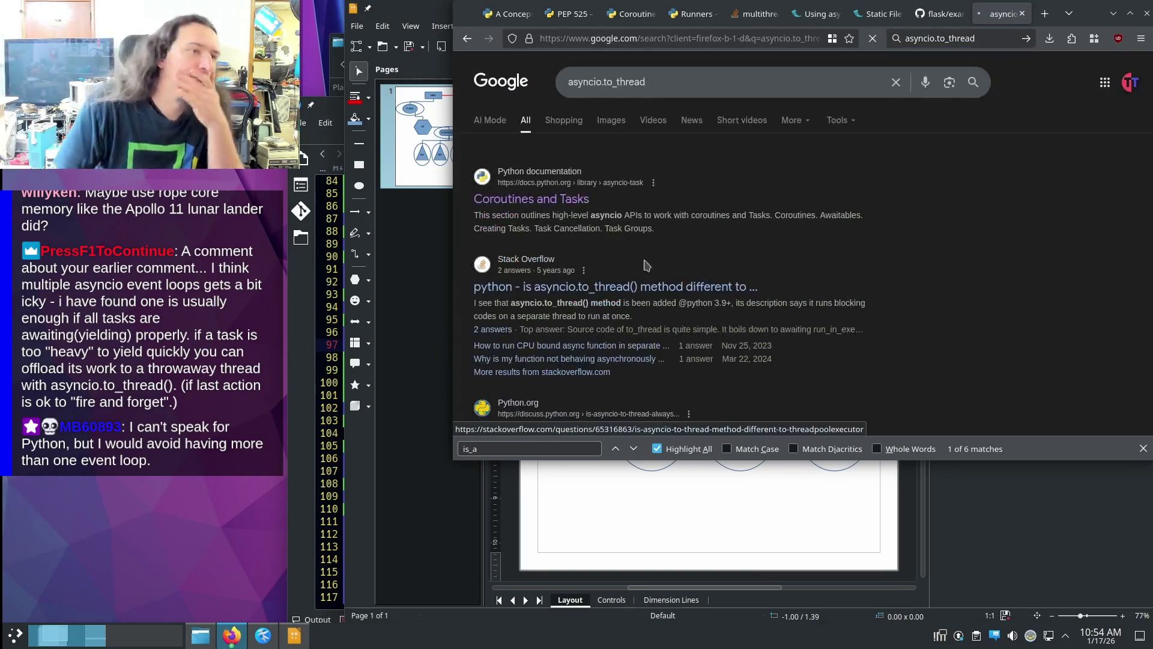
left_click(535, 207)
scroll(594, 201, "down", 3)
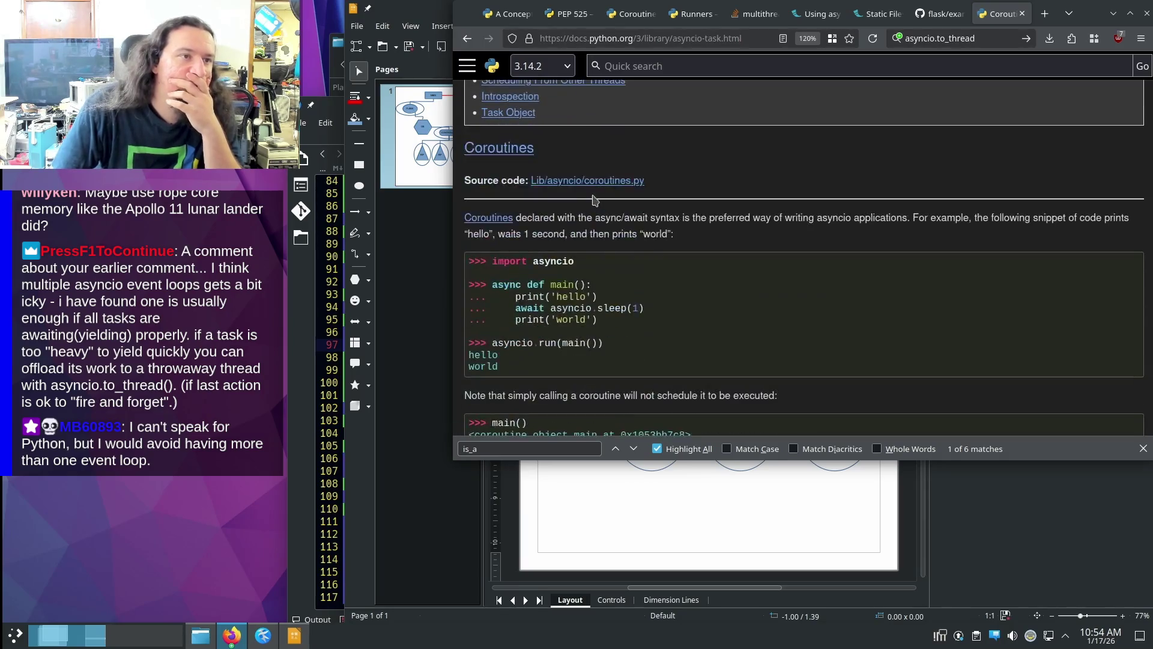
- Find to_thread on the page, read its threading example, and return to the flowchart
key("ctrl+f")
type("to")
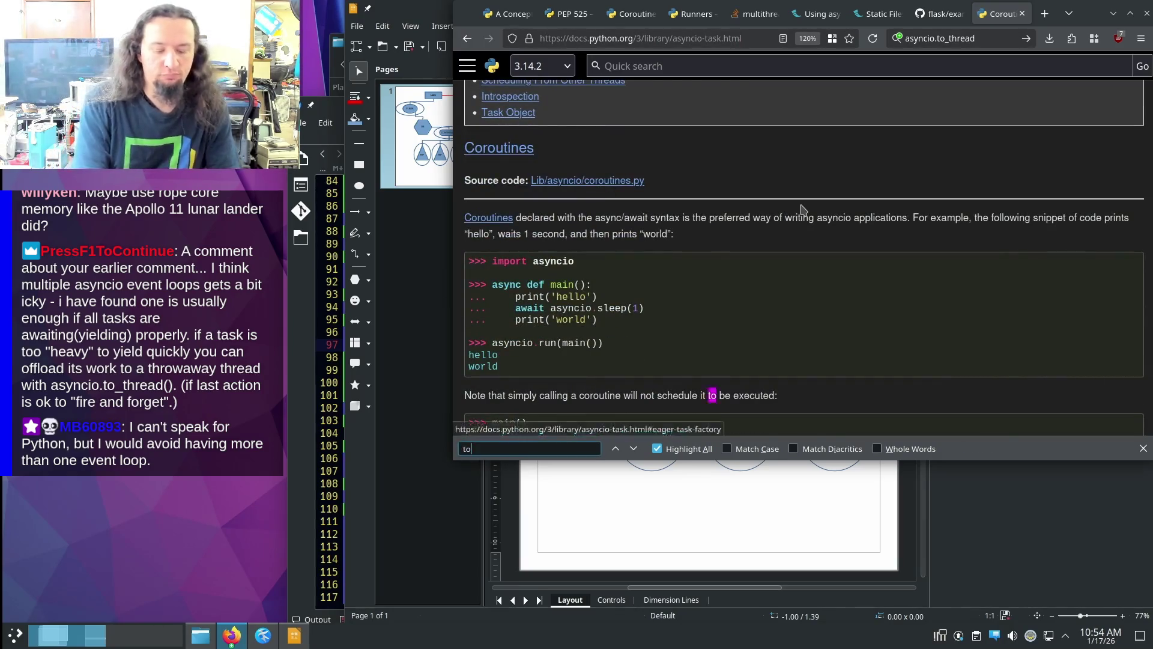
type("_thre")
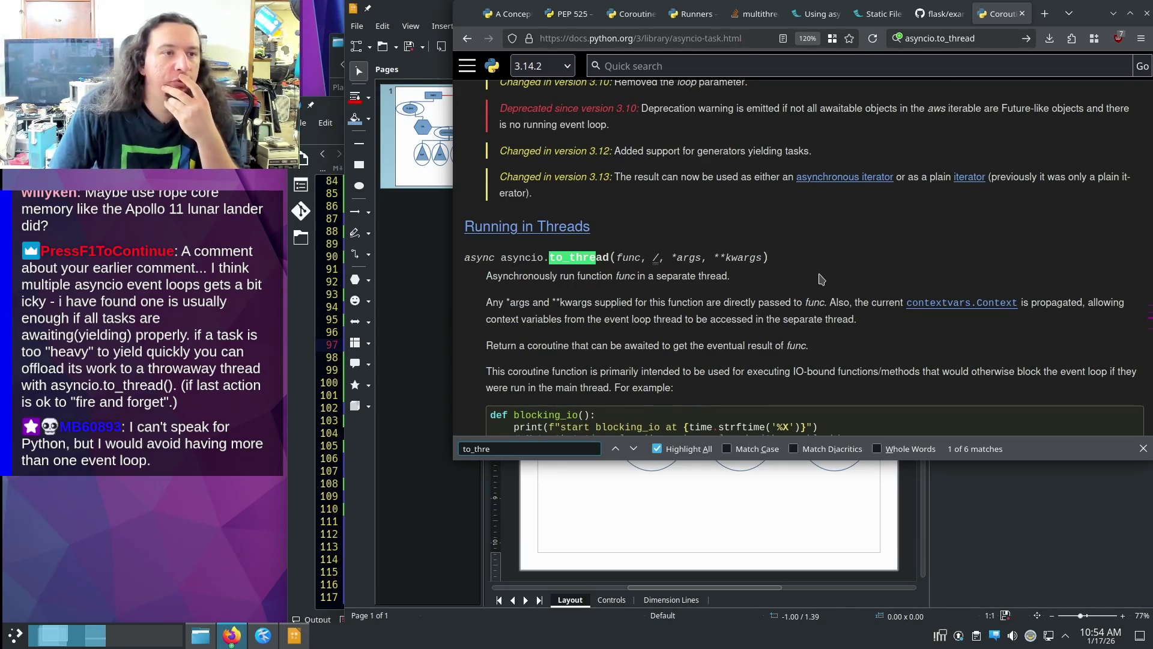
left_click(799, 275)
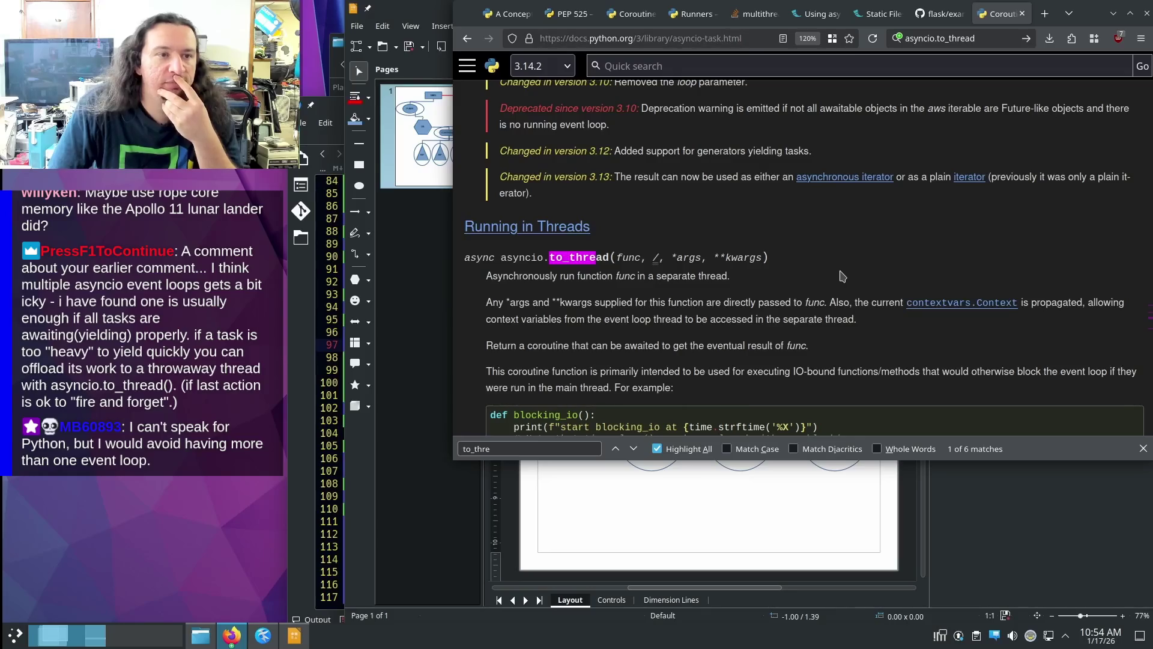
scroll(841, 275, "down", 2)
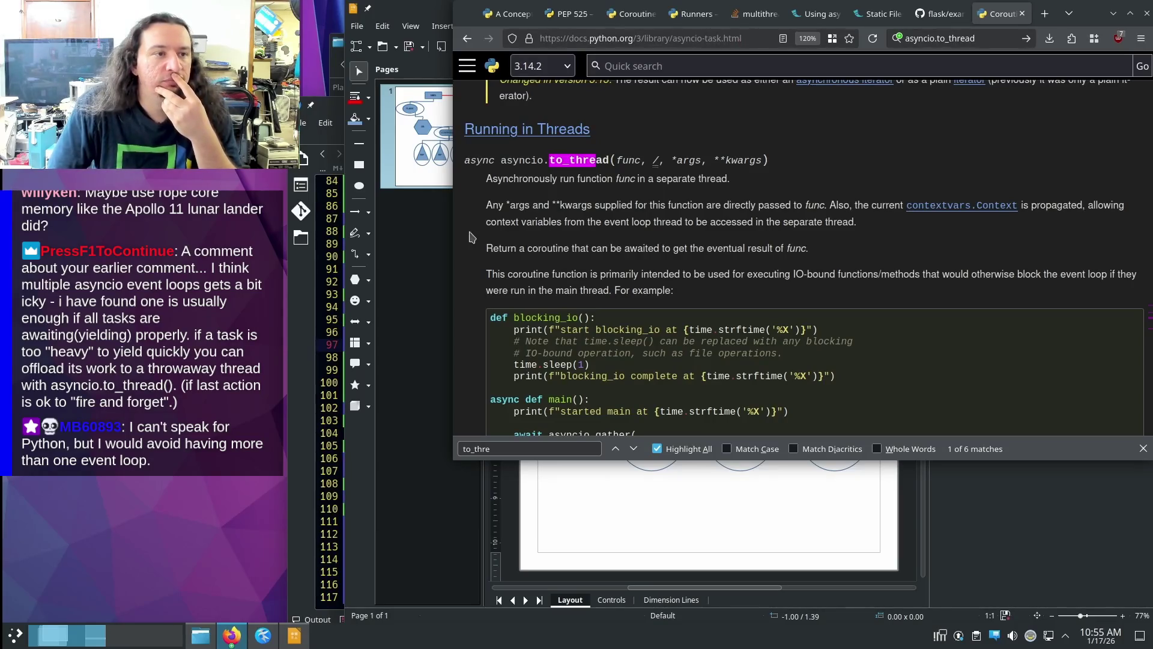
scroll(470, 238, "down", 2)
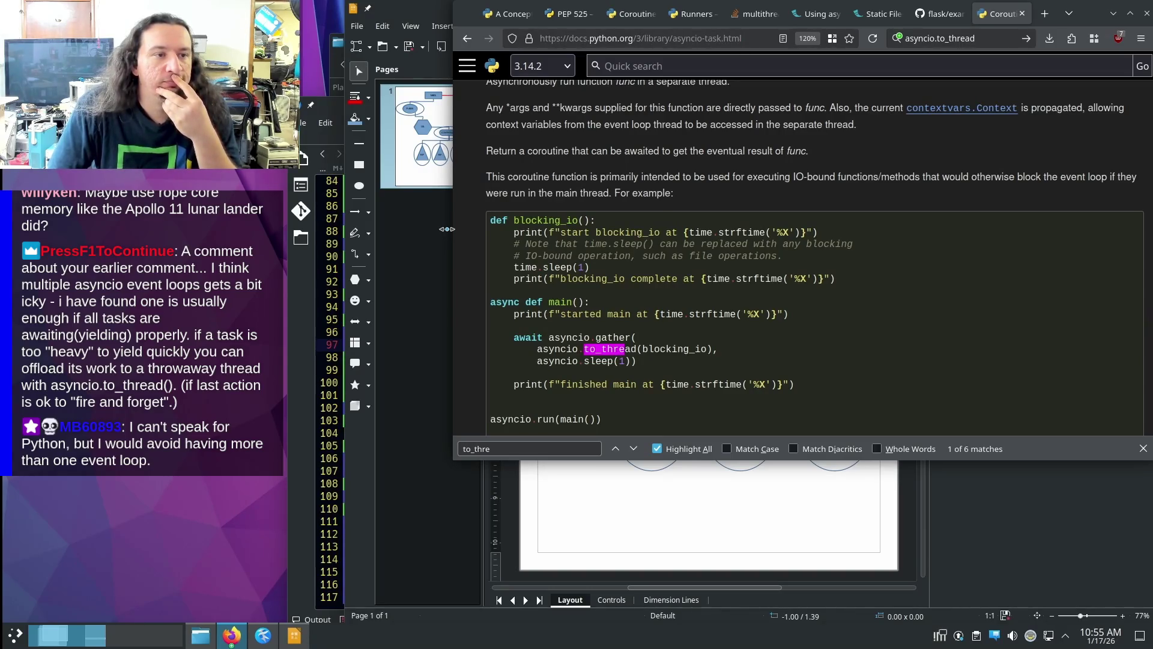
scroll(522, 234, "down", 2)
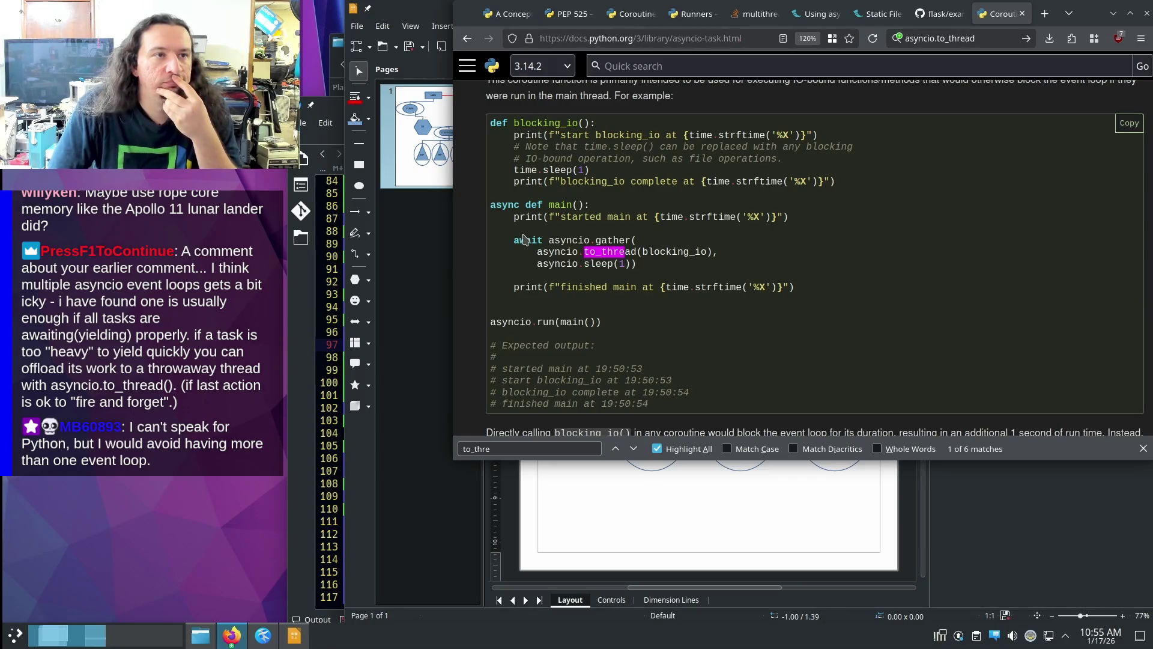
left_click_drag(645, 157, 784, 159)
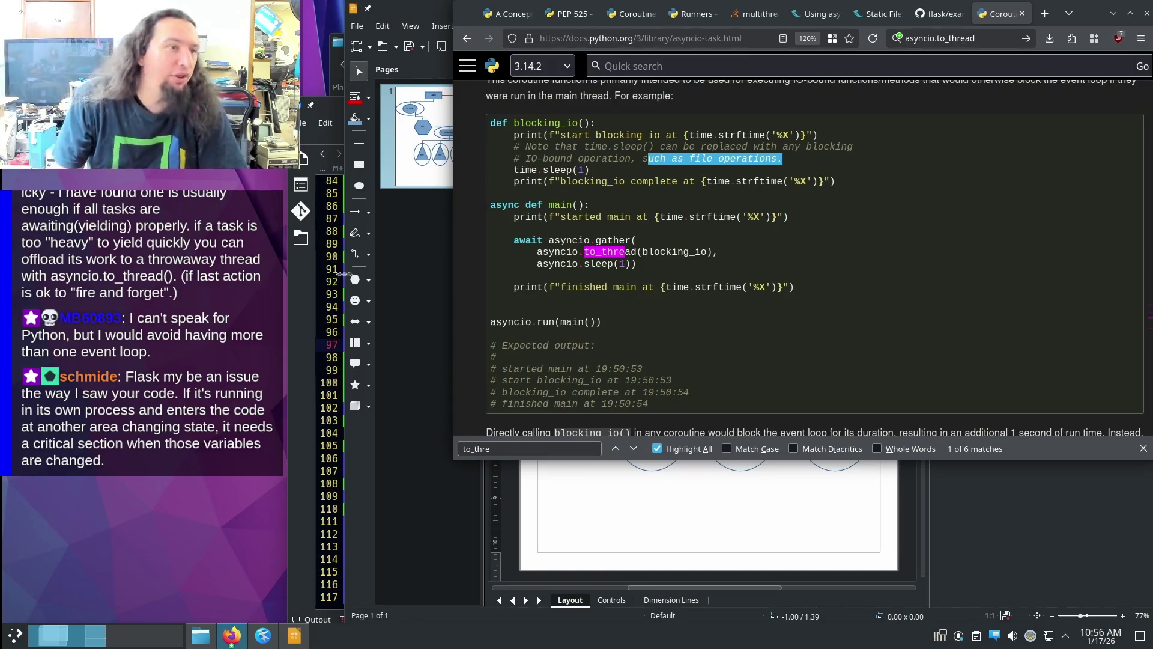
left_click(405, 270)
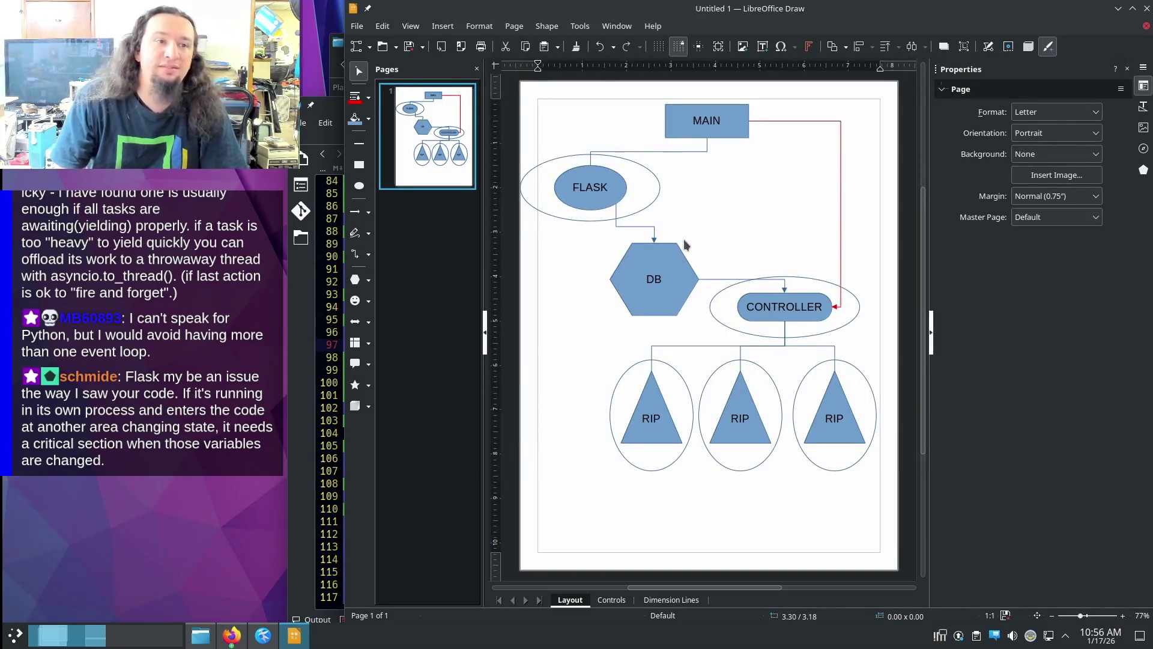
left_click(621, 188)
left_click(821, 306)
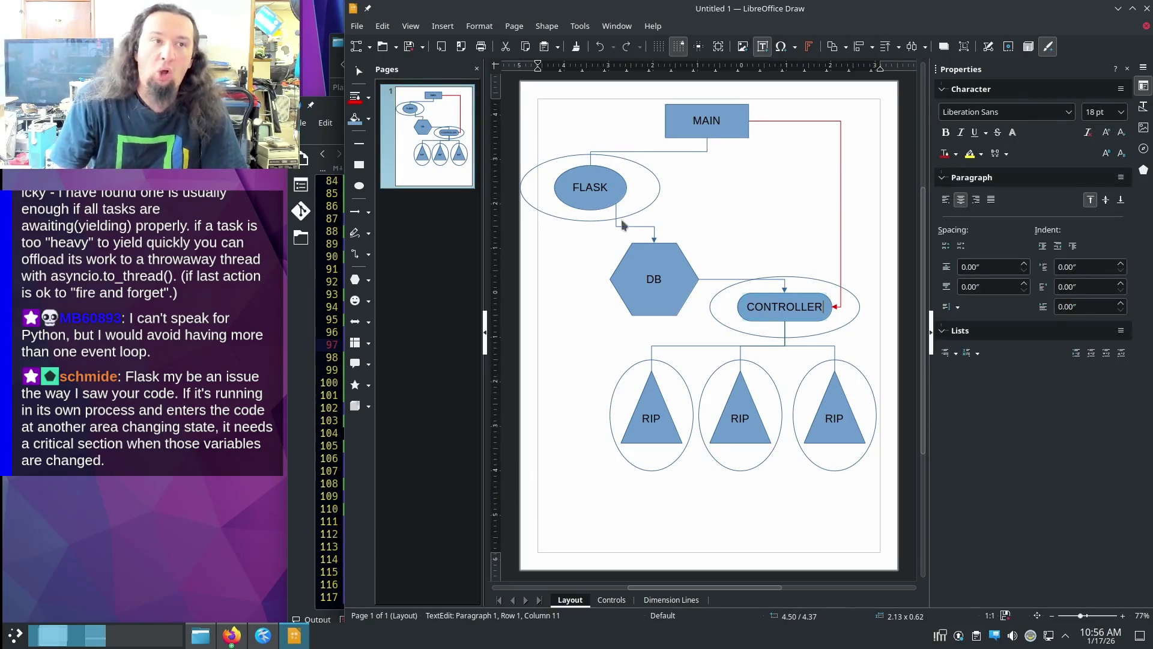
left_click(668, 256)
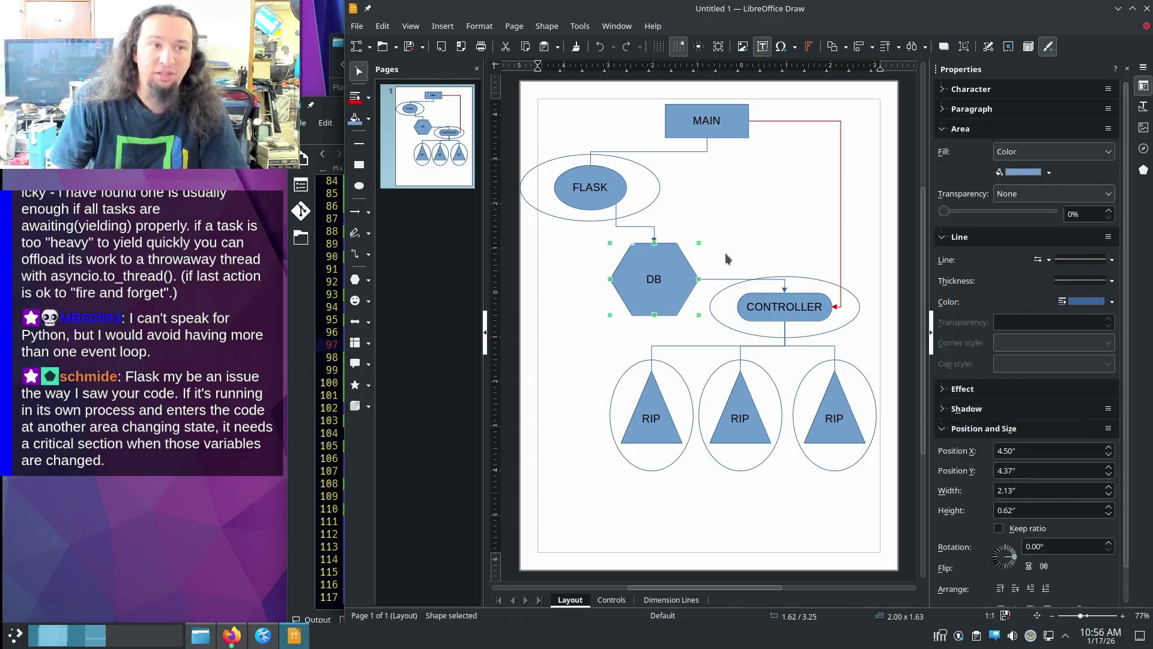
left_click(743, 224)
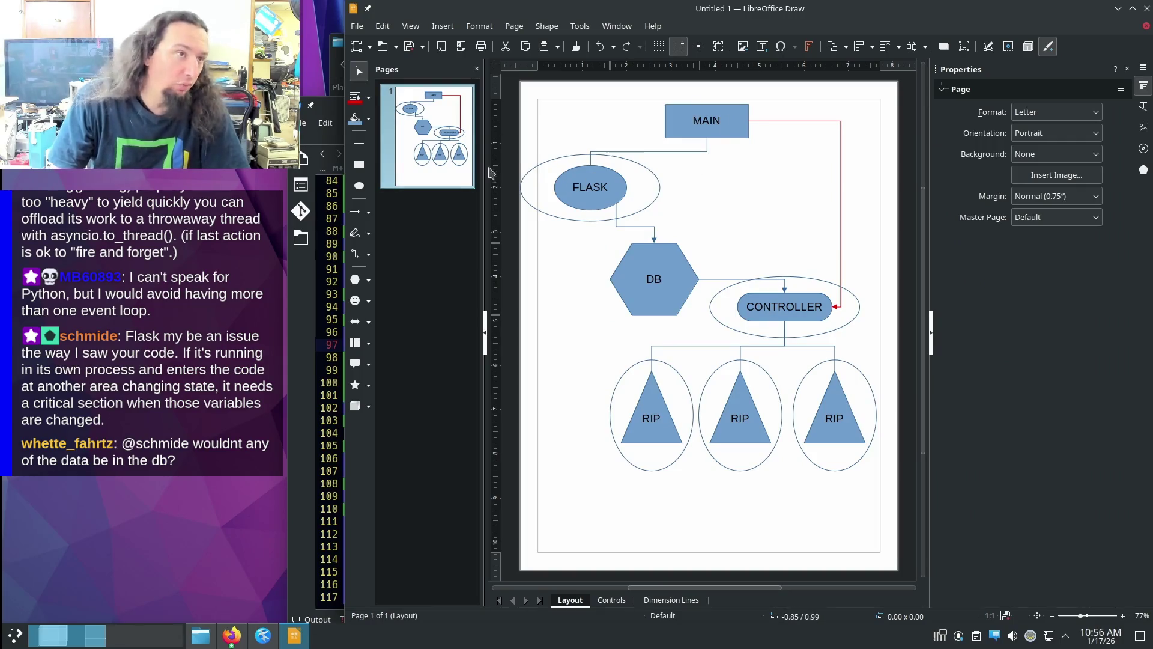
left_click(368, 256)
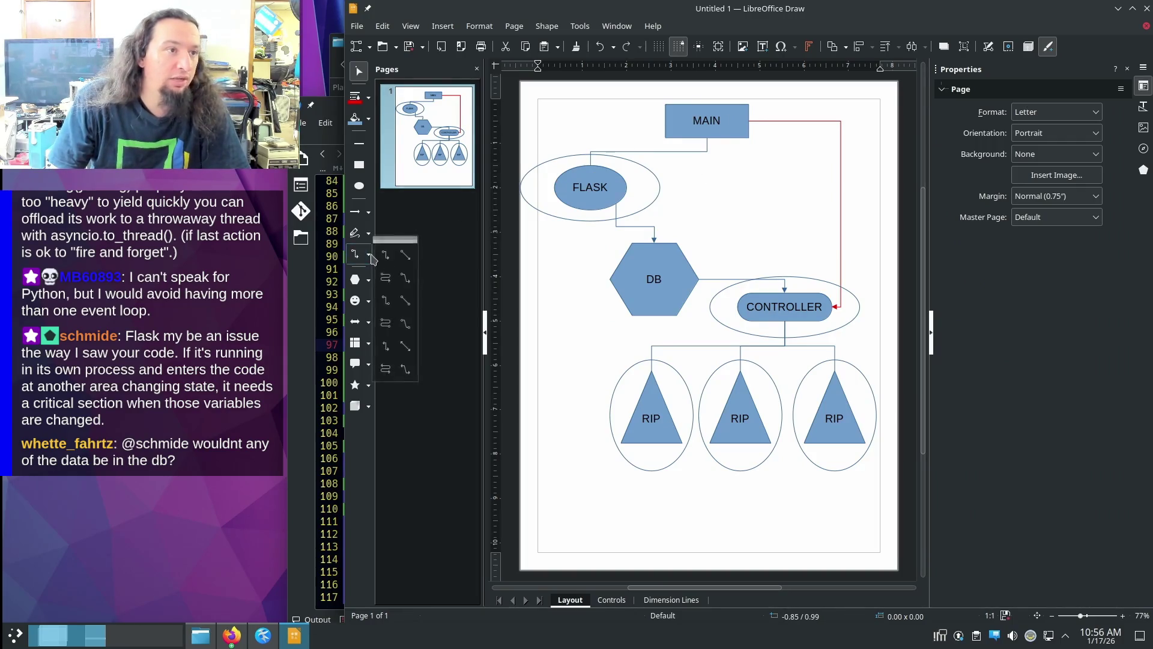
- Draw a connector from MAIN down to the DB hexagon and colour its line red
left_click(386, 255)
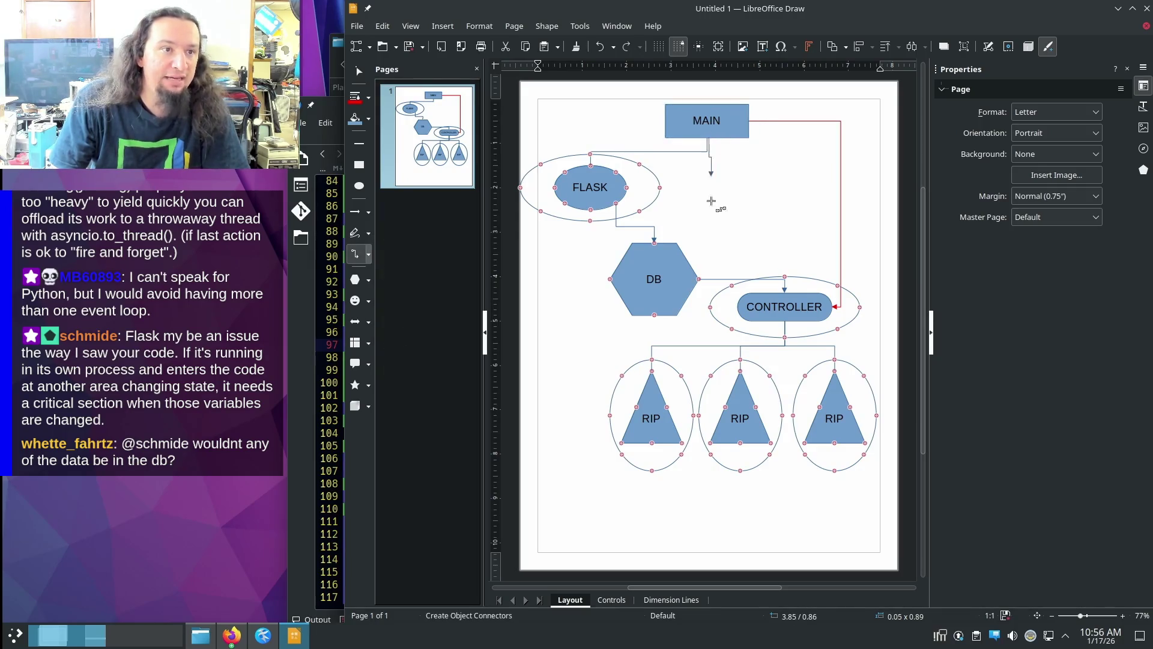
mouse_move(707, 137)
left_mouse_down()
mouse_move(680, 190)
mouse_move(682, 225)
left_mouse_up()
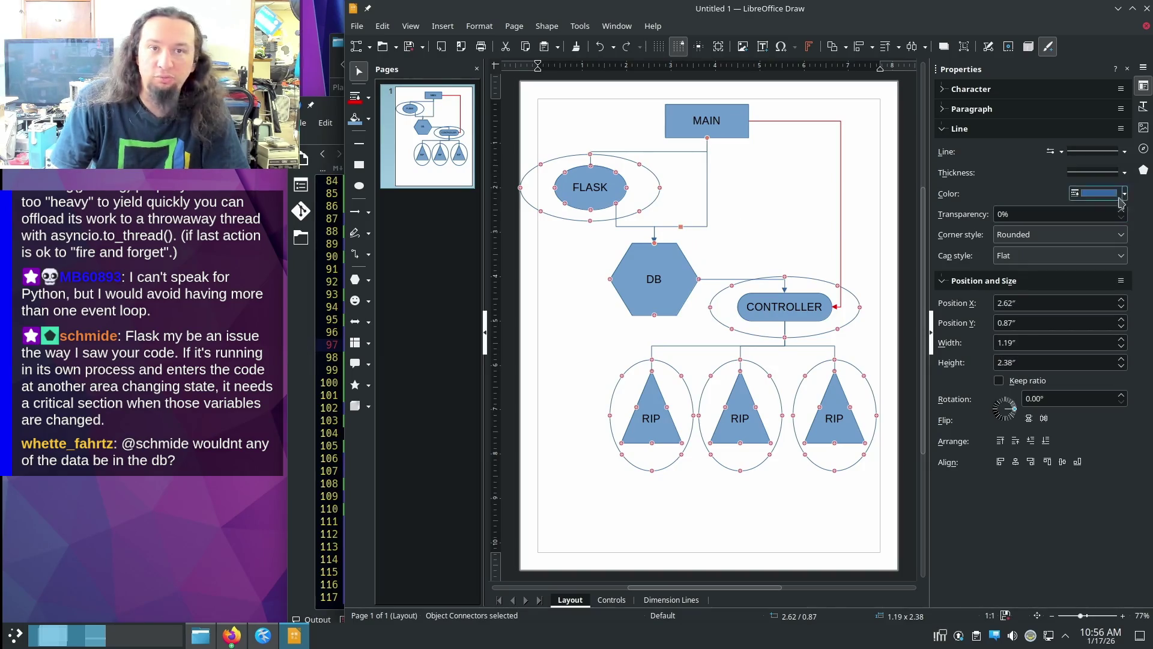
left_click(1124, 193)
left_click(1038, 243)
left_click(810, 200)
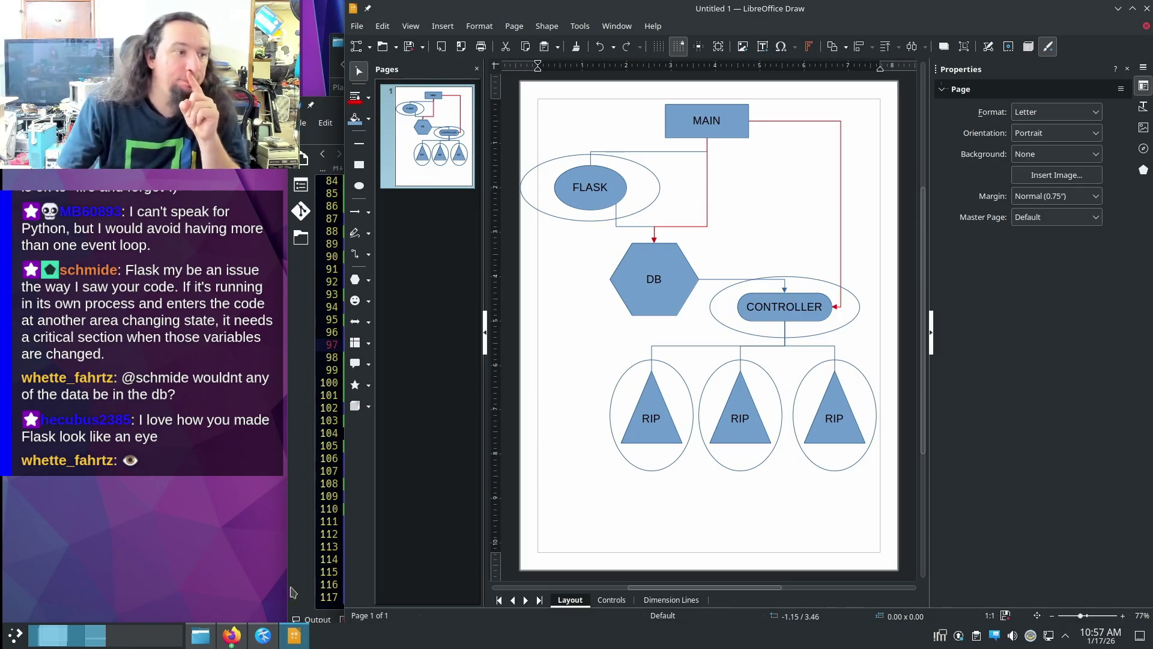
left_click(200, 637)
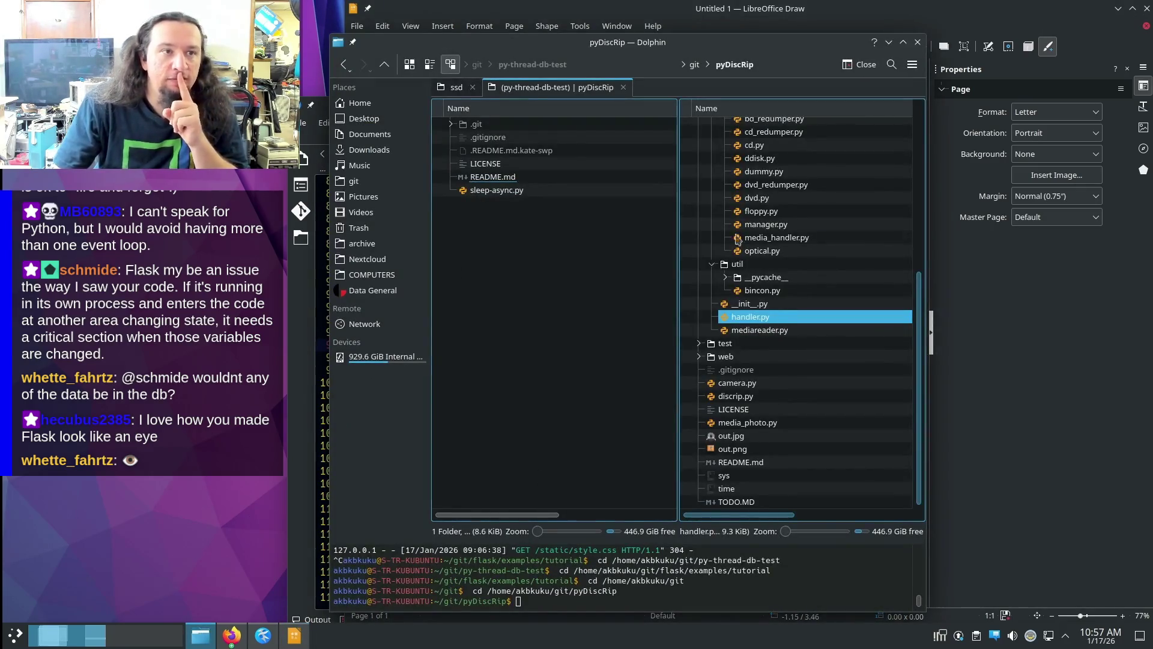
- Navigate Home > archive > 3-drive and expand output > americana > status
left_click(360, 103)
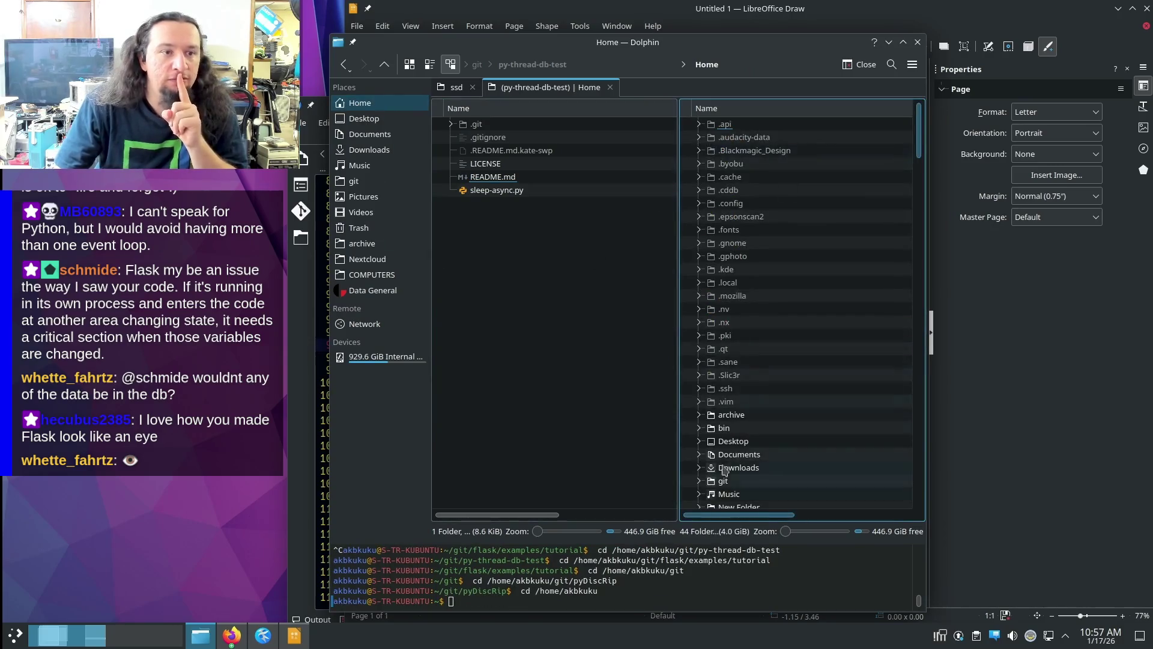
left_click(731, 414)
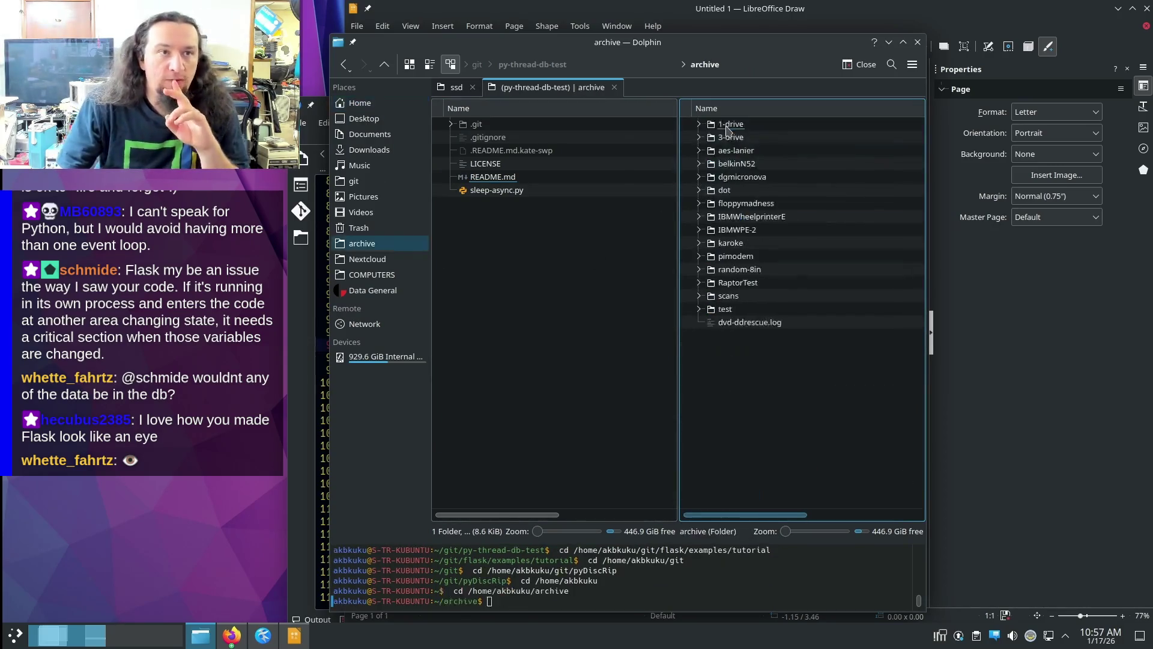
left_click(732, 139)
left_click(700, 137)
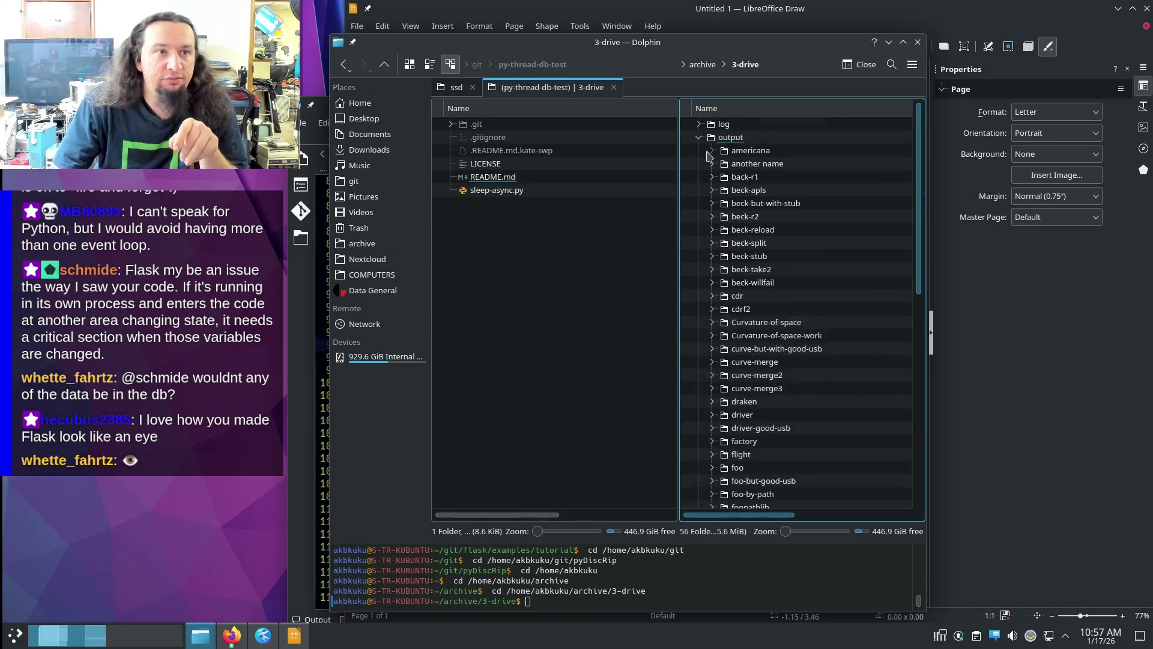
left_click(711, 151)
left_click(726, 203)
- Open status.json from the status folder with Kate
left_click(780, 244)
right_click(783, 245)
left_click(815, 253)
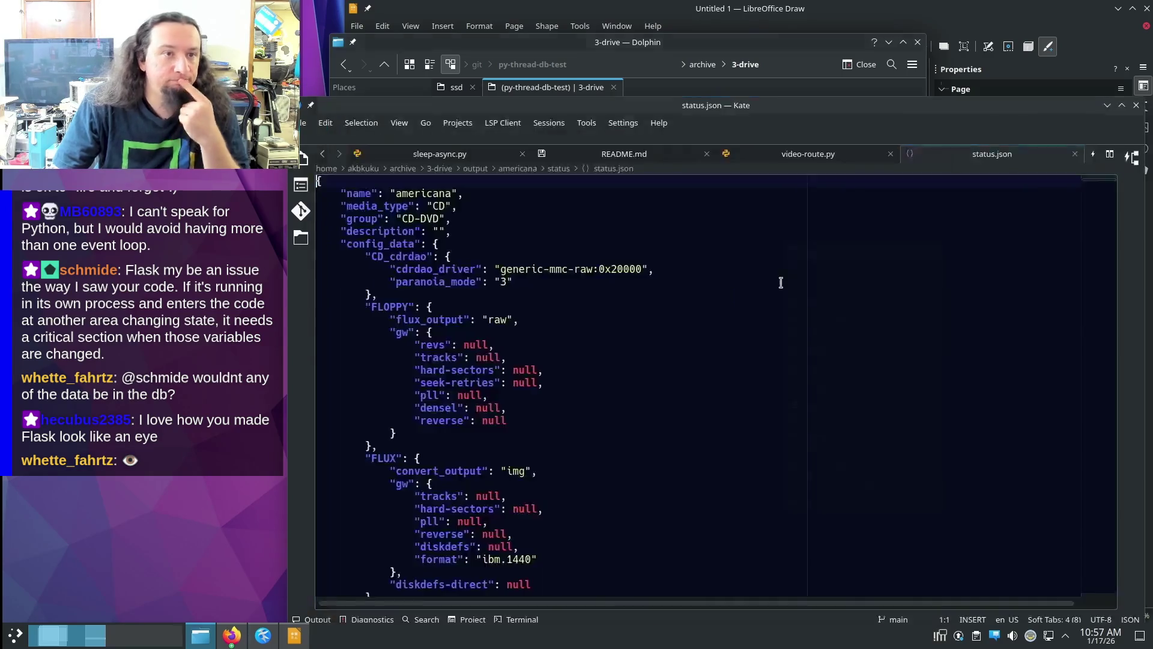
scroll(571, 282, "down", 5)
scroll(571, 283, "down", 10)
scroll(577, 297, "down", 11)
scroll(583, 311, "up", 6)
scroll(583, 311, "up", 13)
scroll(586, 325, "up", 7)
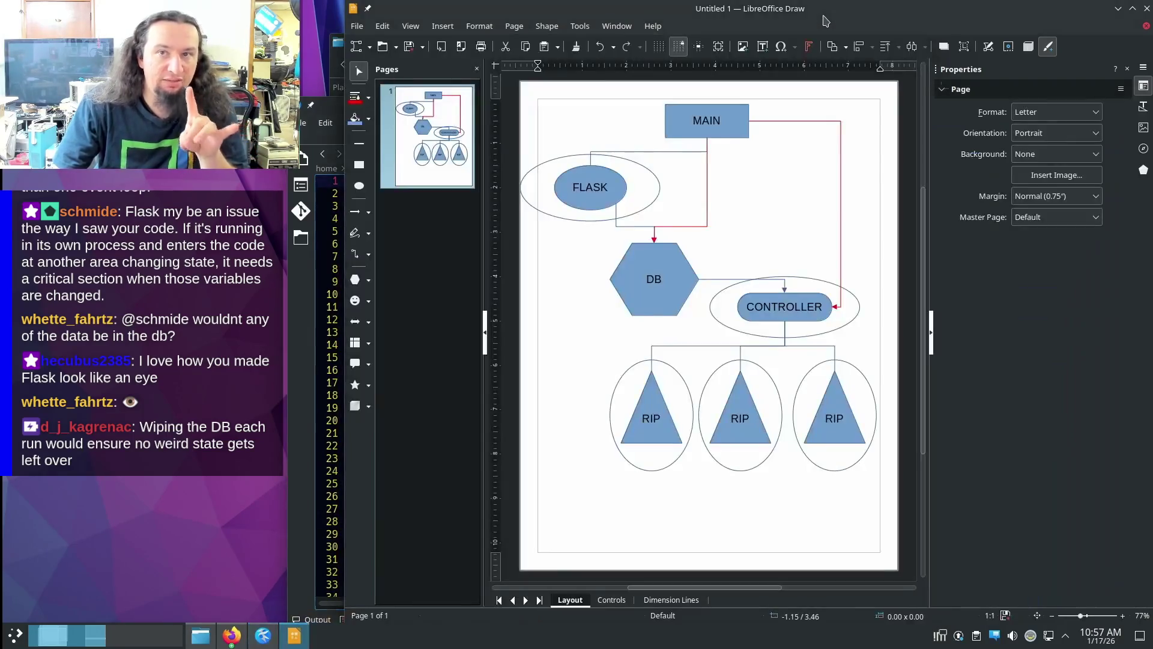
- Raise the LibreOffice Draw flowchart window back in front of Kate
left_click(649, 9)
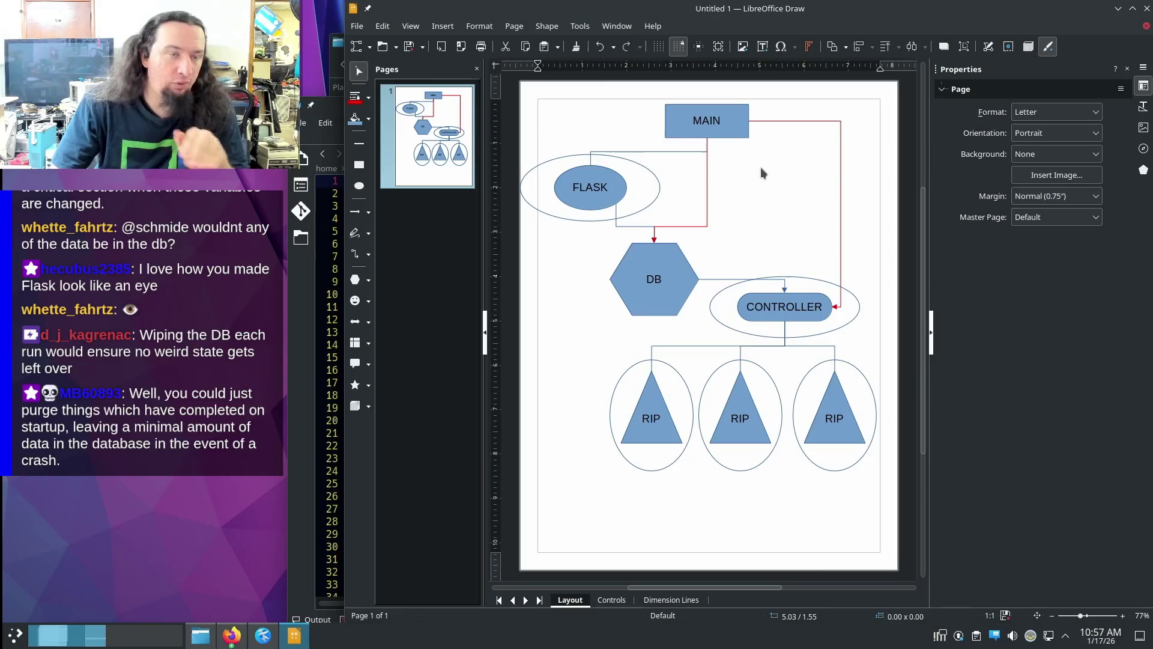
left_click(665, 248)
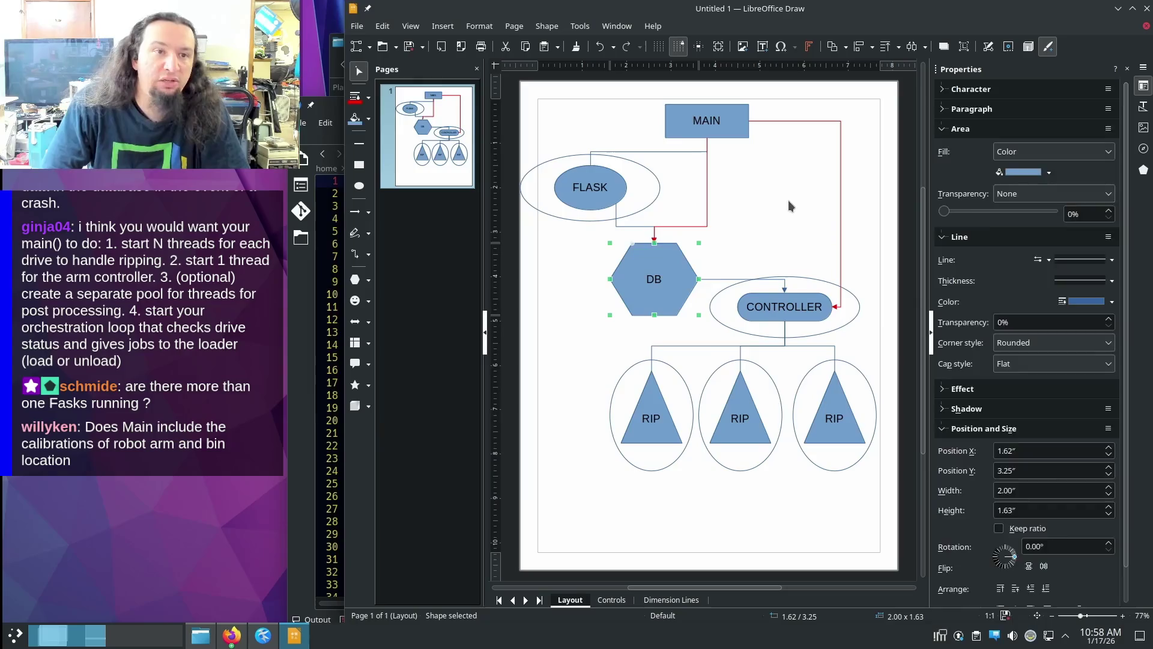
left_click(788, 298)
left_click(807, 238)
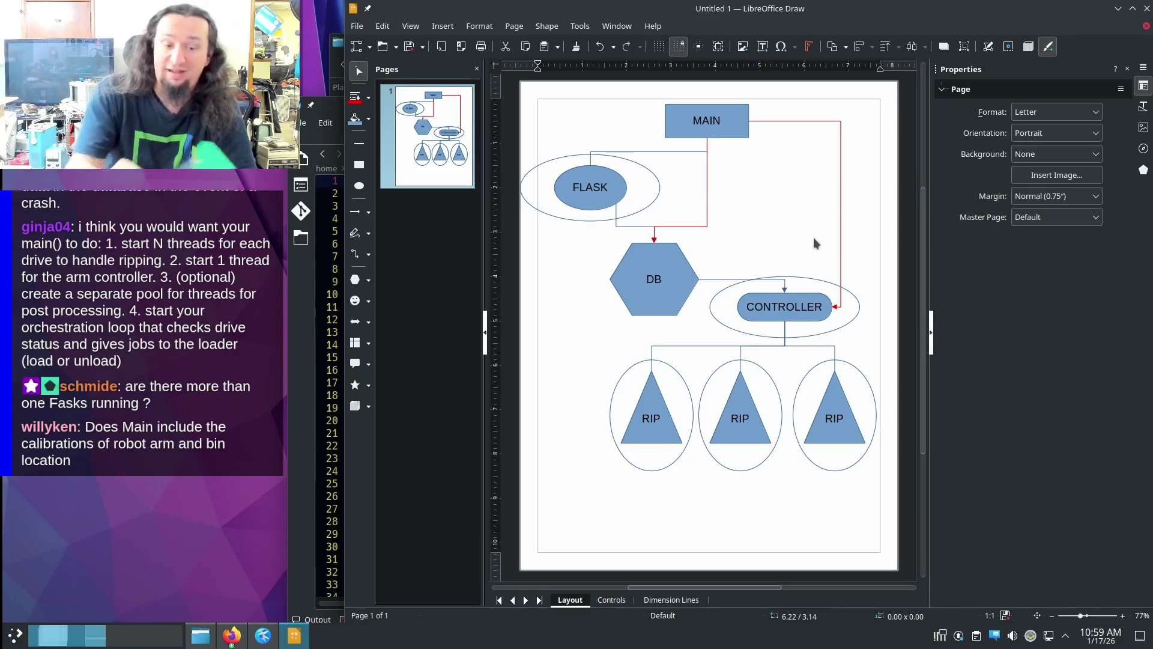
left_click(800, 293)
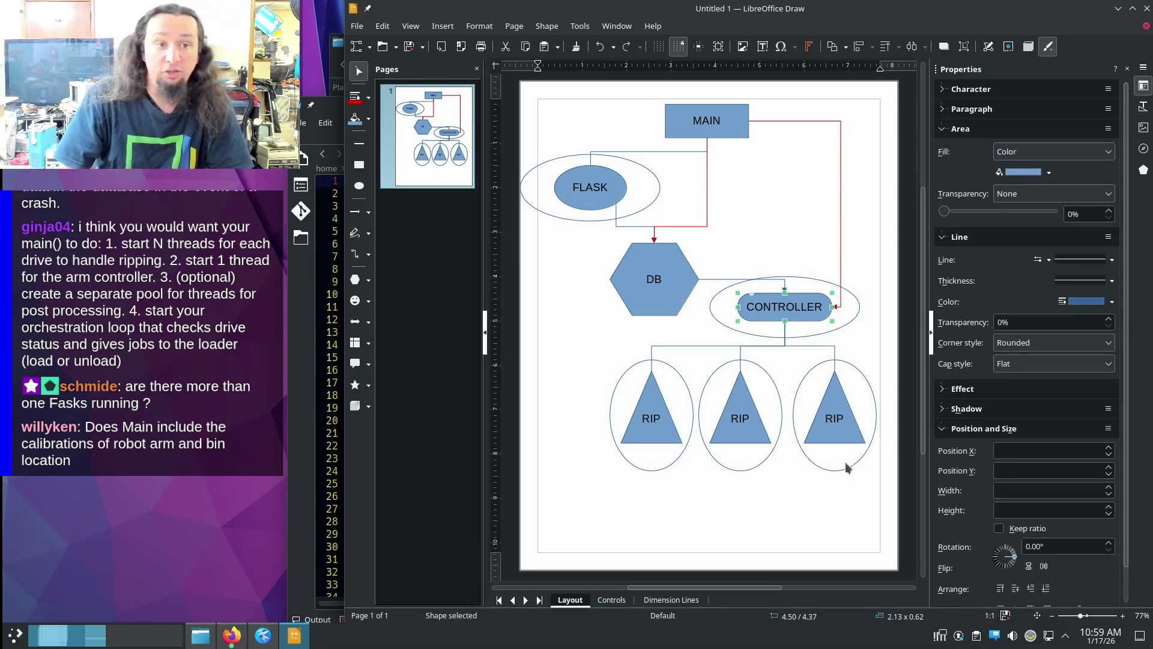
left_click(592, 377)
left_click(778, 297)
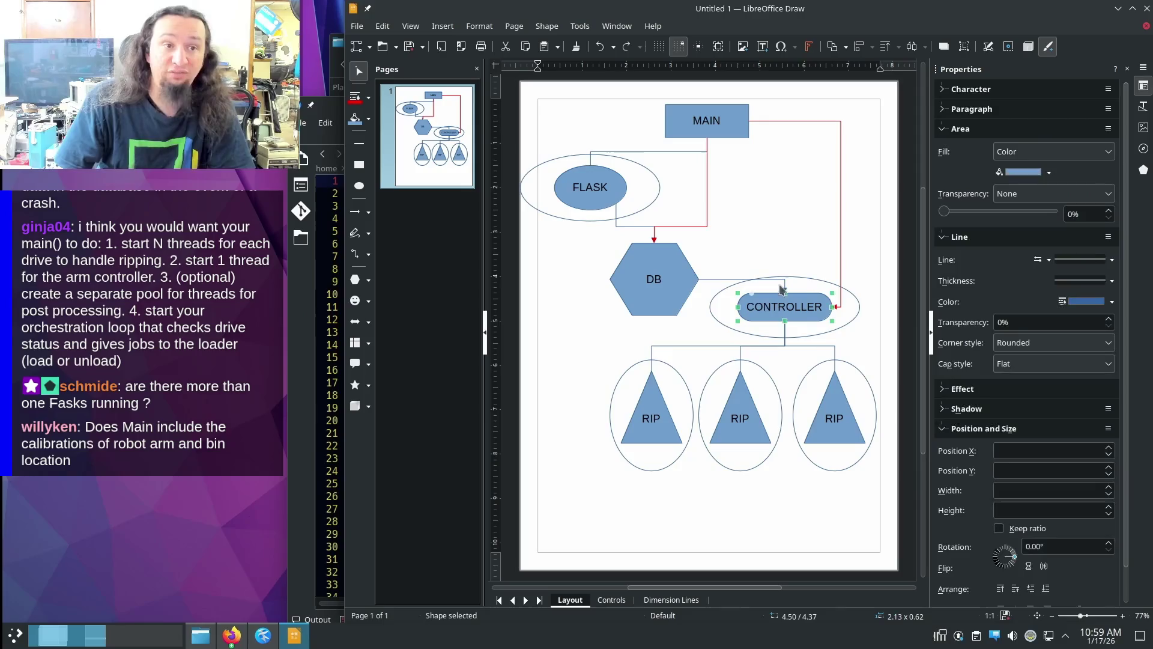
left_click(648, 389)
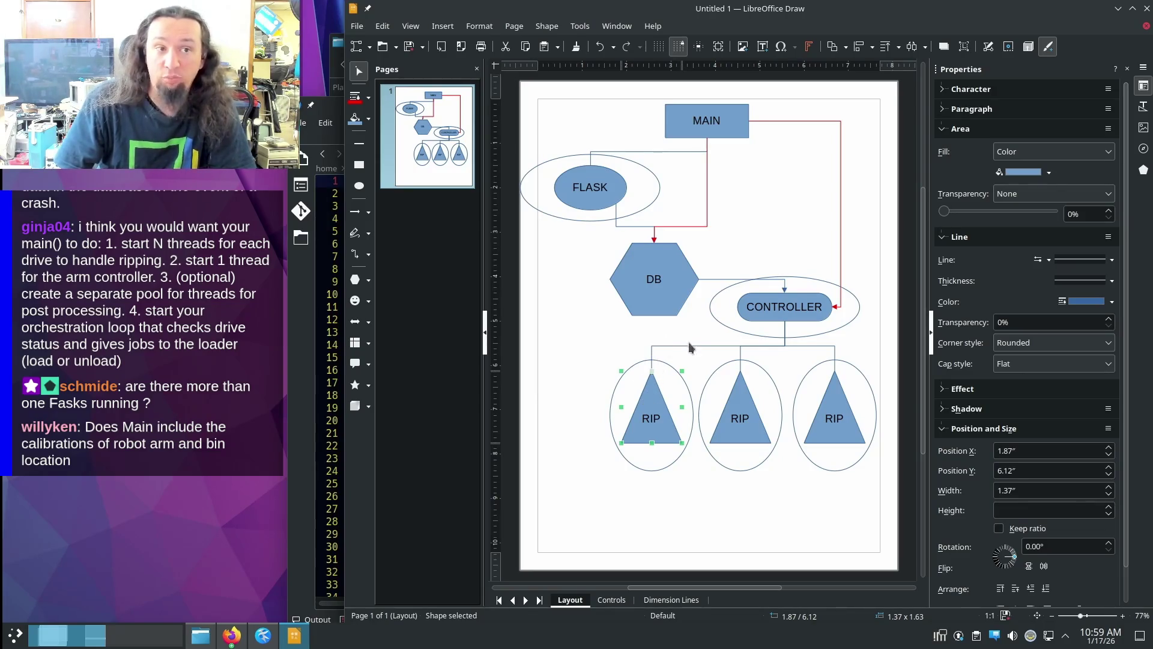
left_click(784, 315)
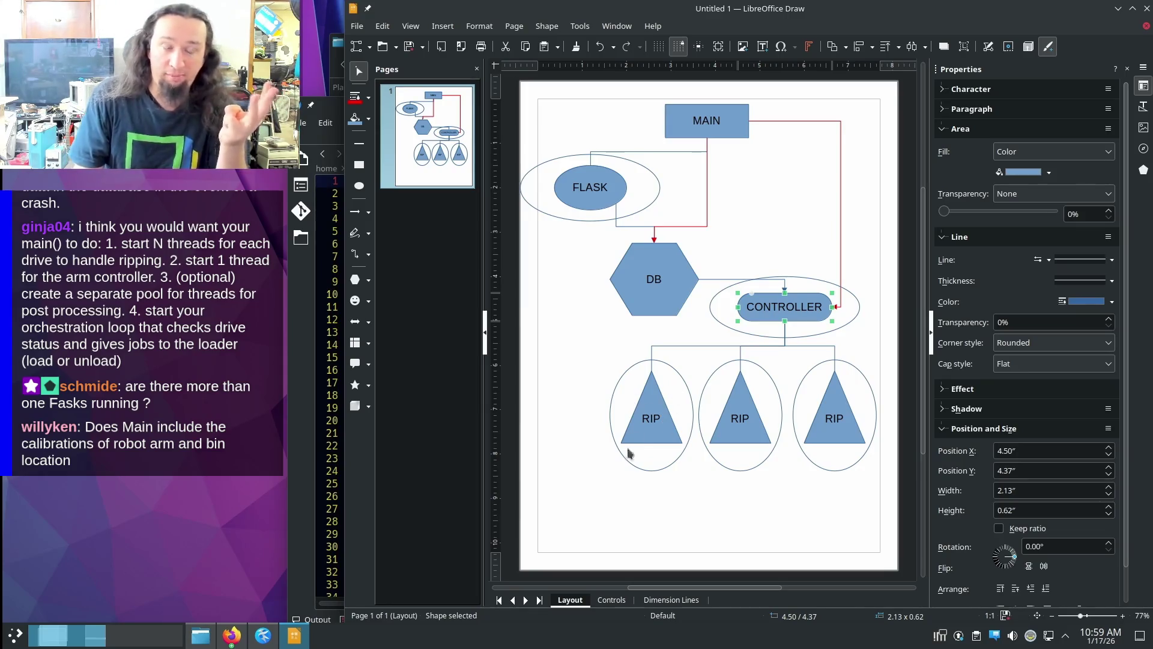
left_click(662, 393)
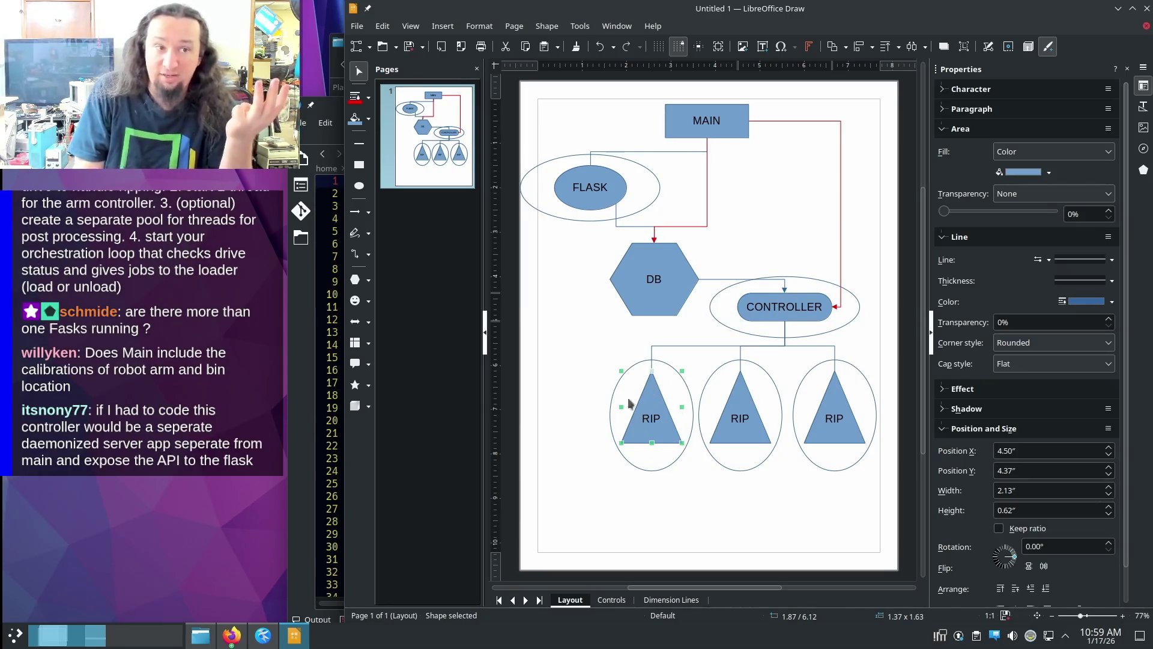
left_click(776, 314)
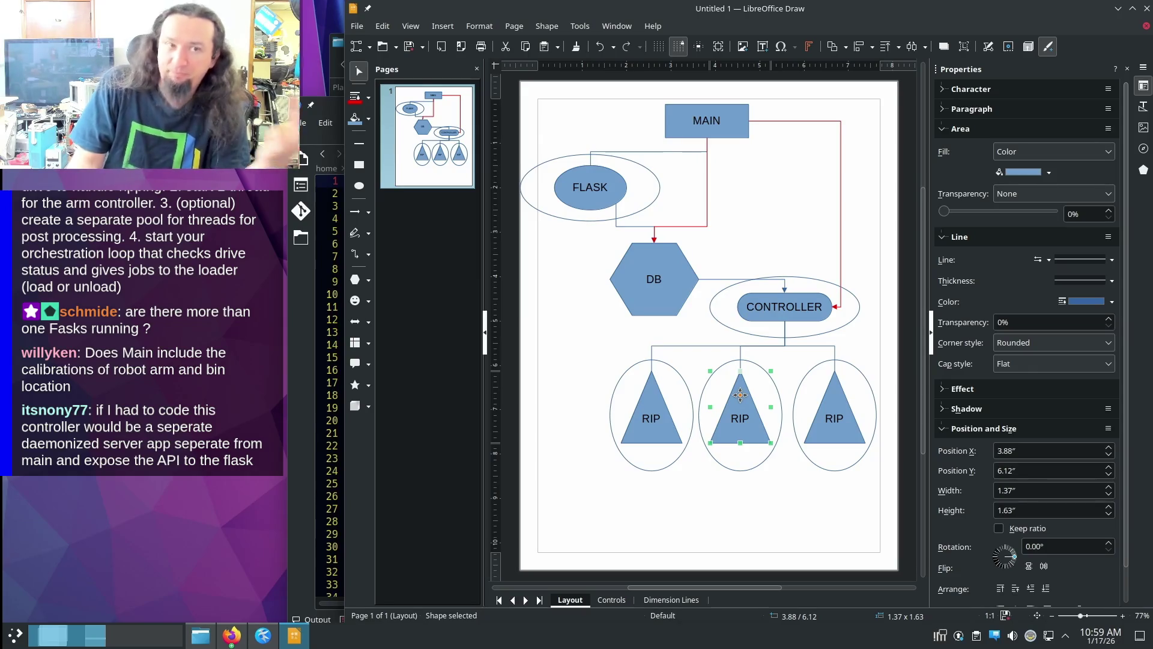
left_click(774, 321)
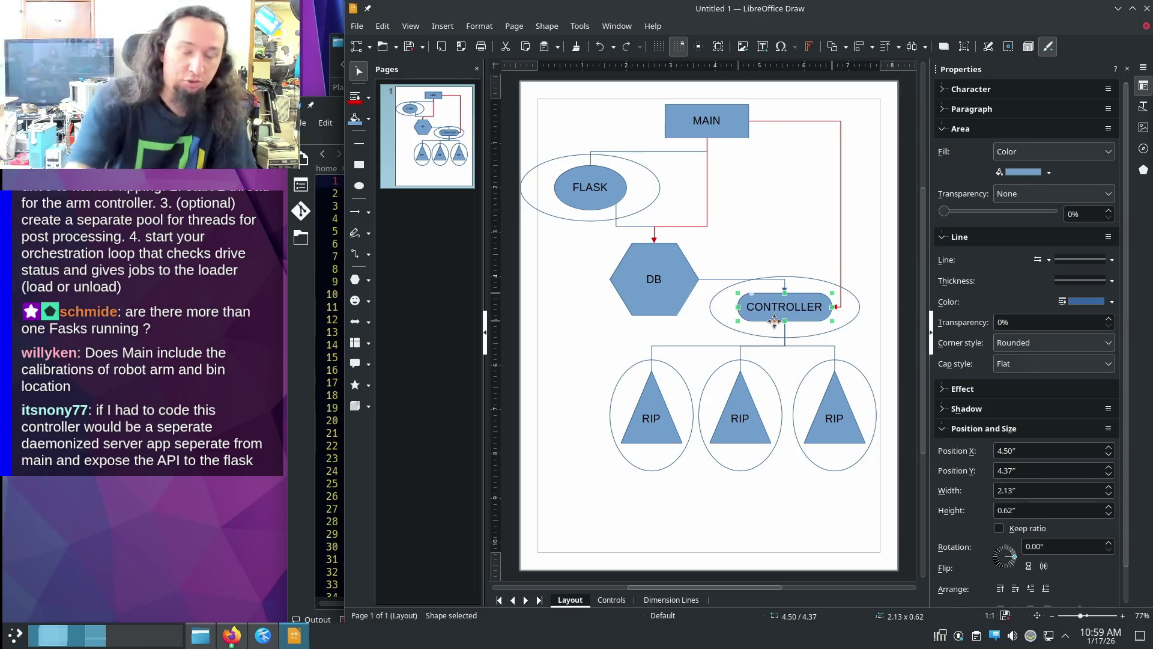
left_click(780, 260)
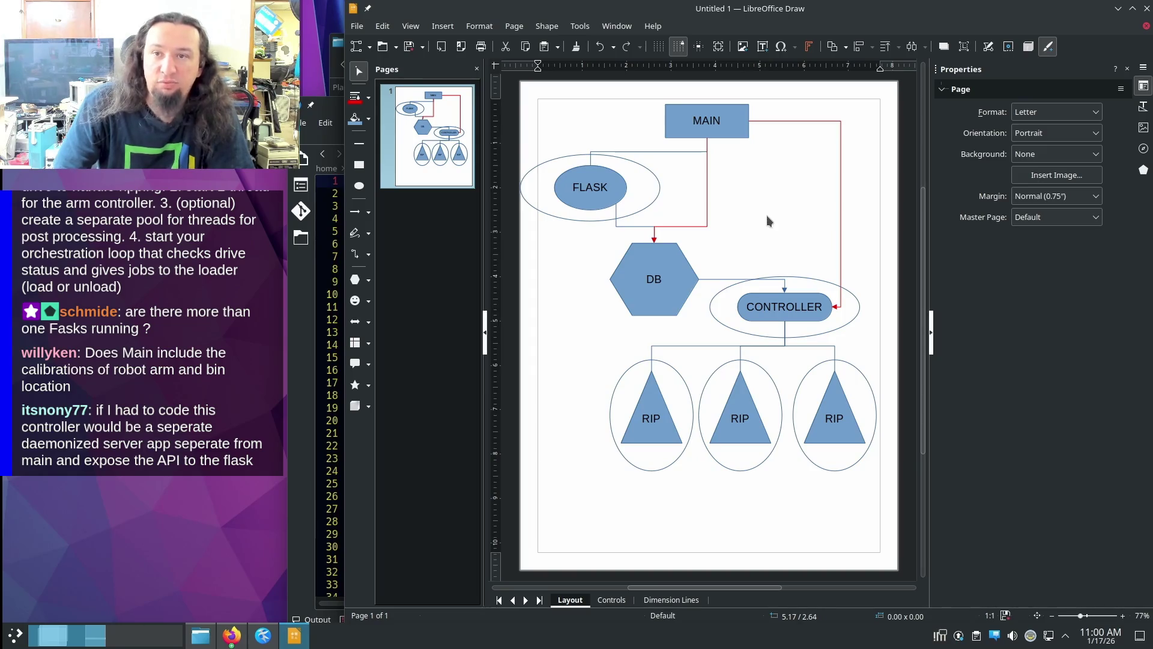
left_click(590, 189)
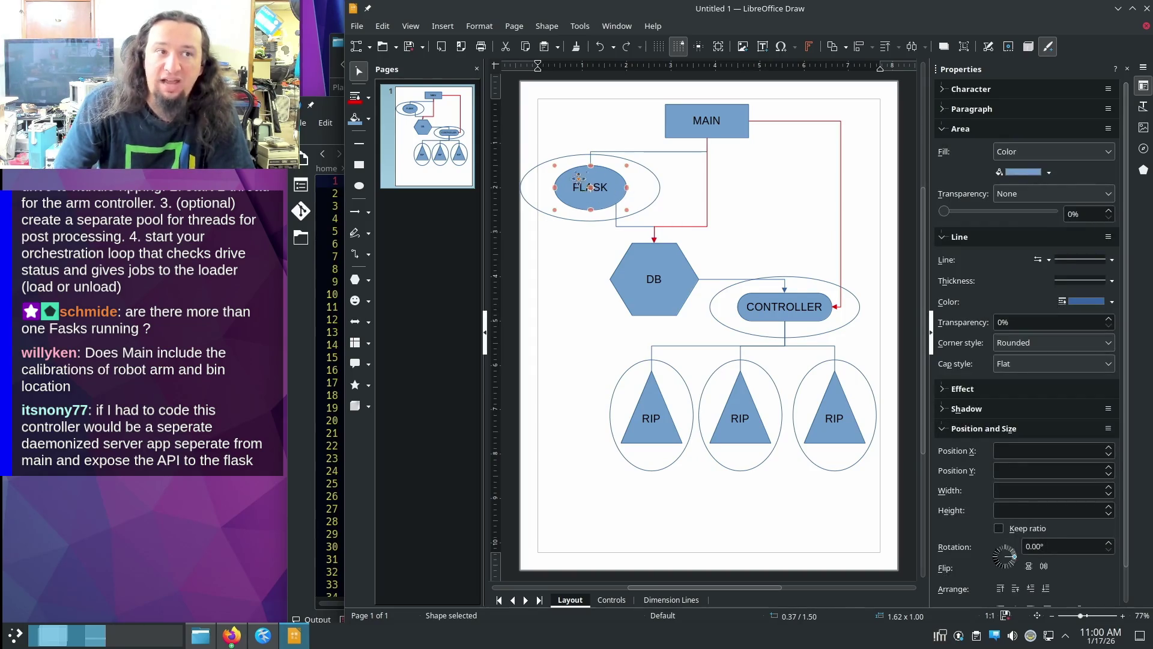
left_click(822, 240)
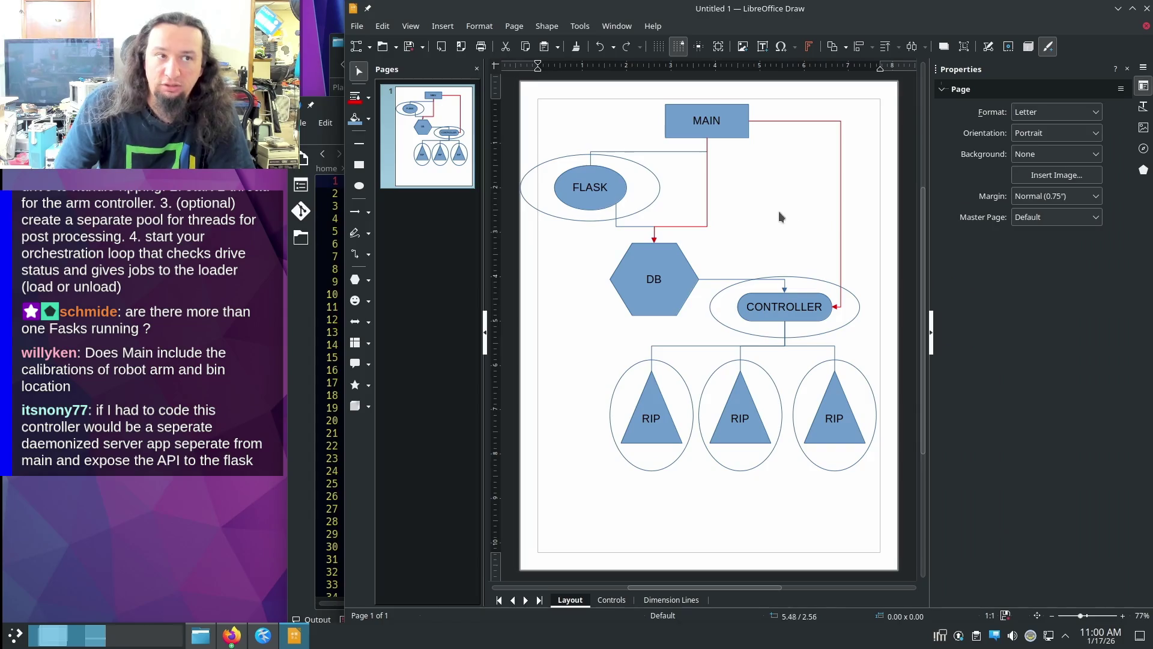
left_click(589, 173)
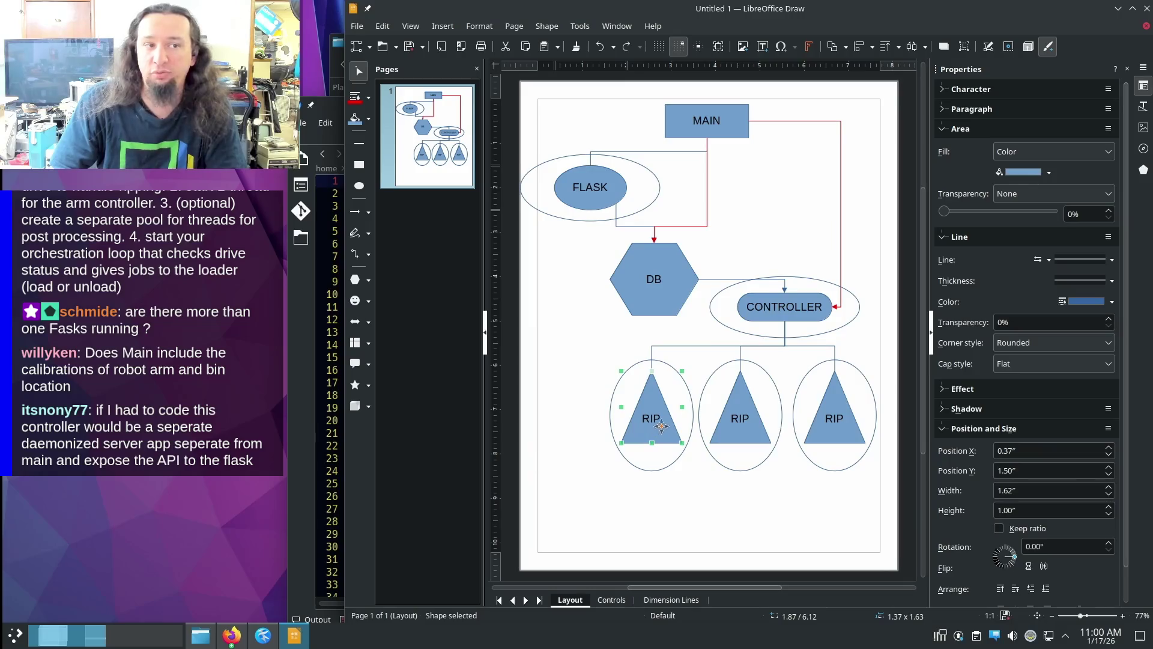
left_click(811, 220)
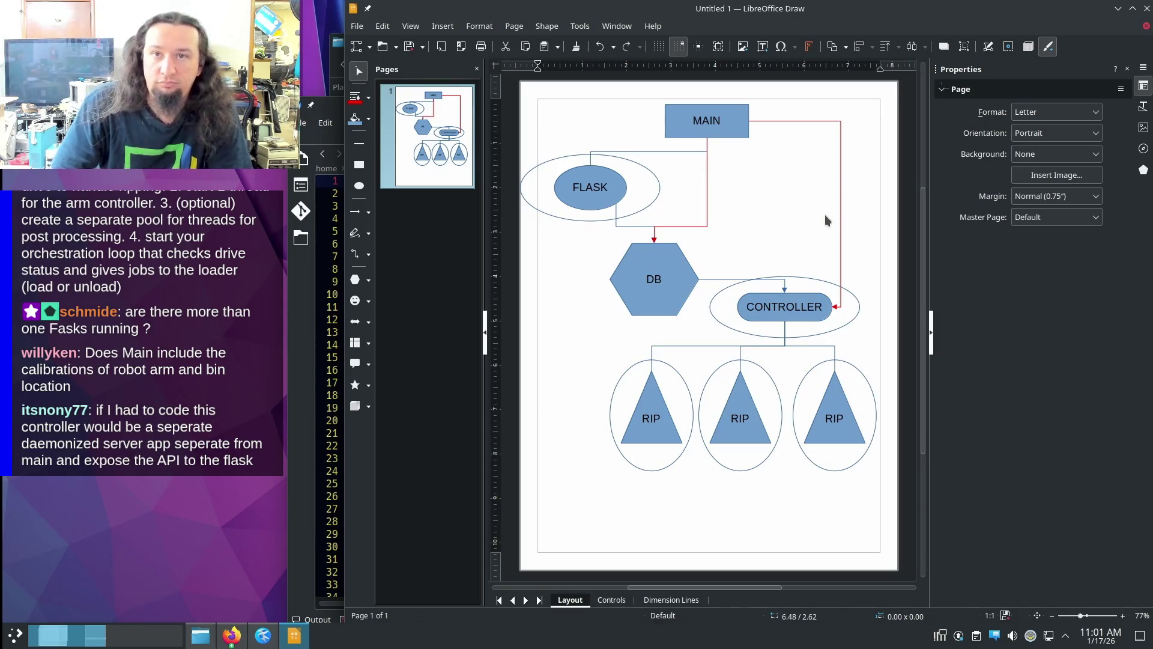
left_click_drag(803, 300, 797, 294)
left_click(796, 250)
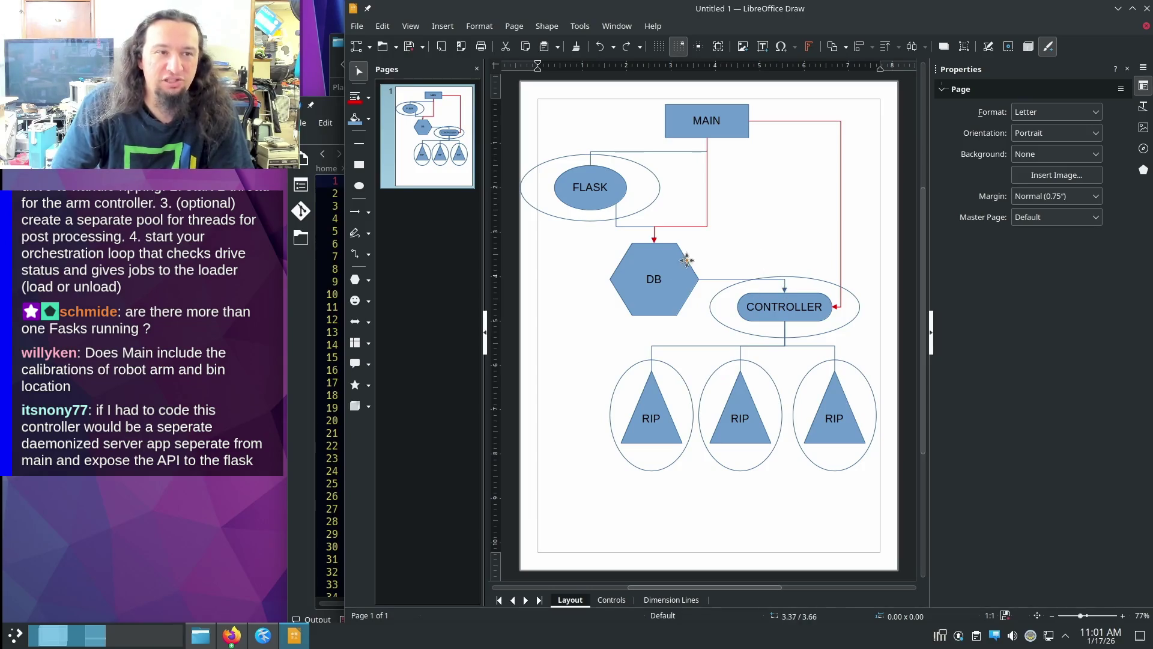
left_click(662, 261)
left_click(744, 260)
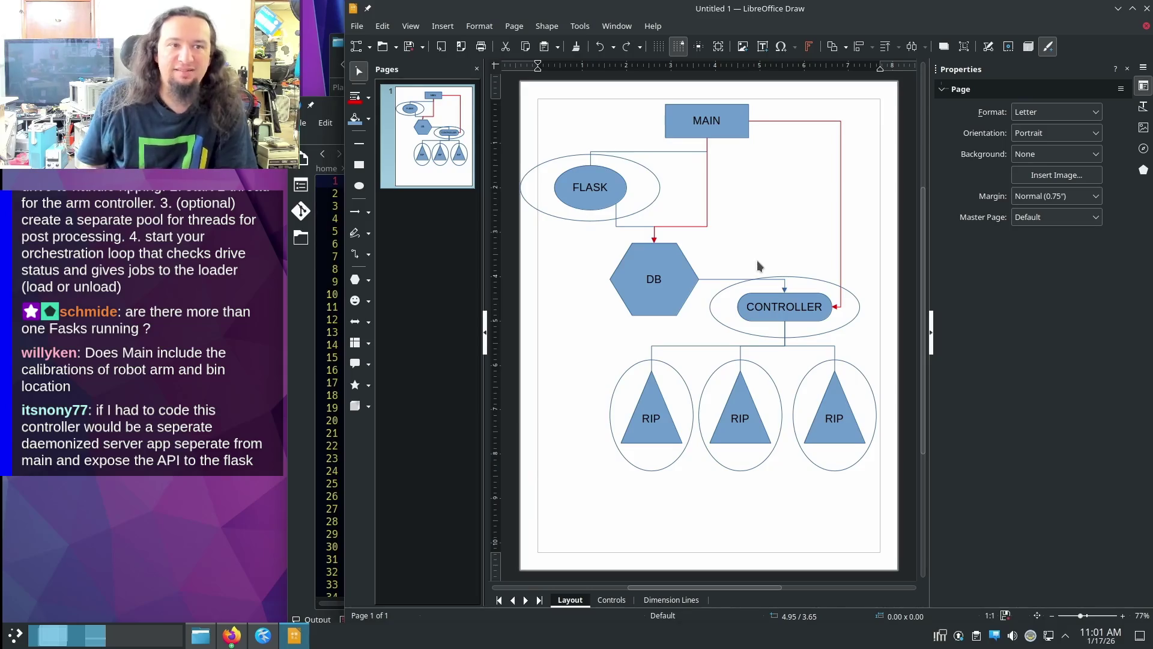
left_click(317, 346)
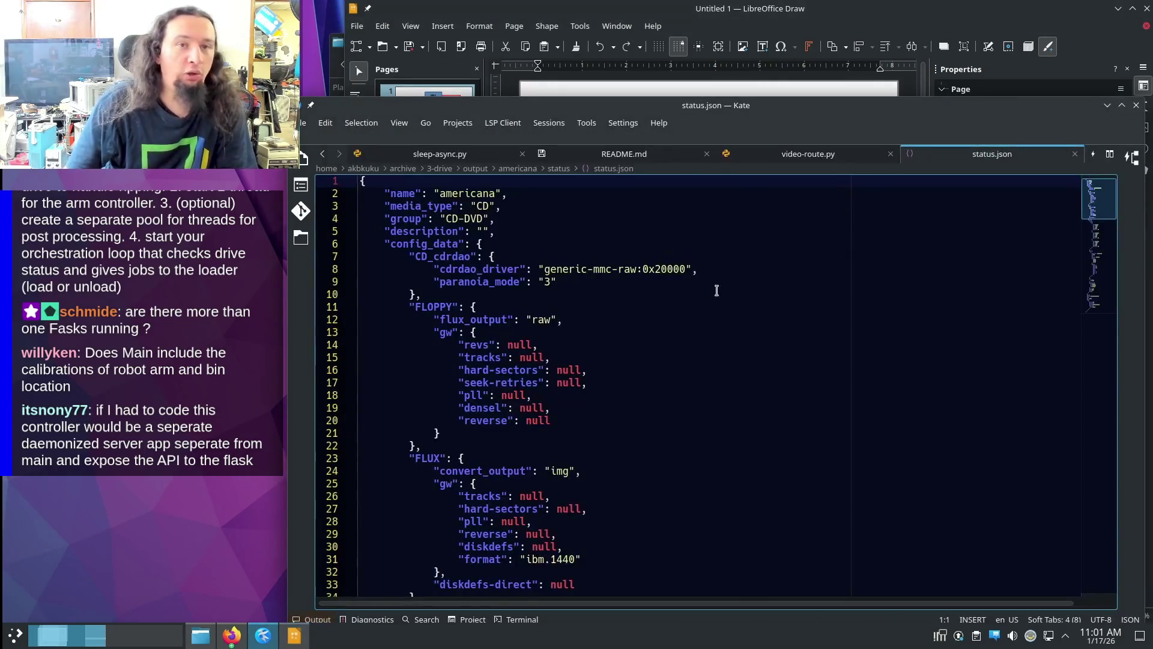
left_click(712, 358)
scroll(744, 316, "down", 10)
scroll(745, 317, "down", 13)
scroll(744, 316, "down", 3)
scroll(744, 317, "up", 4)
scroll(744, 317, "up", 12)
scroll(746, 311, "up", 7)
scroll(746, 310, "up", 3)
key("ctrl+z")
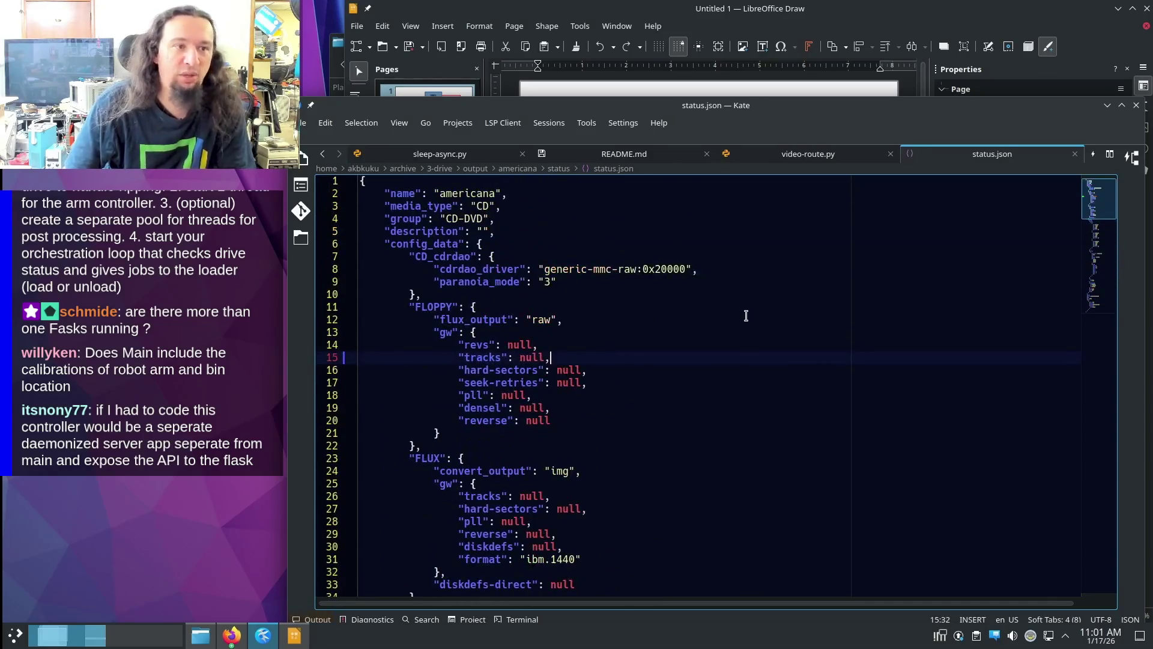
left_click(910, 32)
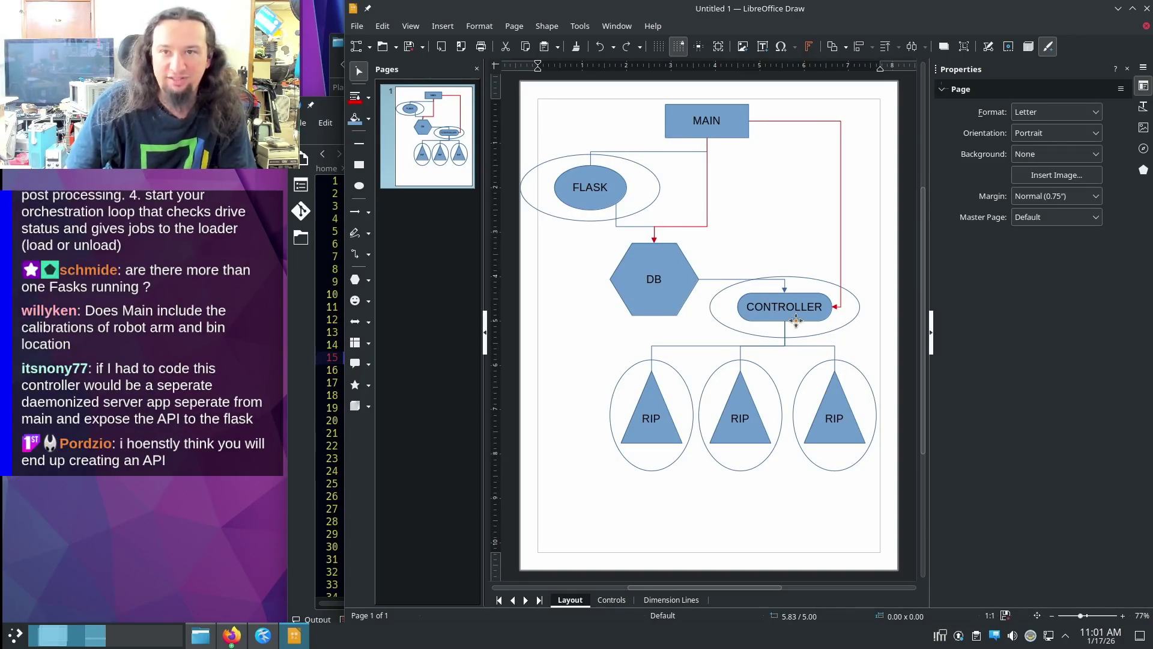
left_click(675, 287)
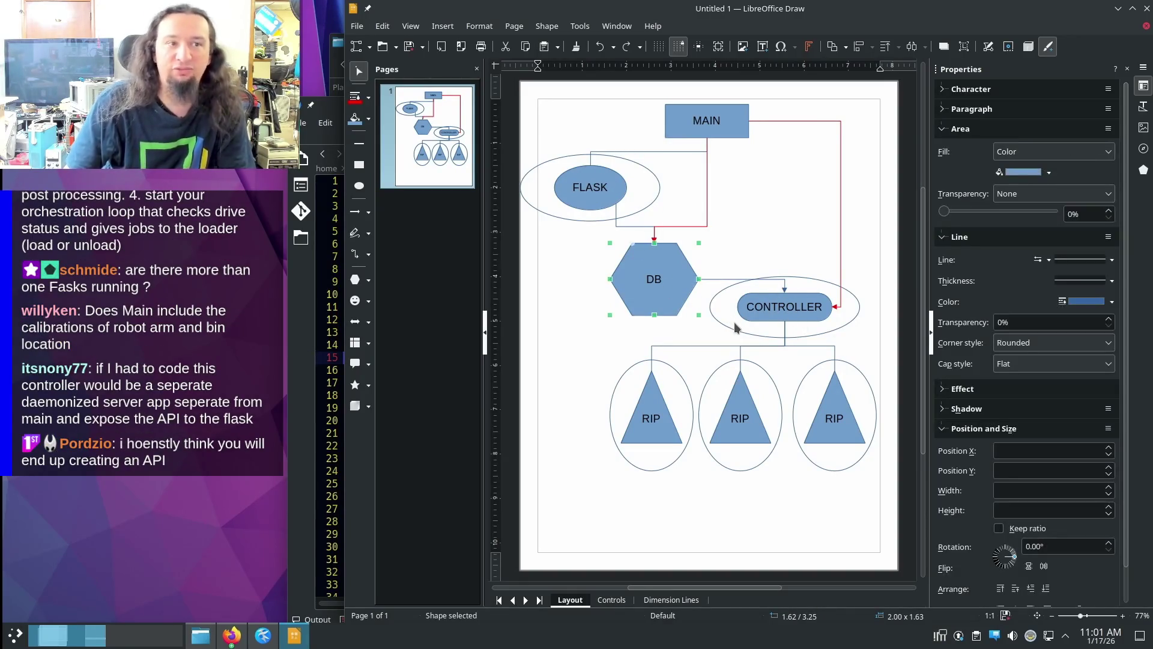
left_click(793, 263)
key("Tab")
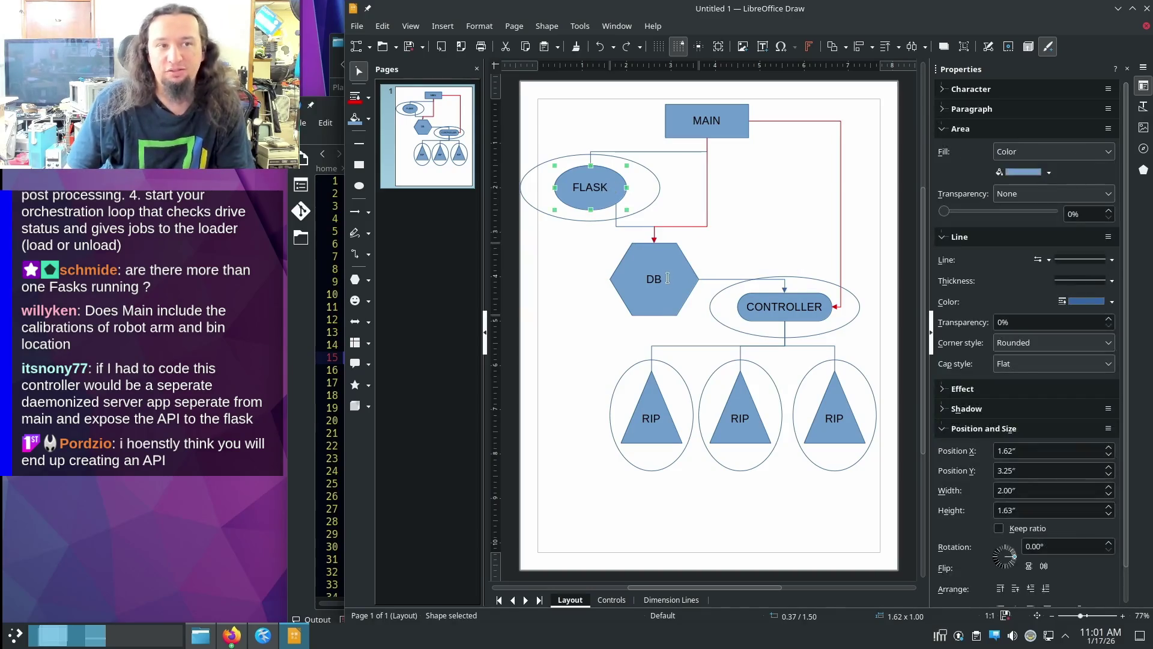
left_click(777, 301)
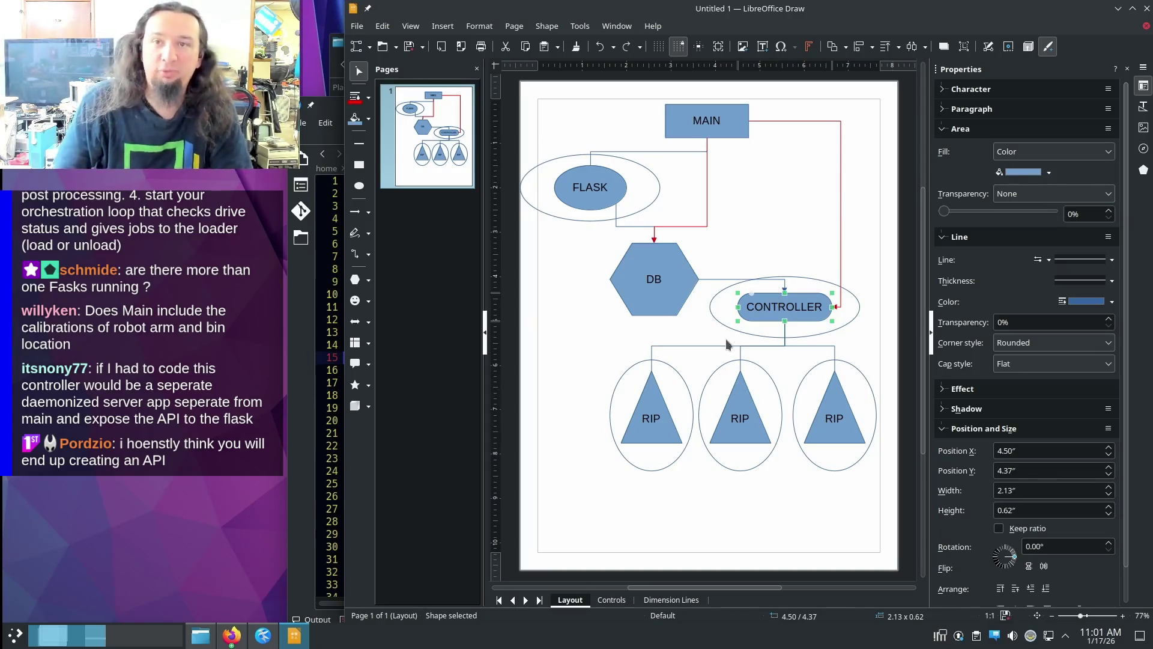
left_click(793, 178)
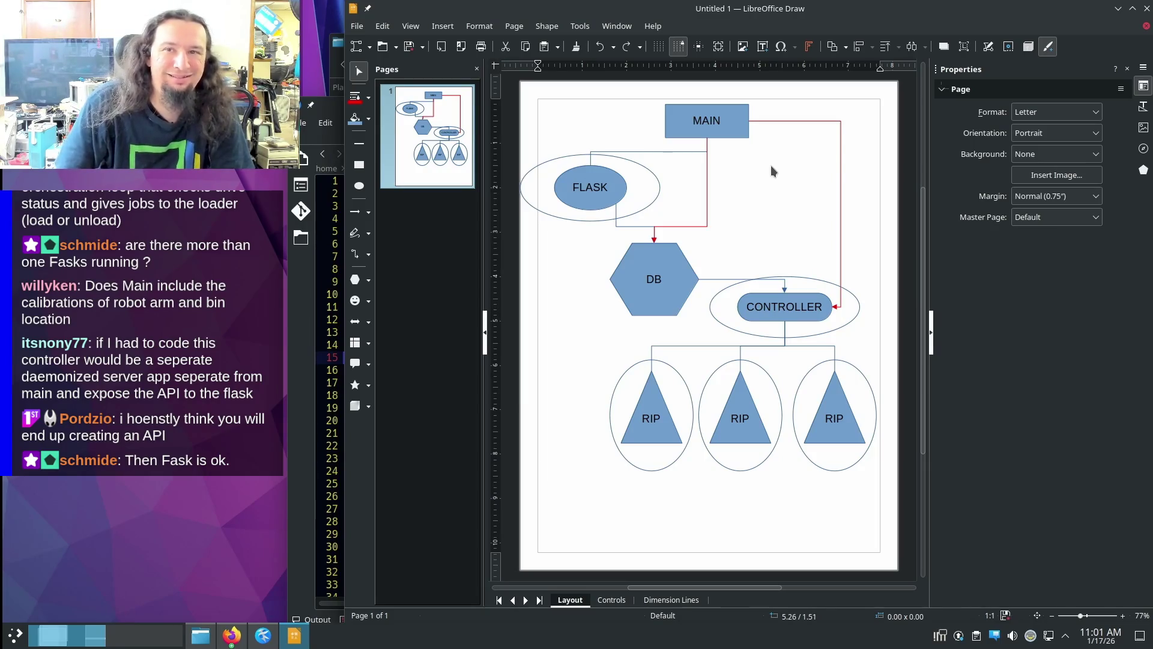
left_click(667, 271)
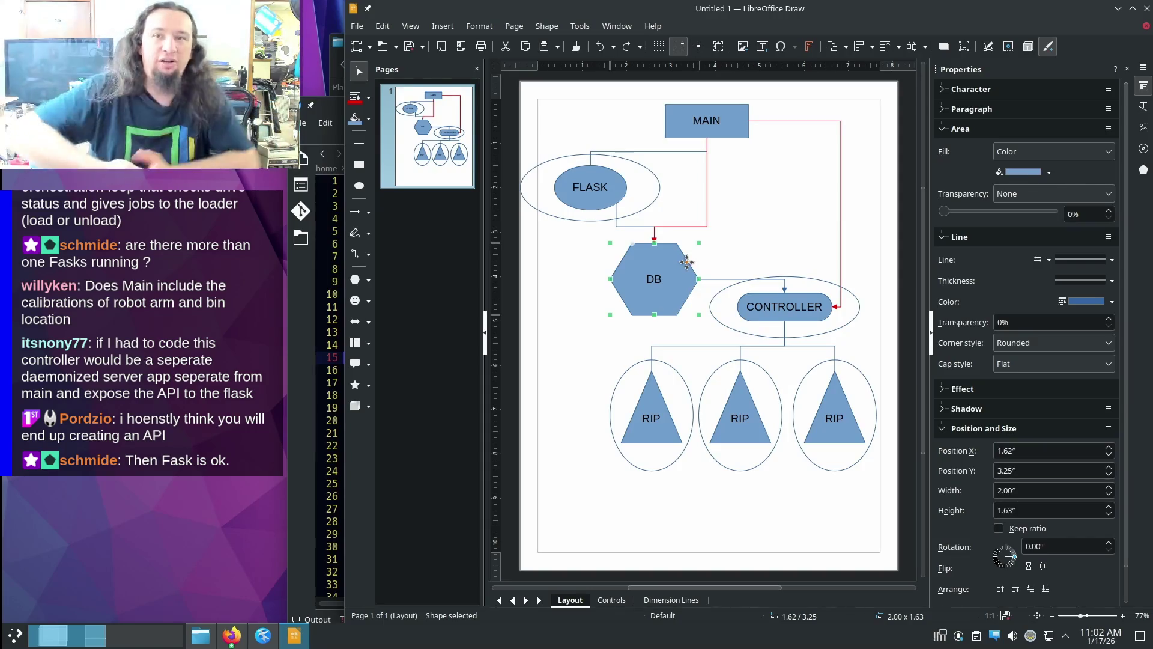
left_click(751, 199)
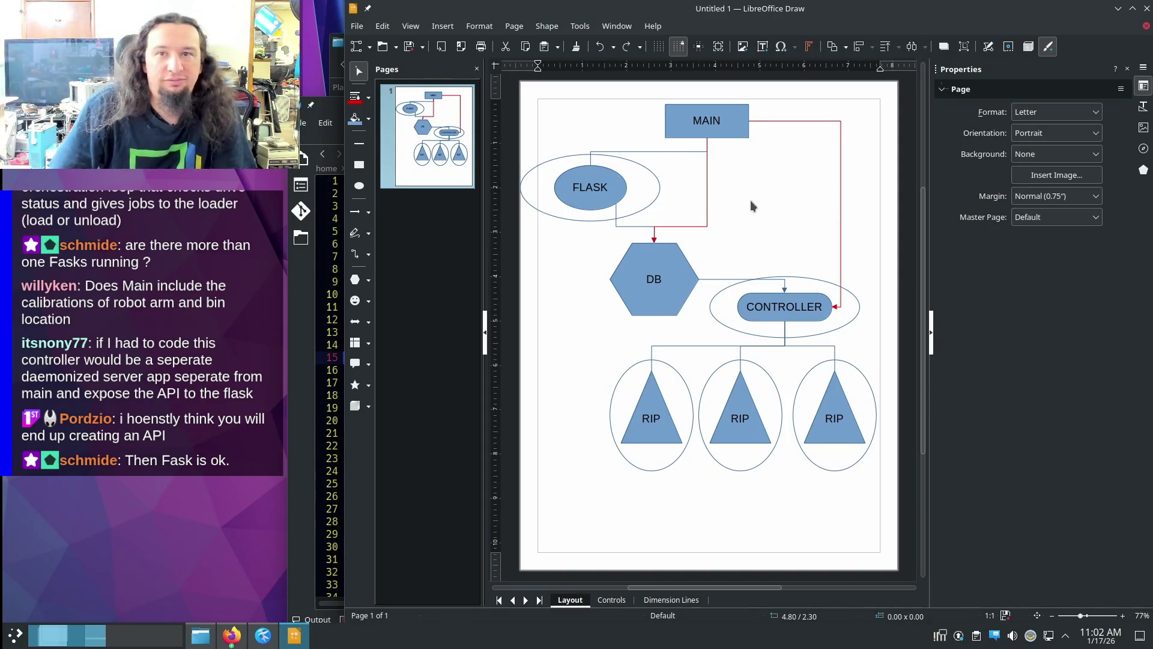
left_click(609, 186)
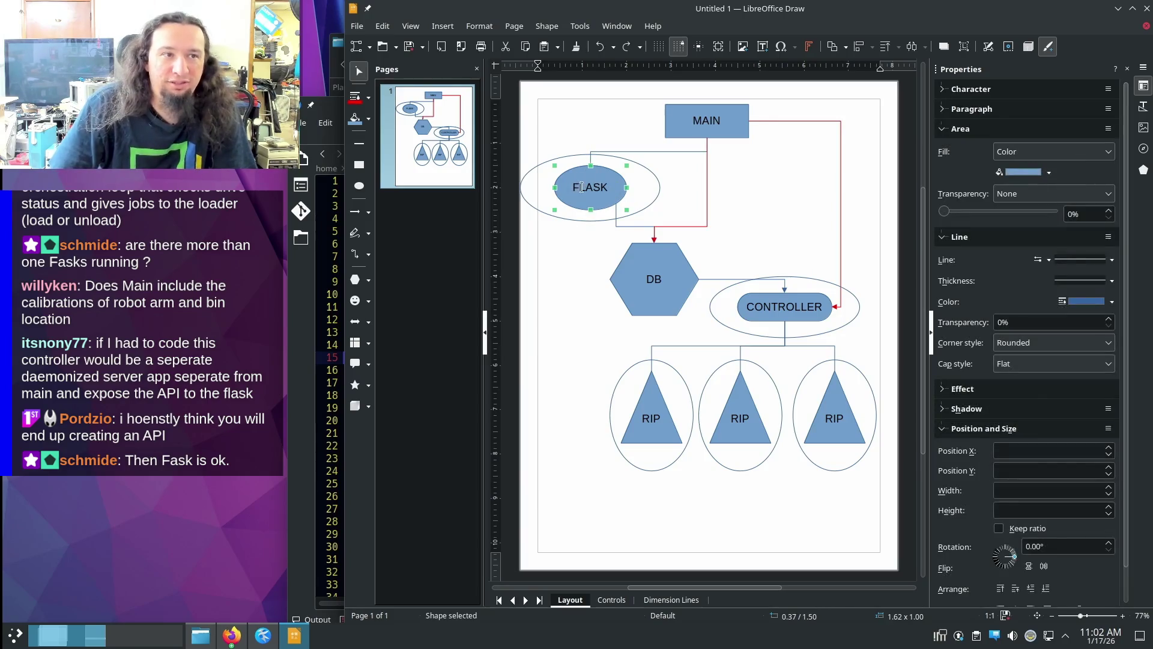
left_click(583, 188)
left_click(707, 184)
left_click(794, 209)
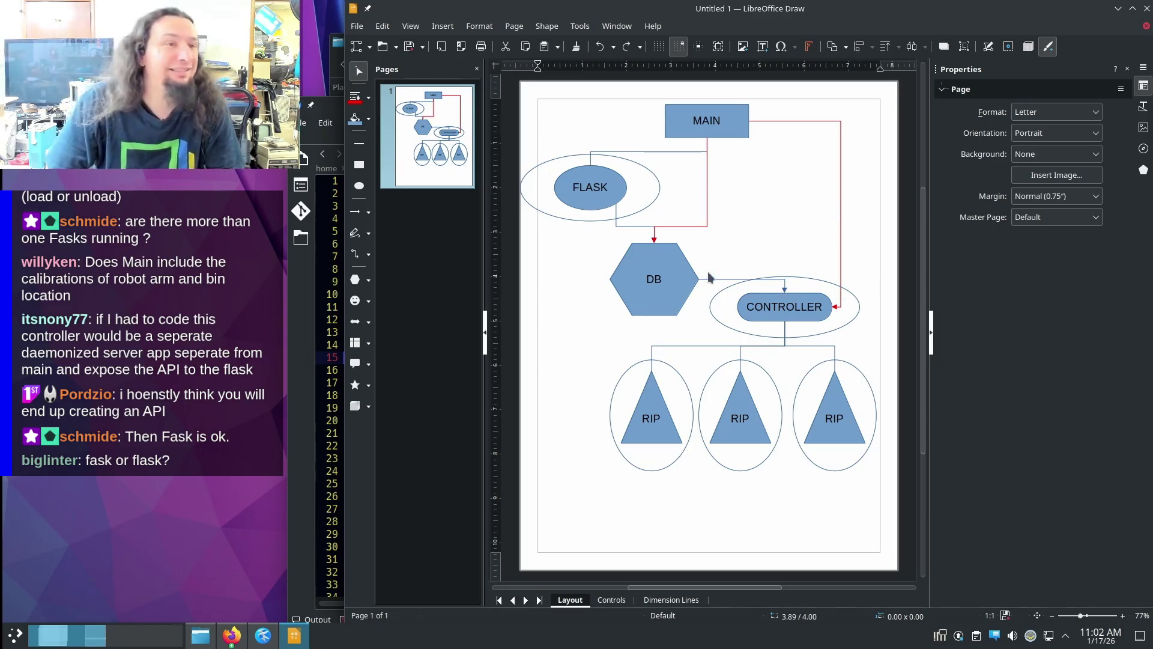
scroll(708, 271, "up", 1, "ctrl")
- Go full-screen and widen the drawing area so the flowchart fills more of the canvas
key("ctrl+shift+j")
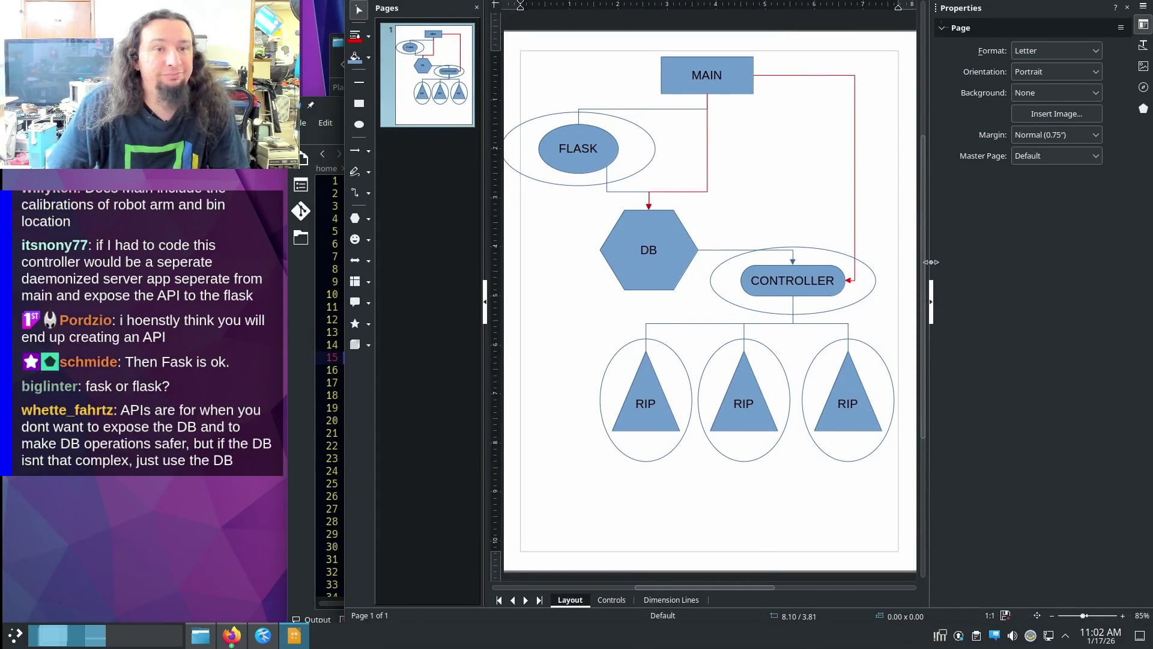
left_click_drag(930, 270, 962, 271)
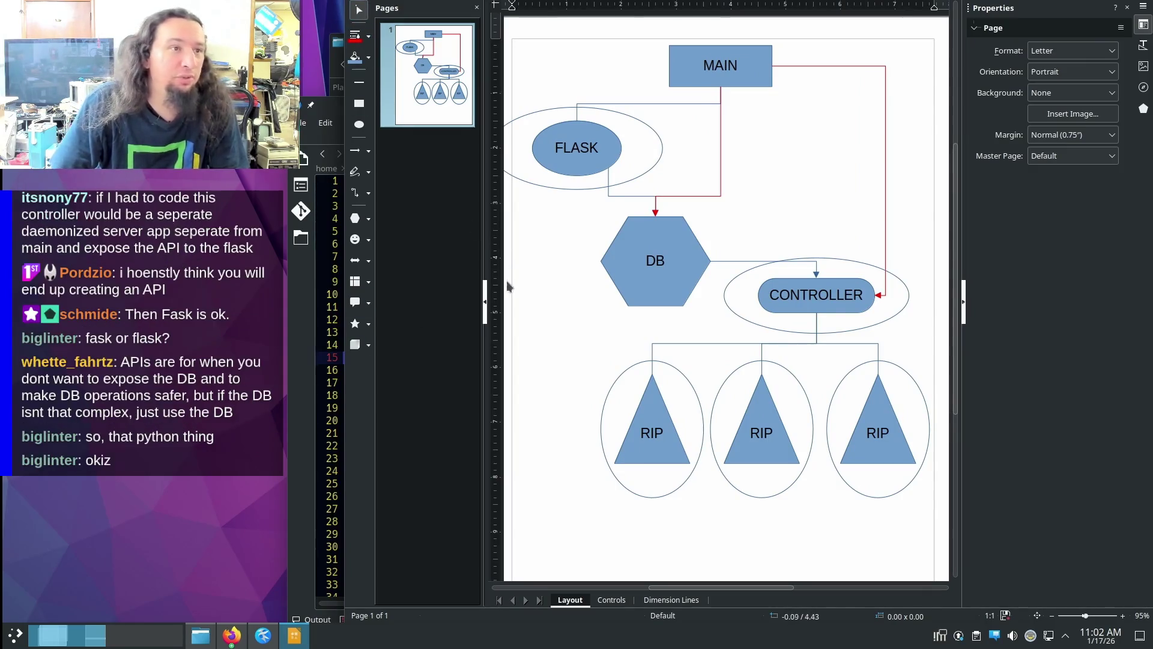
left_click(484, 302)
scroll(604, 336, "up", 2)
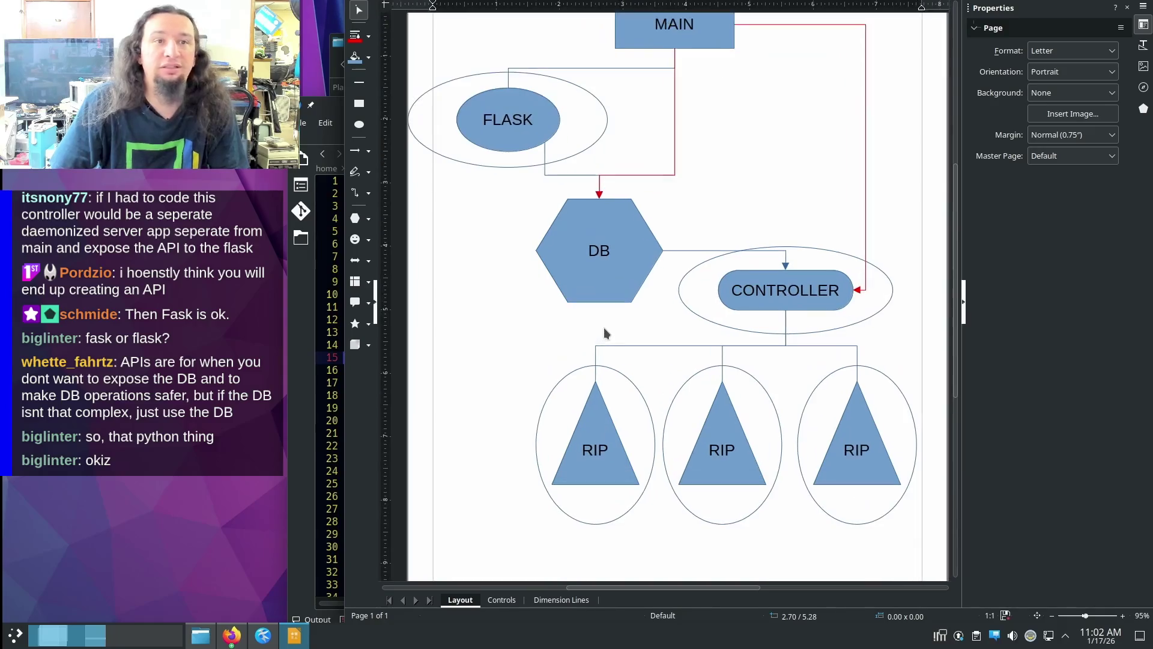
scroll(729, 317, "up", 1)
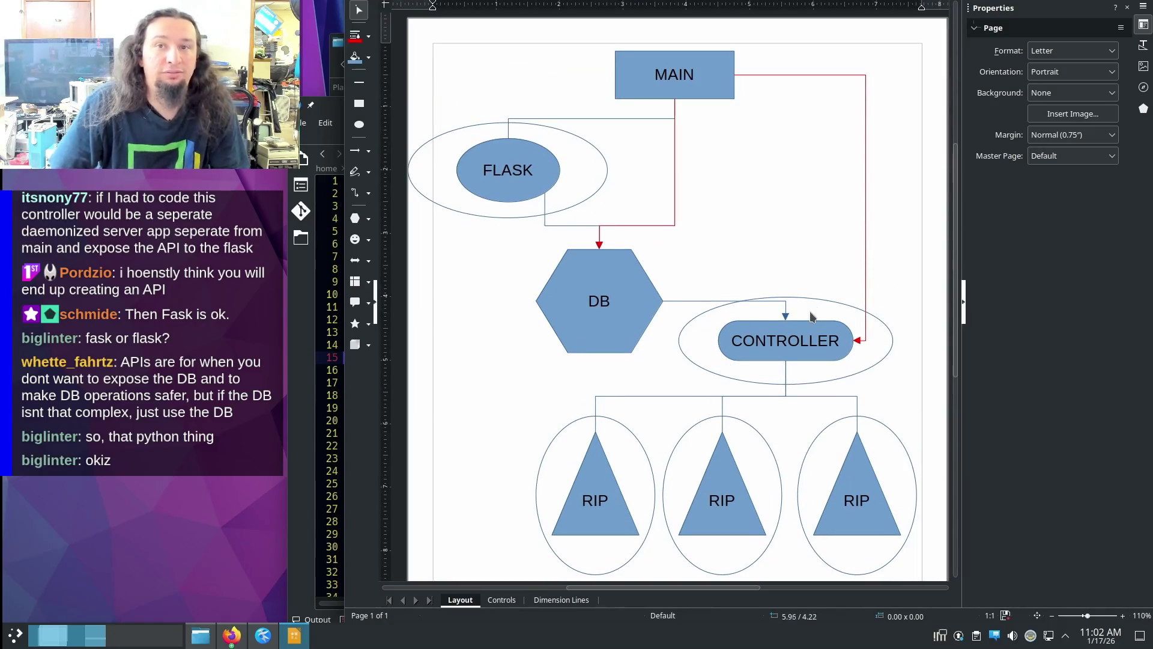
- Select and release the FLASK ellipse and DB hexagon while reviewing the flowchart
left_click(494, 180)
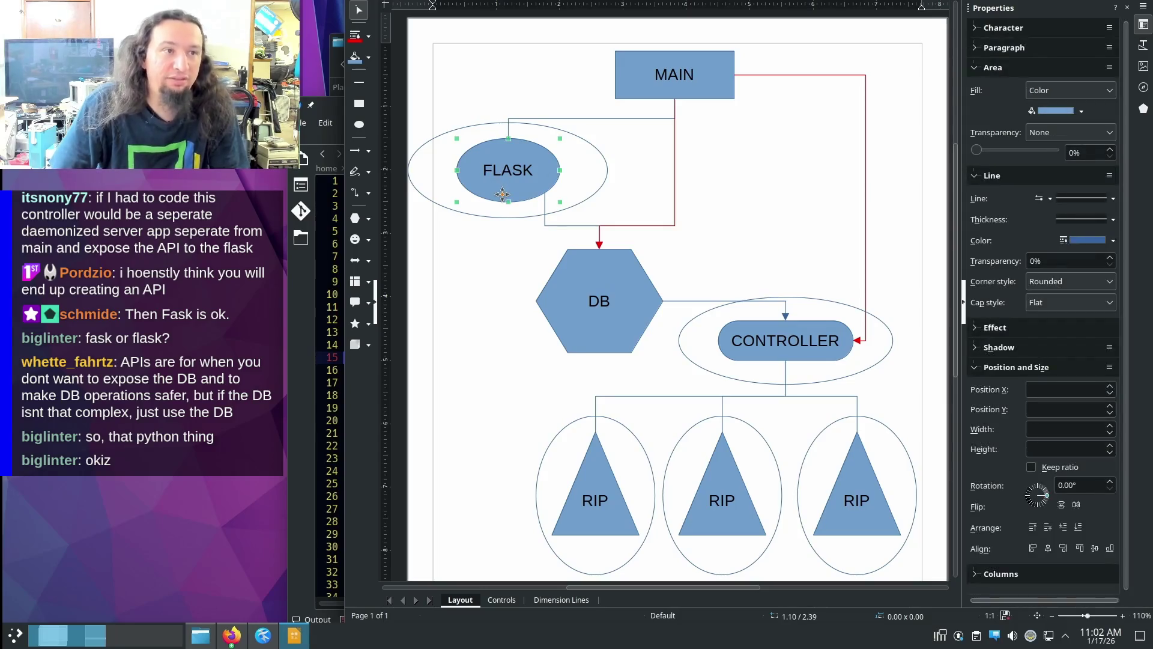
left_click(643, 181)
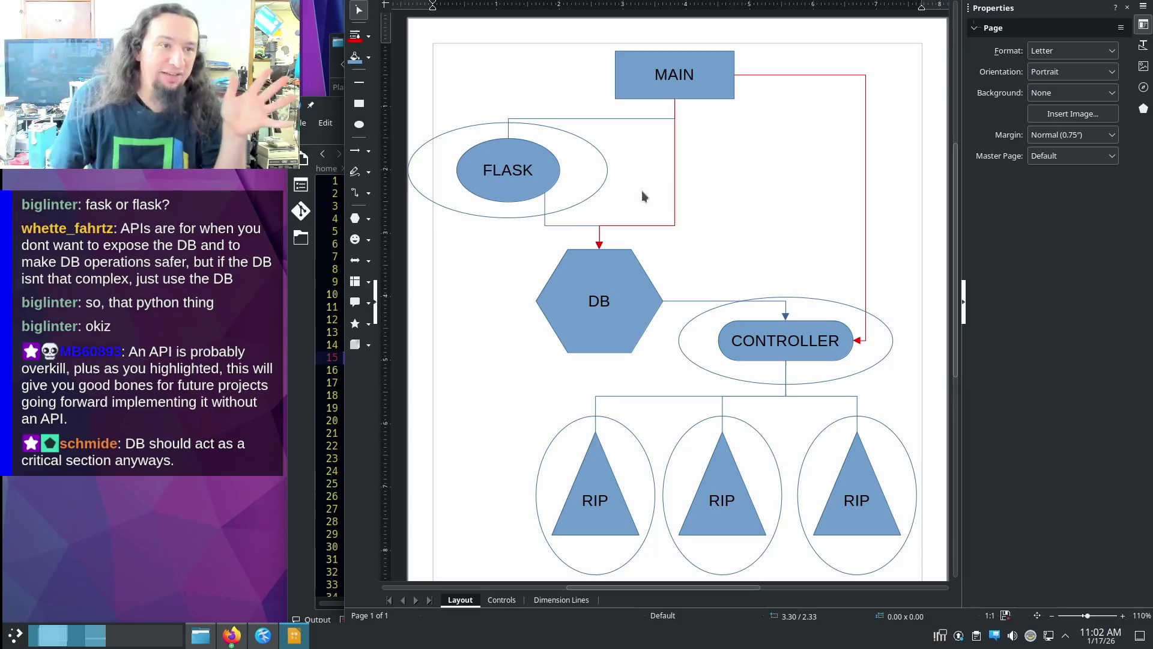
left_click(613, 266)
left_click(778, 216)
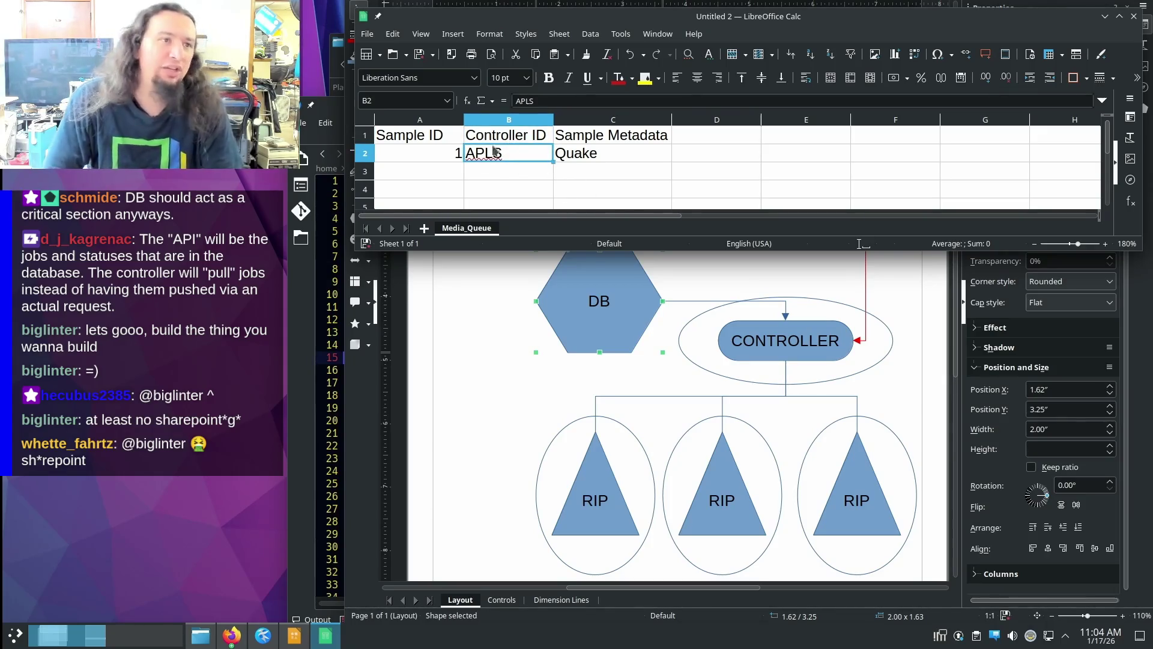
- Review row 2 of Media_Queue and the left RIP triangle in the flowchart, then return to Calc
left_click_drag(398, 156, 613, 154)
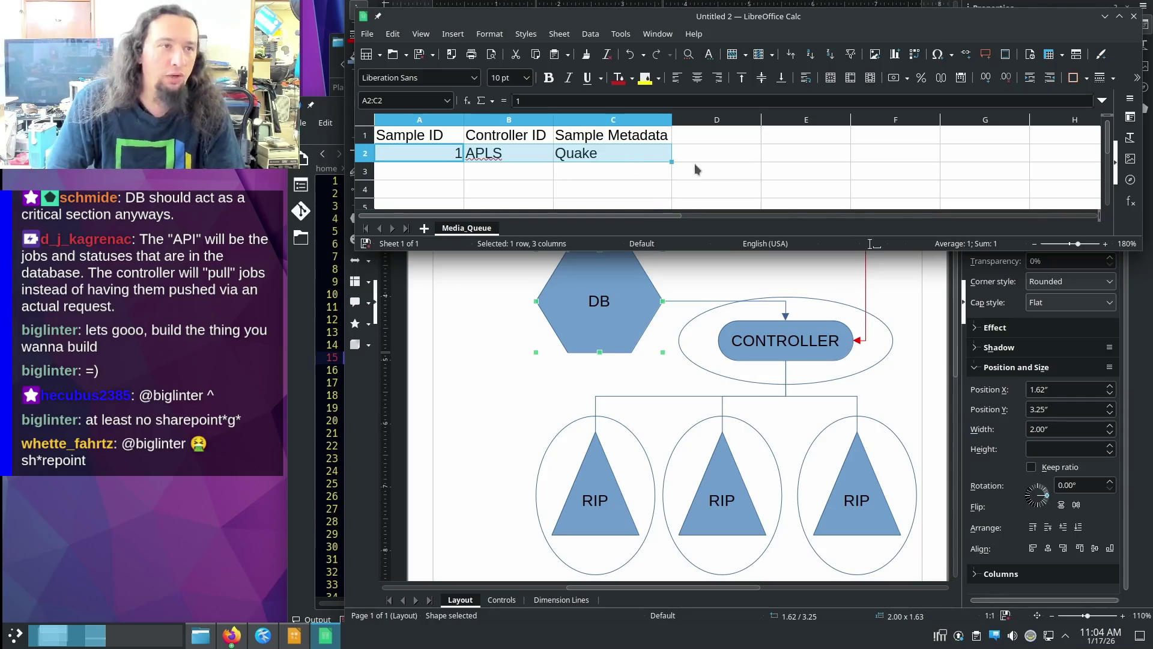
left_click(715, 170)
key("alt+Tab")
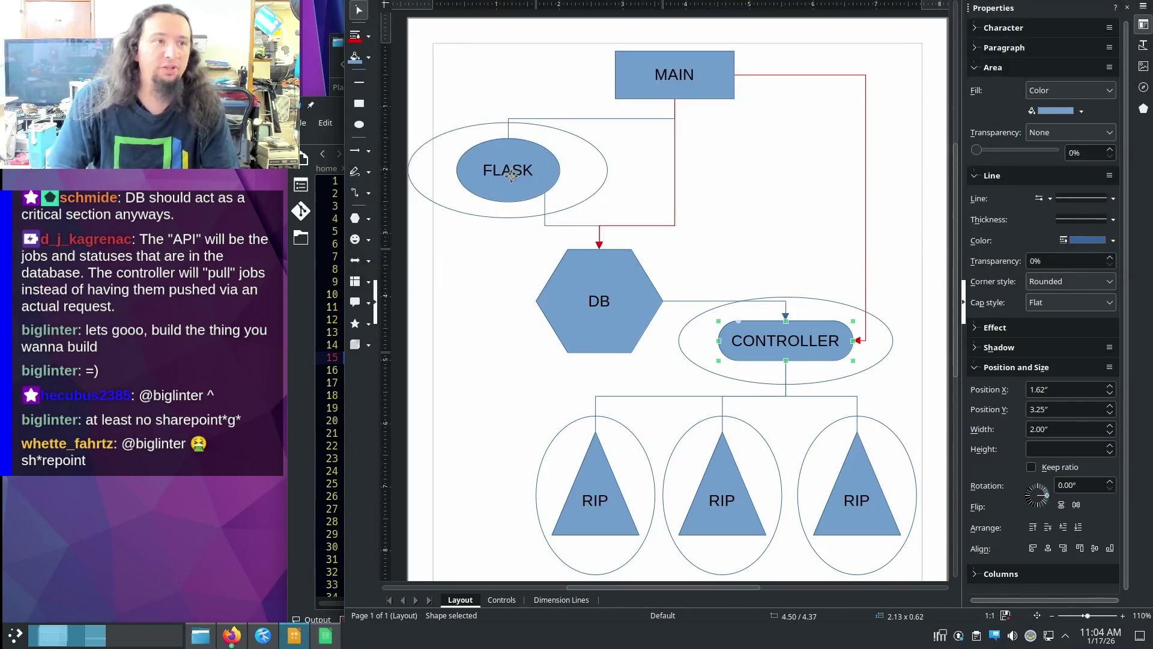
left_click(595, 463)
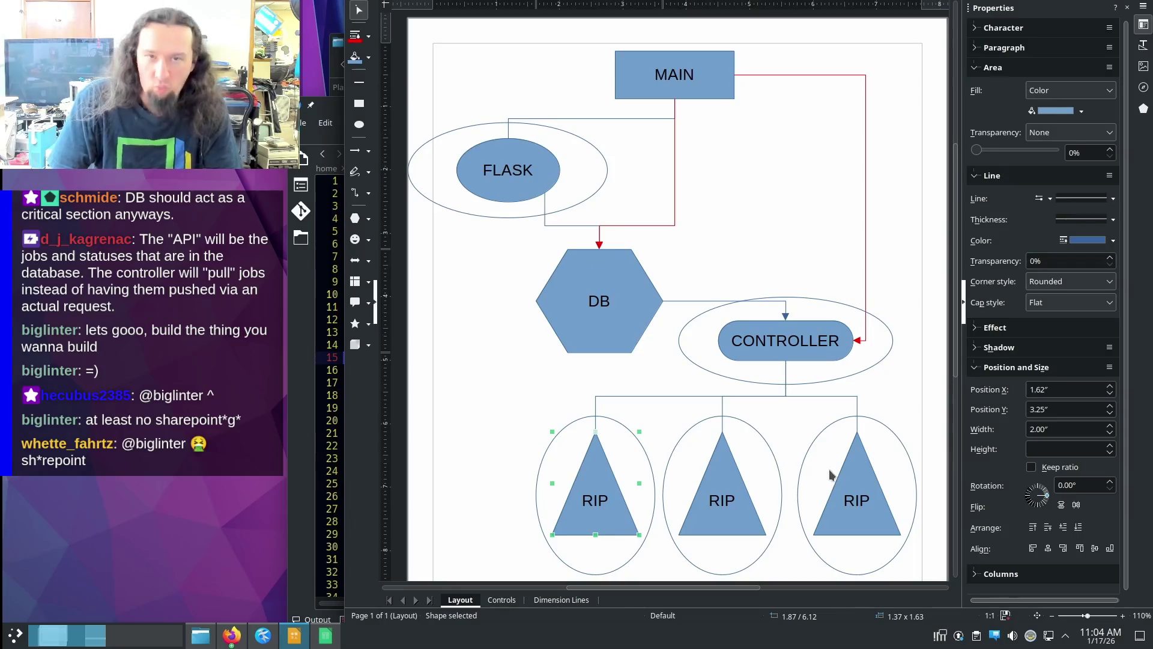
key("alt+Tab")
- Add a fourth header, Status, in cell D1 and clear the half-typed entry in D2
left_click(716, 137)
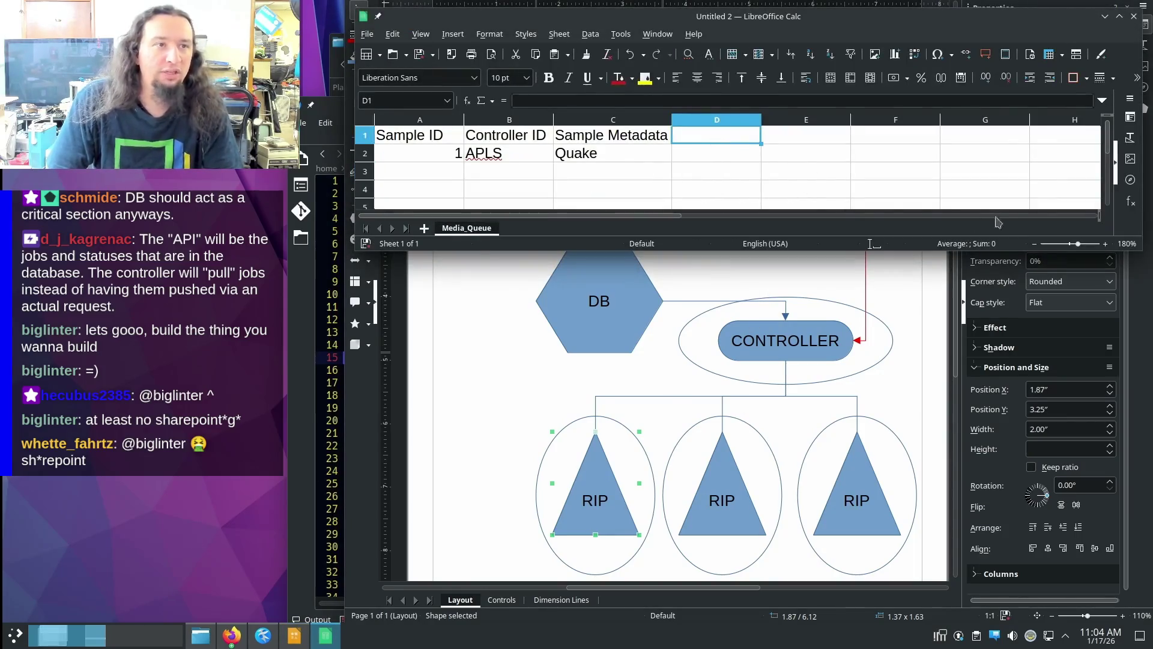
type("Status")
key("Return")
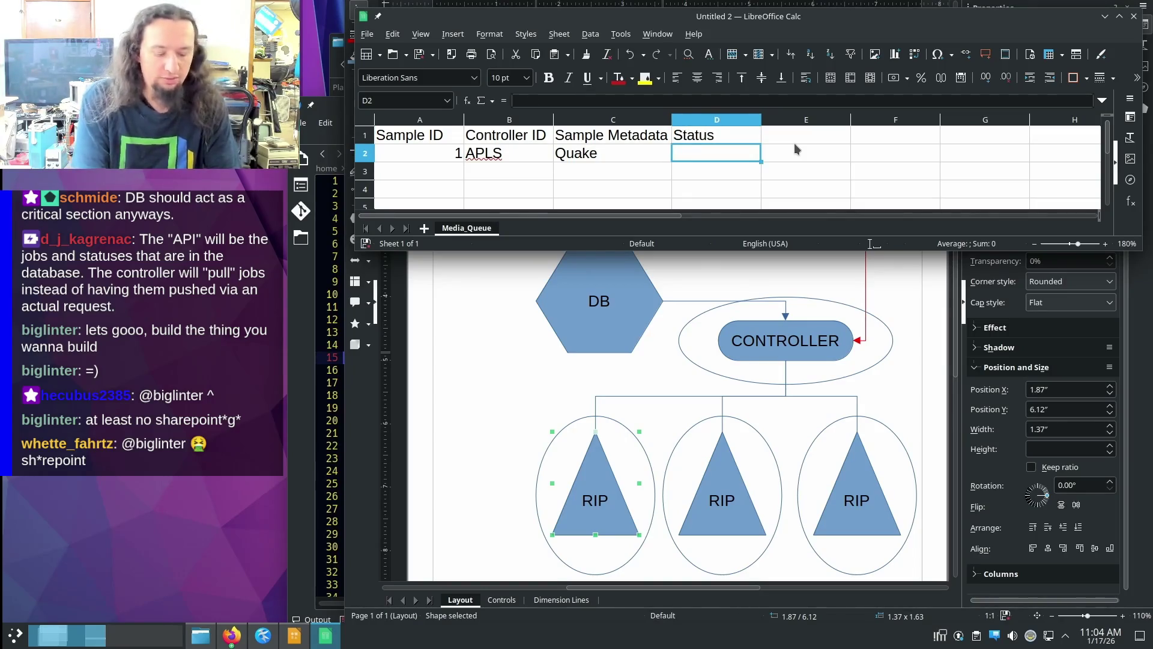
type("WA")
key("BackSpace")
key("BackSpace")
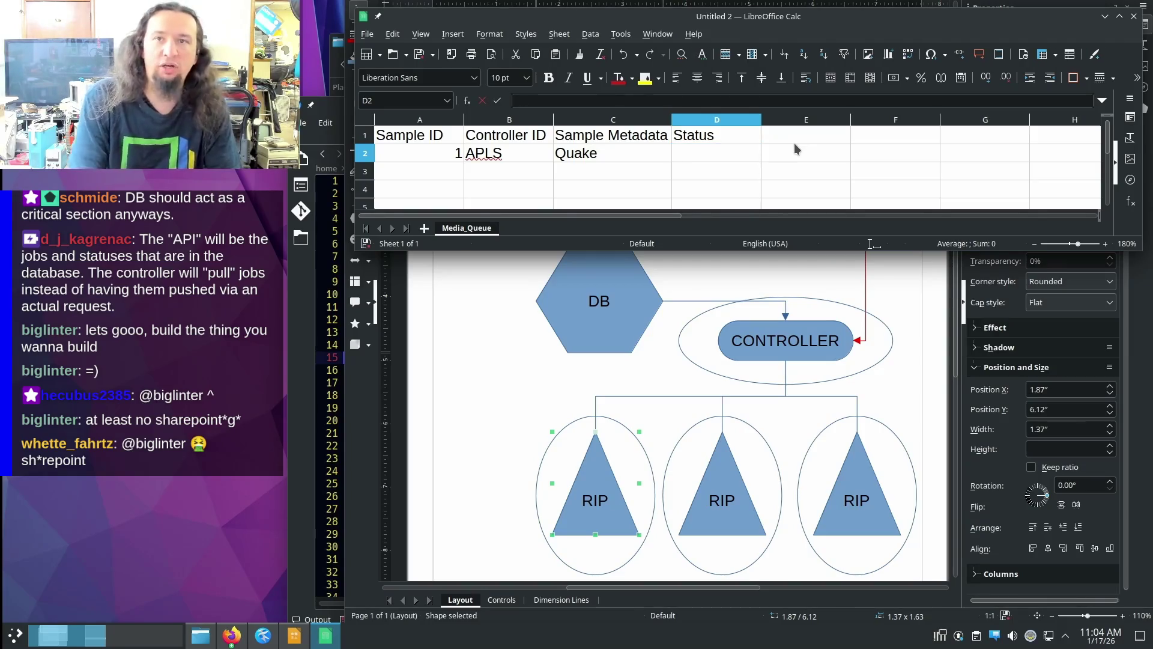
left_click(781, 155)
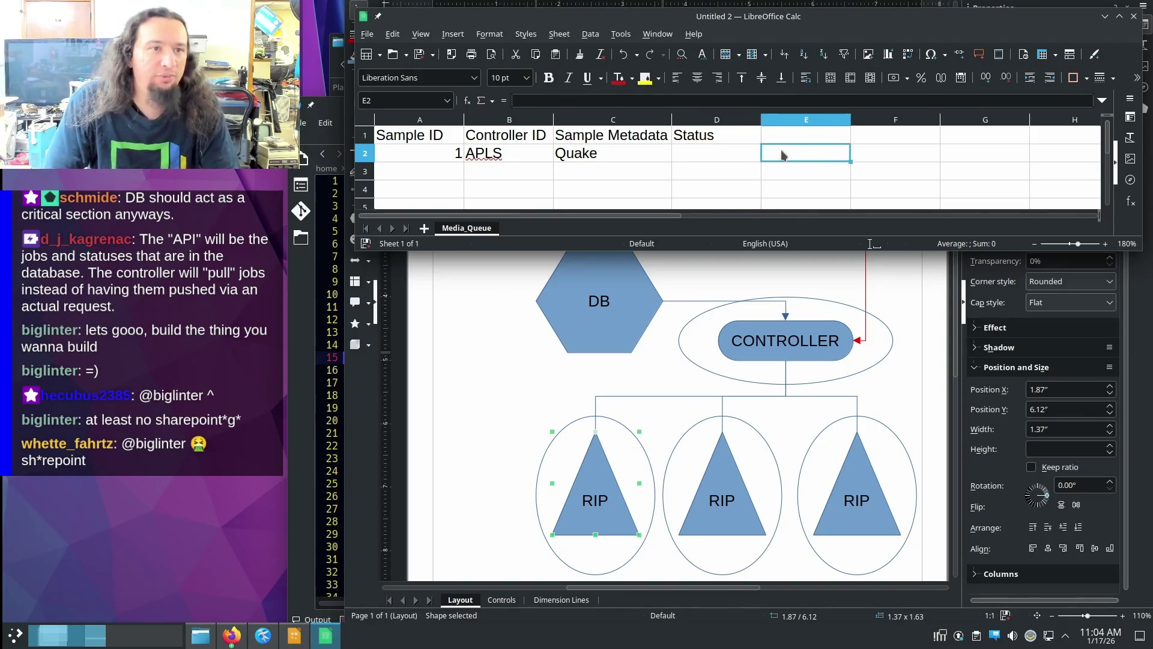
- Select columns C and D to check them, then return the cursor to cell D2
key("Up")
key("Left")
key("ctrl+space")
key("shift+Left")
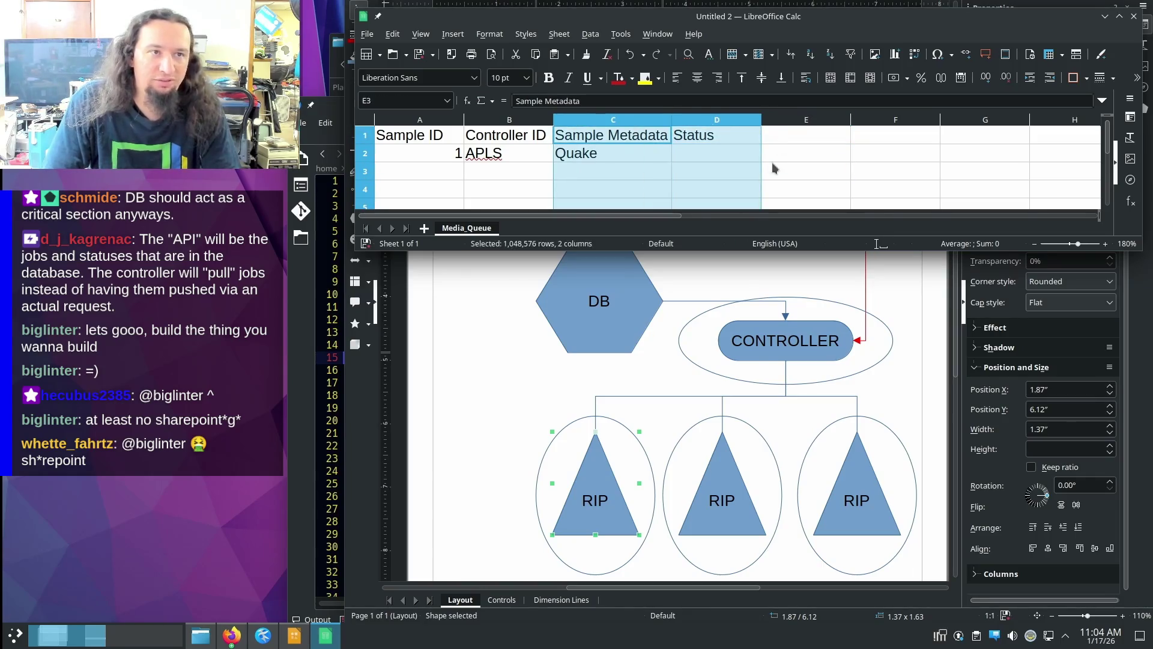
left_click(734, 123)
key("shift+Left")
key("shift+Right")
key("Right")
key("Down")
key("Down")
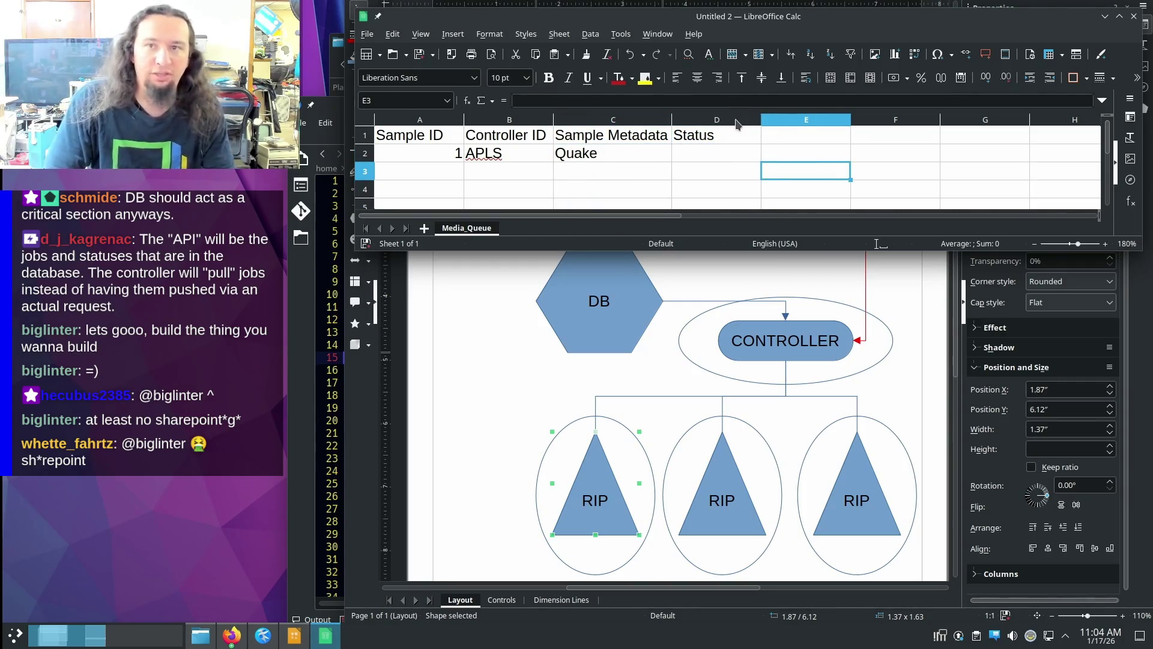
key("Up")
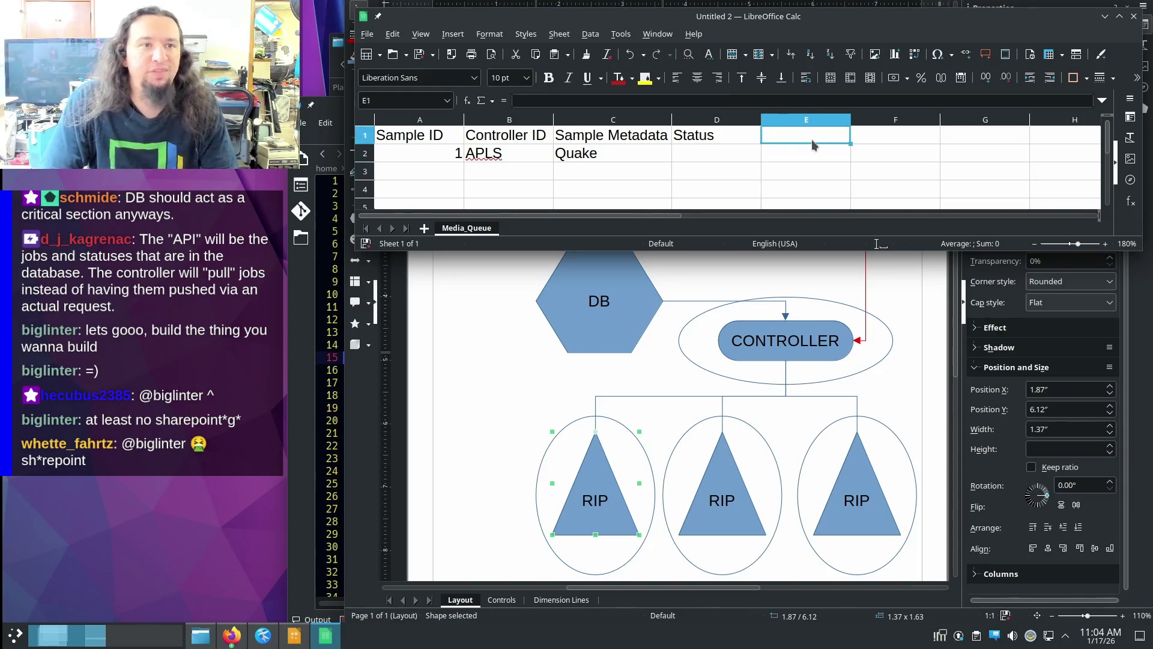
key("Left")
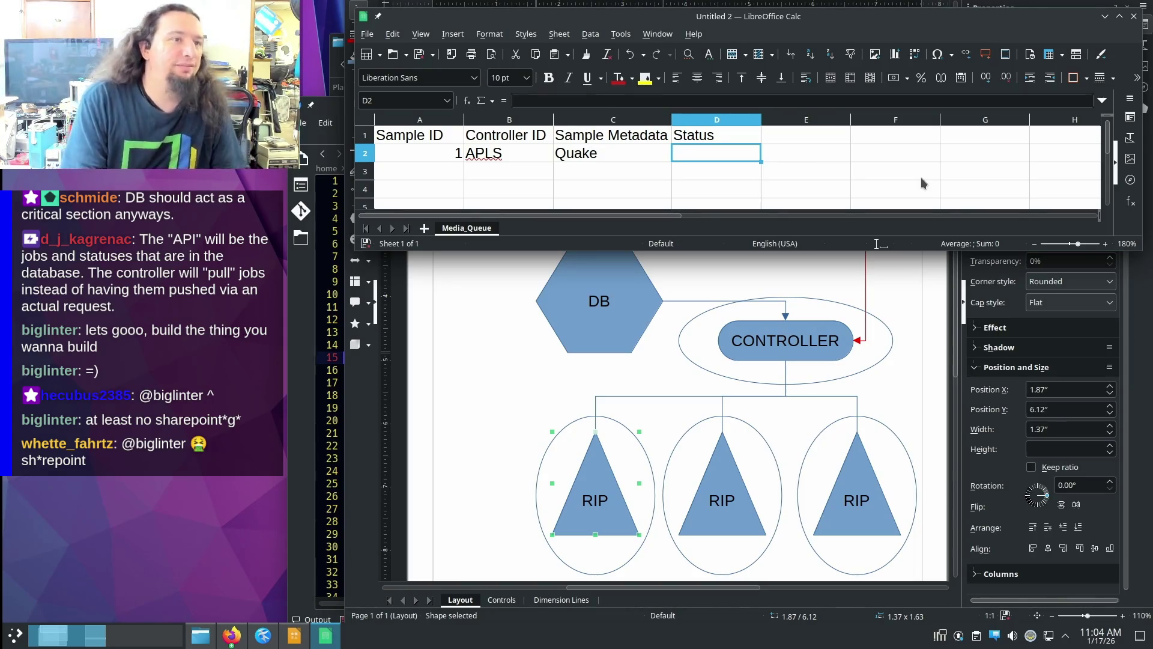
type("In")
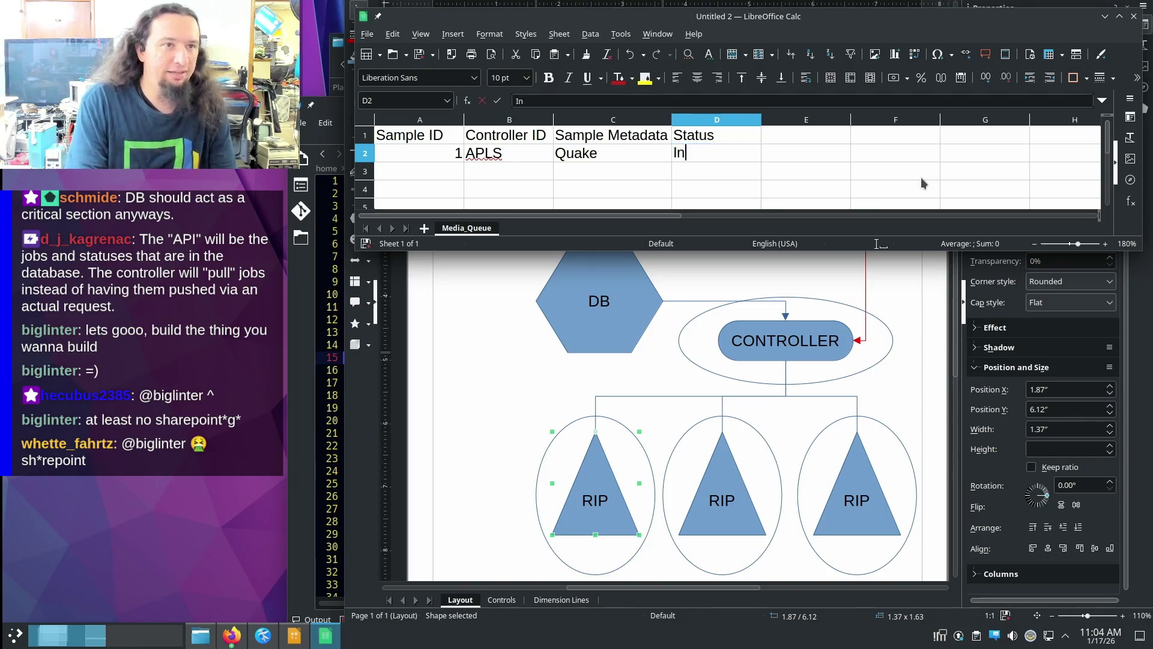
key("BackSpace")
key("BackSpace")
type("unripped")
key("Return")
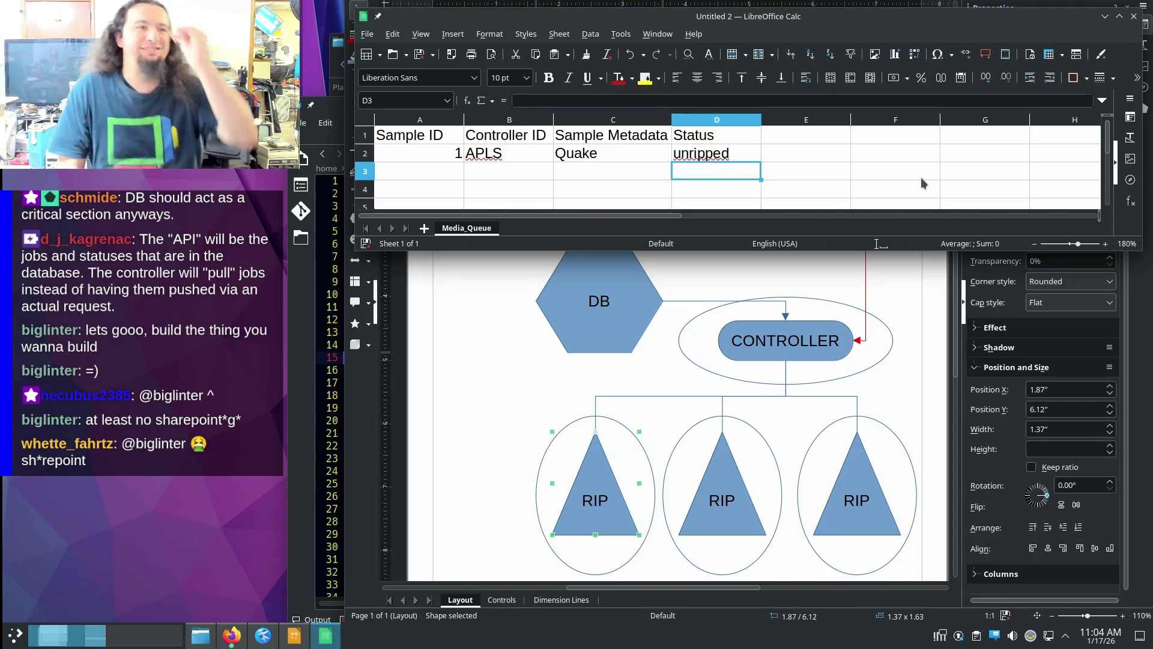
left_click(747, 157)
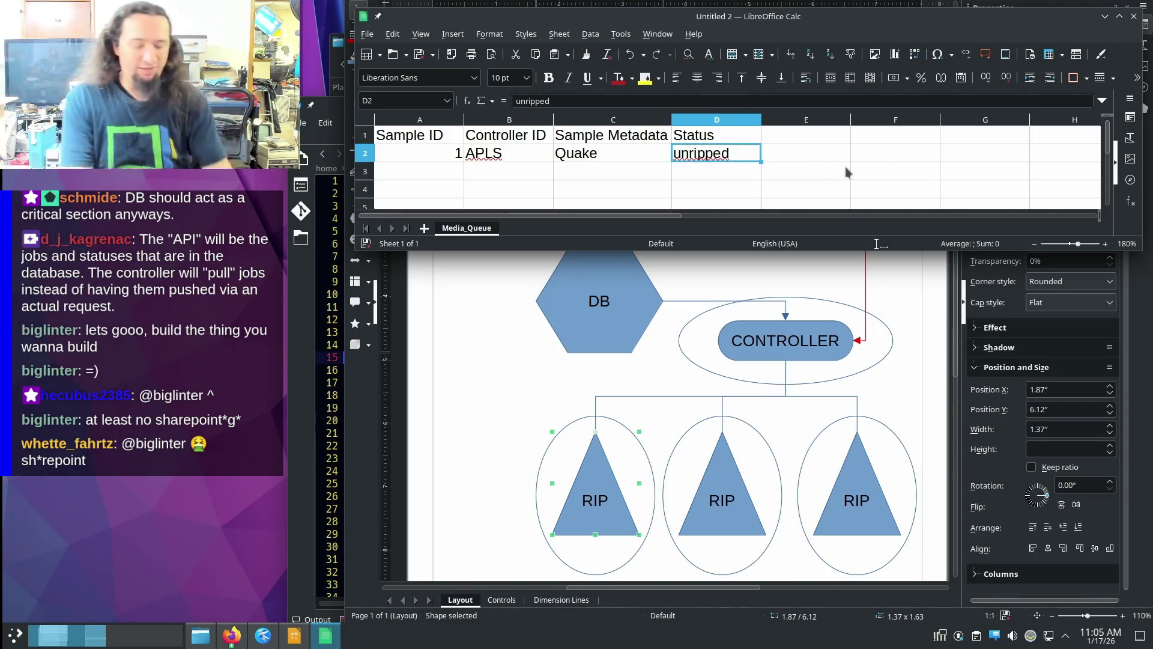
type("loaded")
key("BackSpace")
key("BackSpace")
key("BackSpace")
type("ripp")
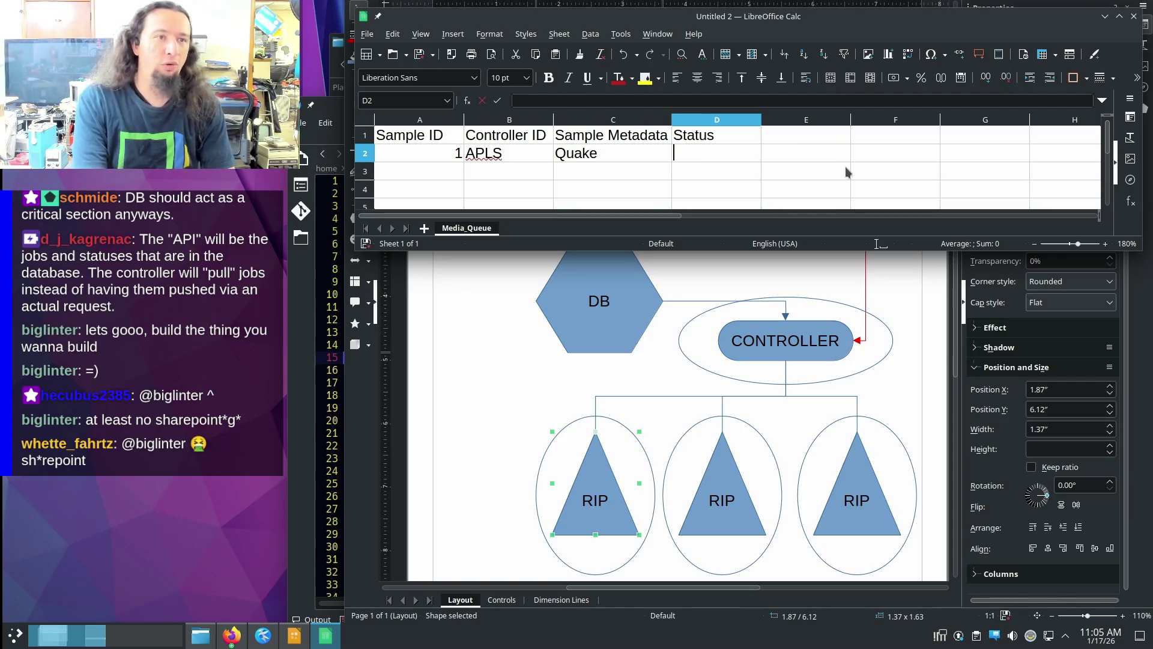
type("ing")
key("Return")
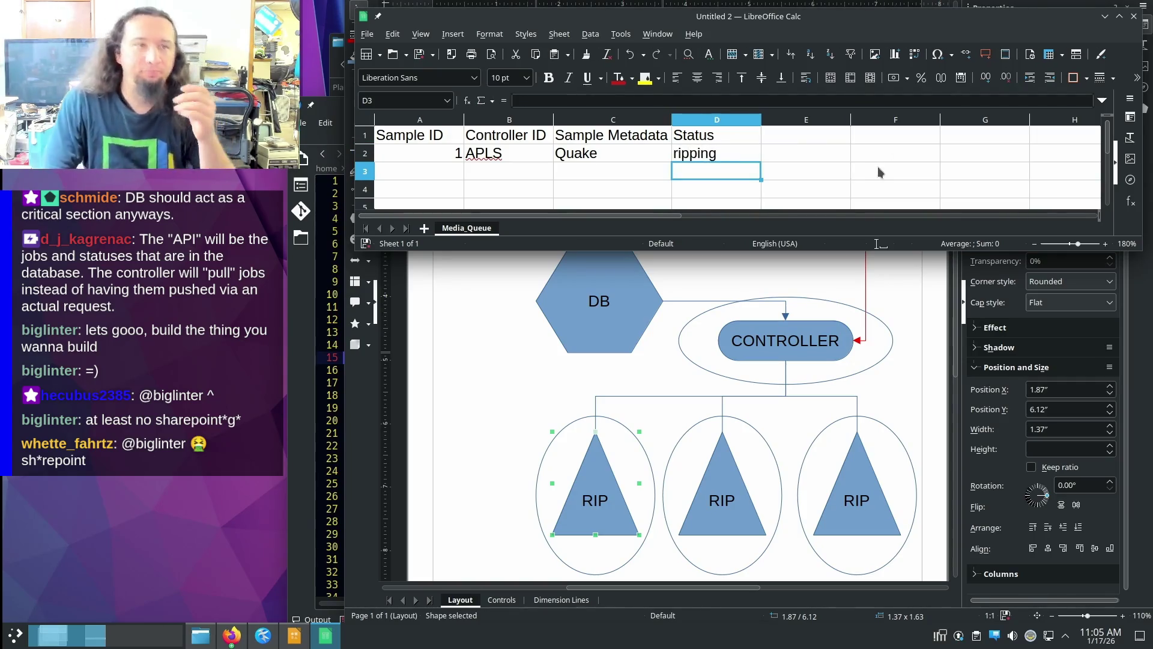
left_click(877, 170)
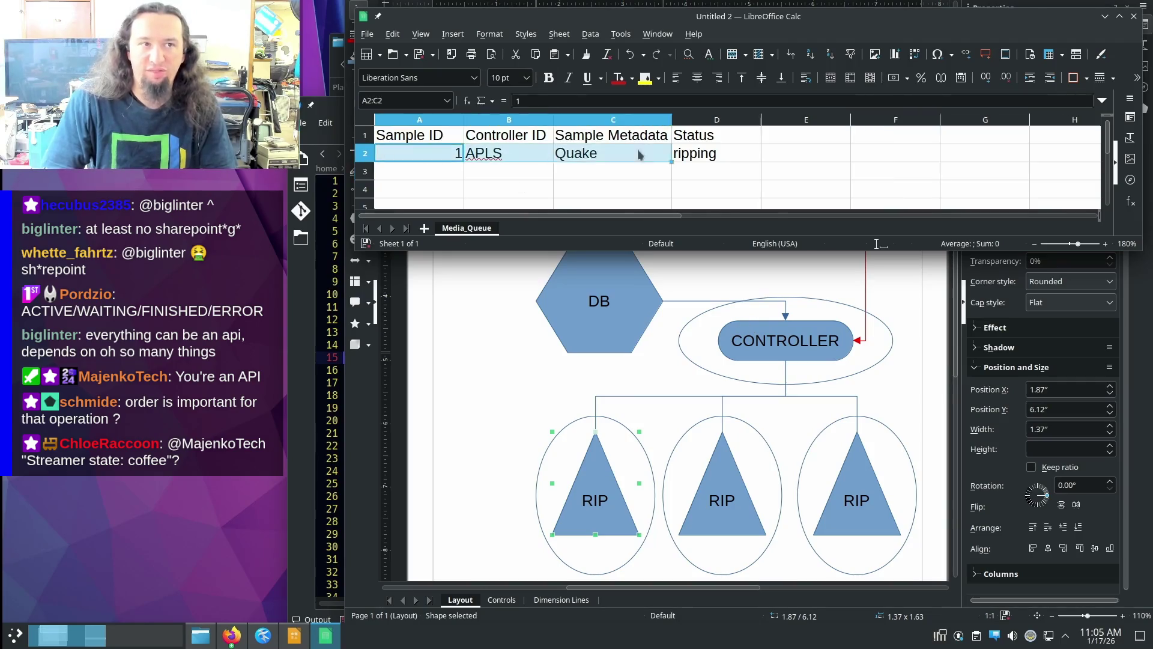
- Review the sample row's values in Media_Queue, then bring up the Dolphin file manager
left_click_drag(423, 155, 689, 157)
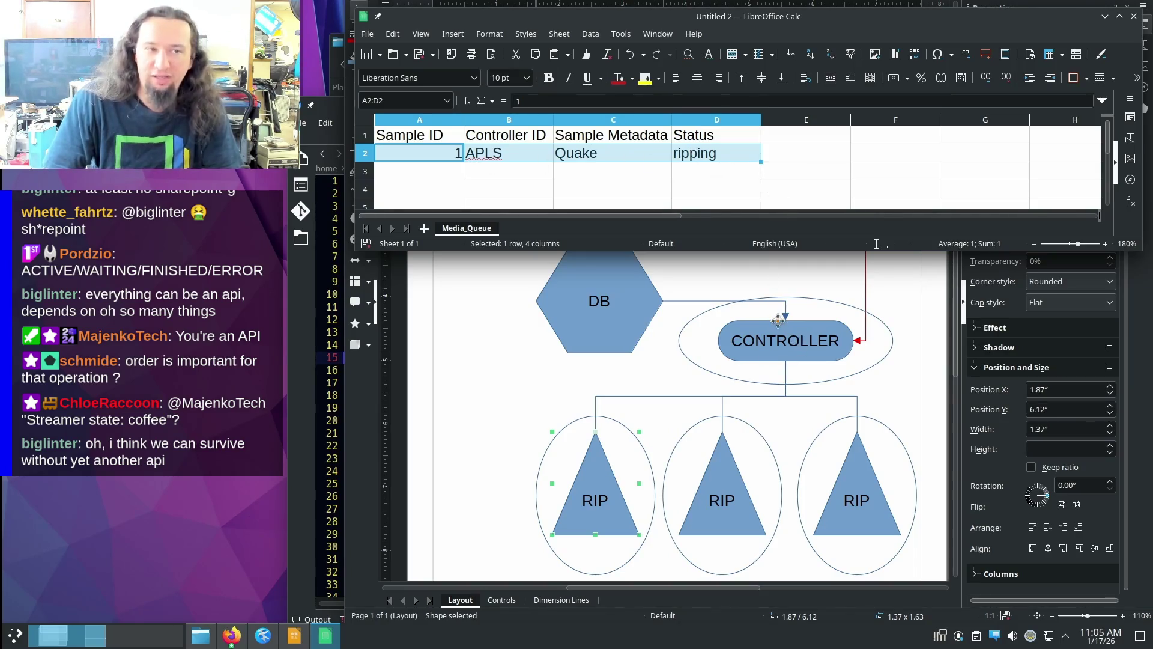
left_click(703, 158)
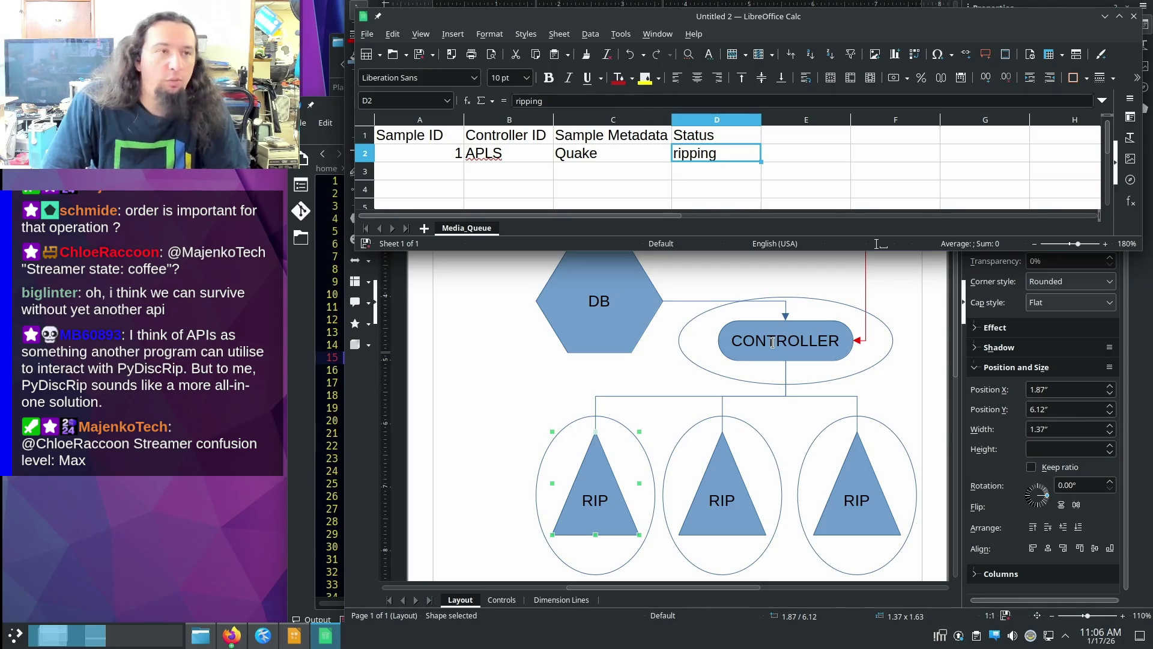
left_click(826, 153)
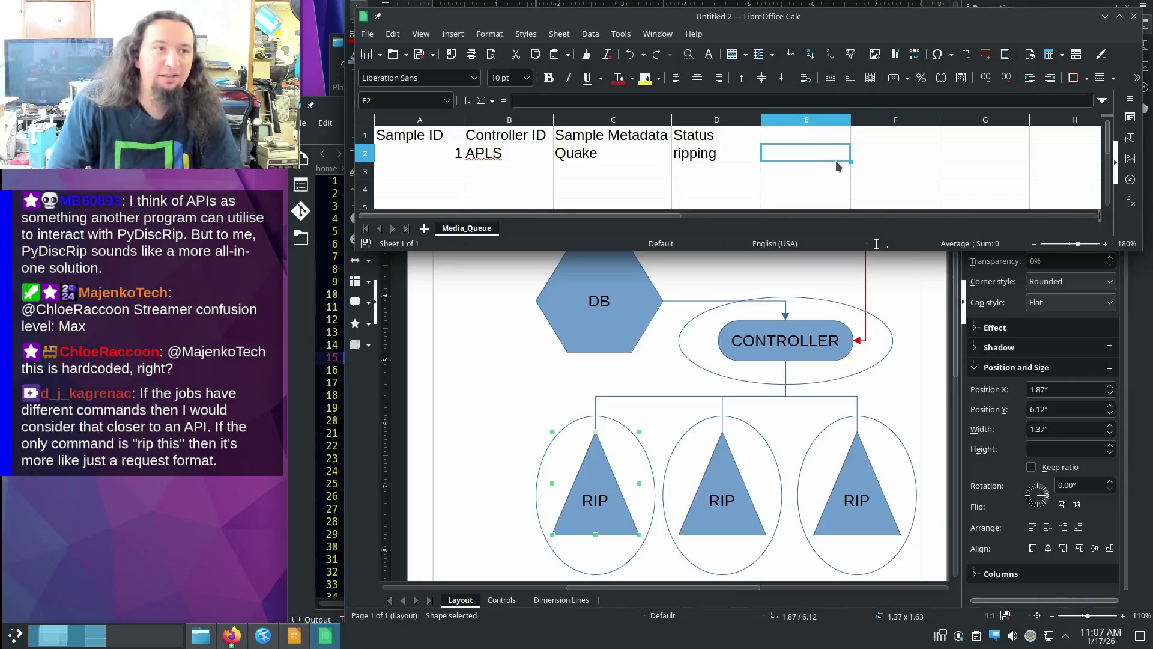
left_click(402, 148)
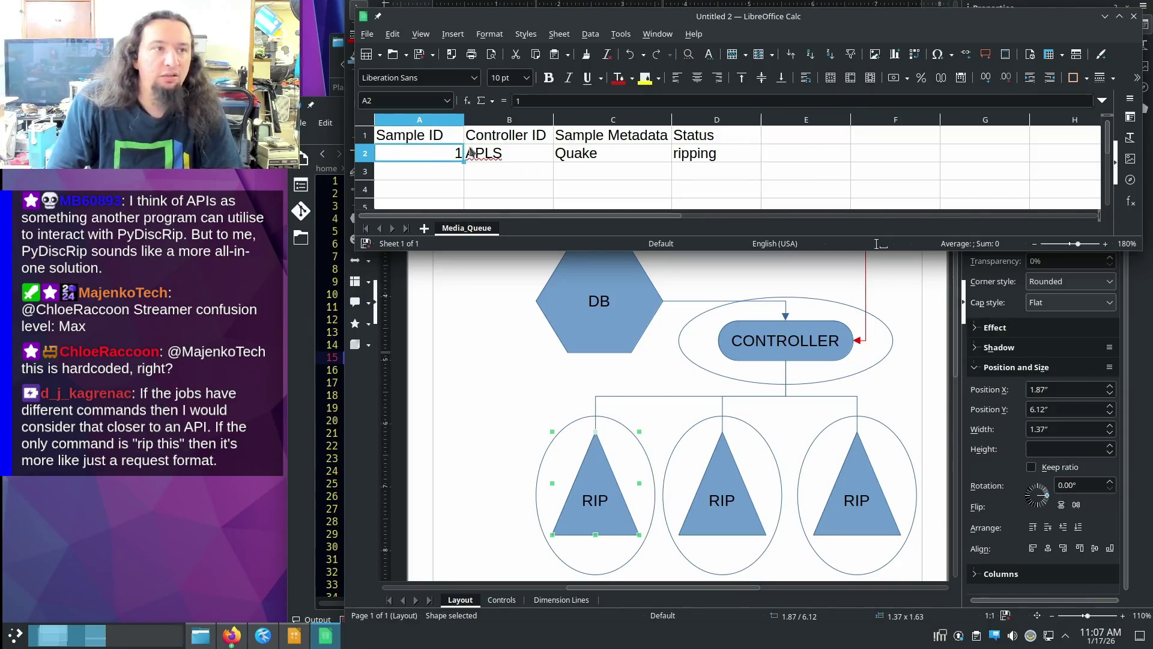
left_click_drag(521, 141, 520, 156)
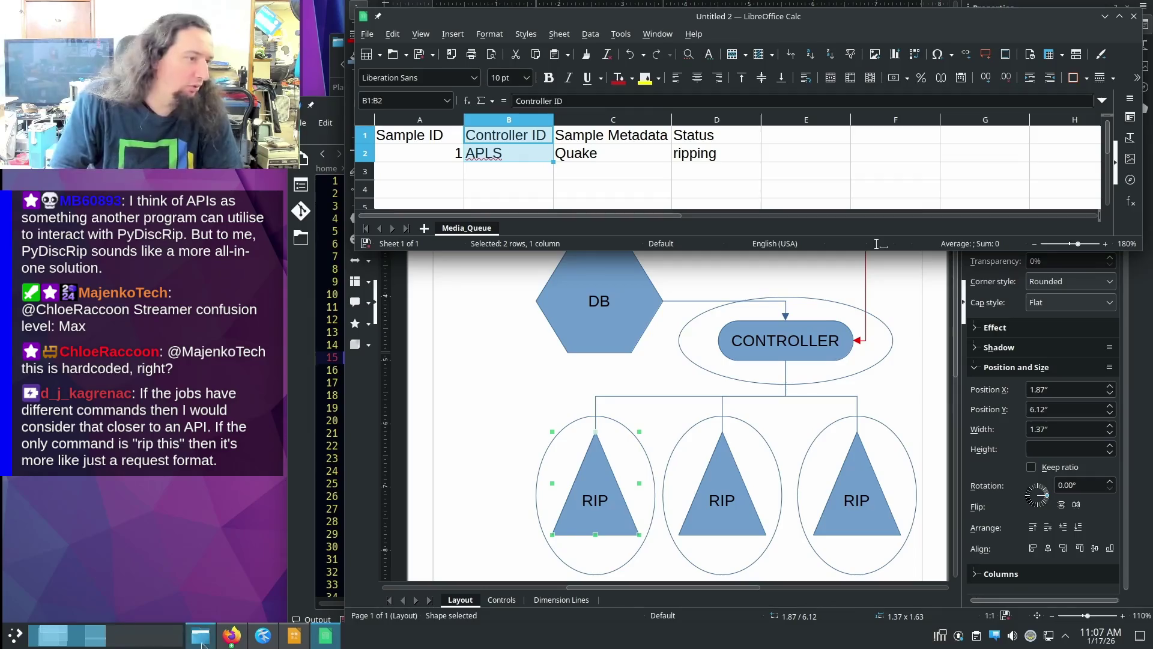
left_click(231, 636)
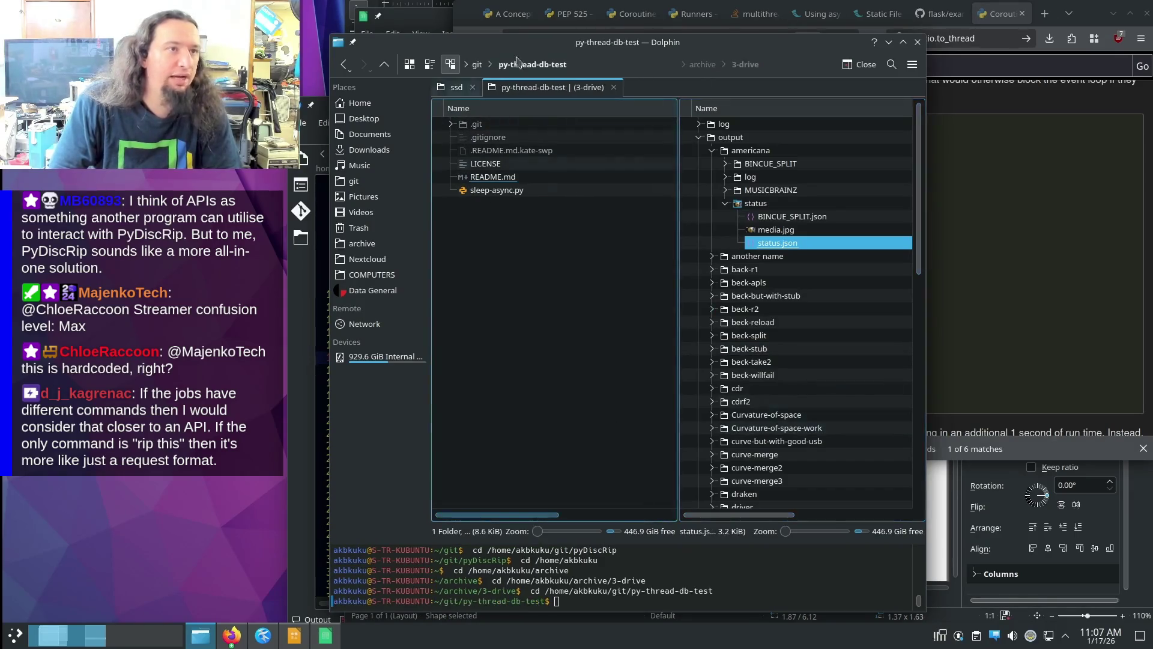
- Open settings-apls.json from the 3-drive folder with Kate
left_click(478, 65)
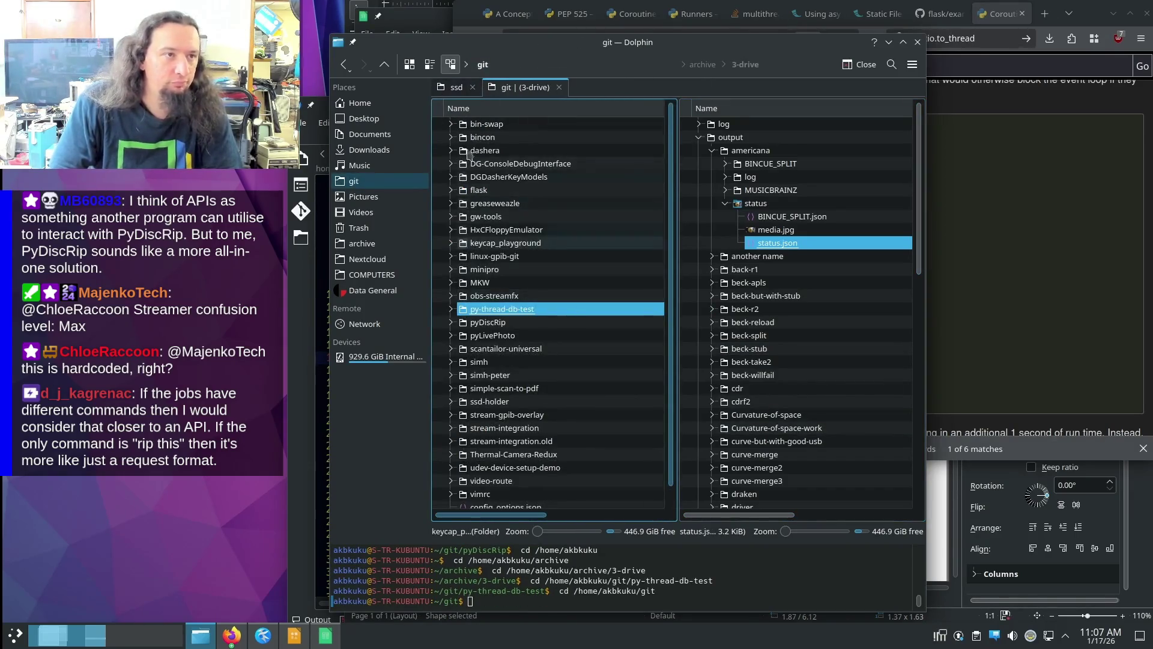
left_click(775, 230)
scroll(772, 309, "down", 5)
scroll(772, 361, "down", 5)
right_click(751, 475)
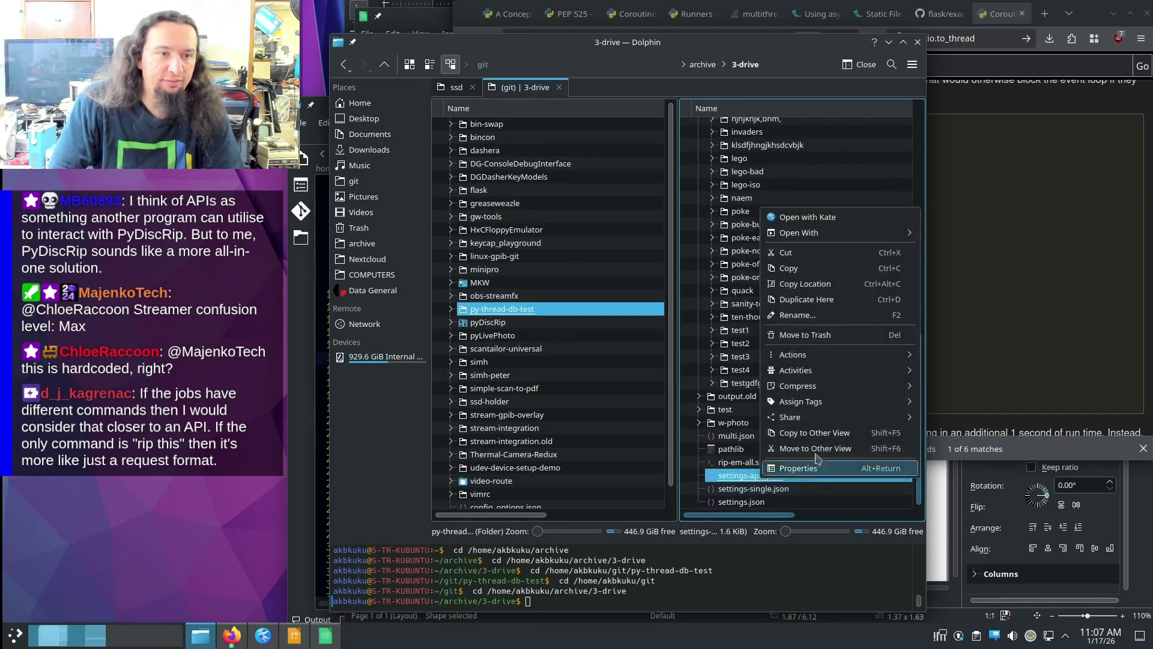
left_click(871, 261)
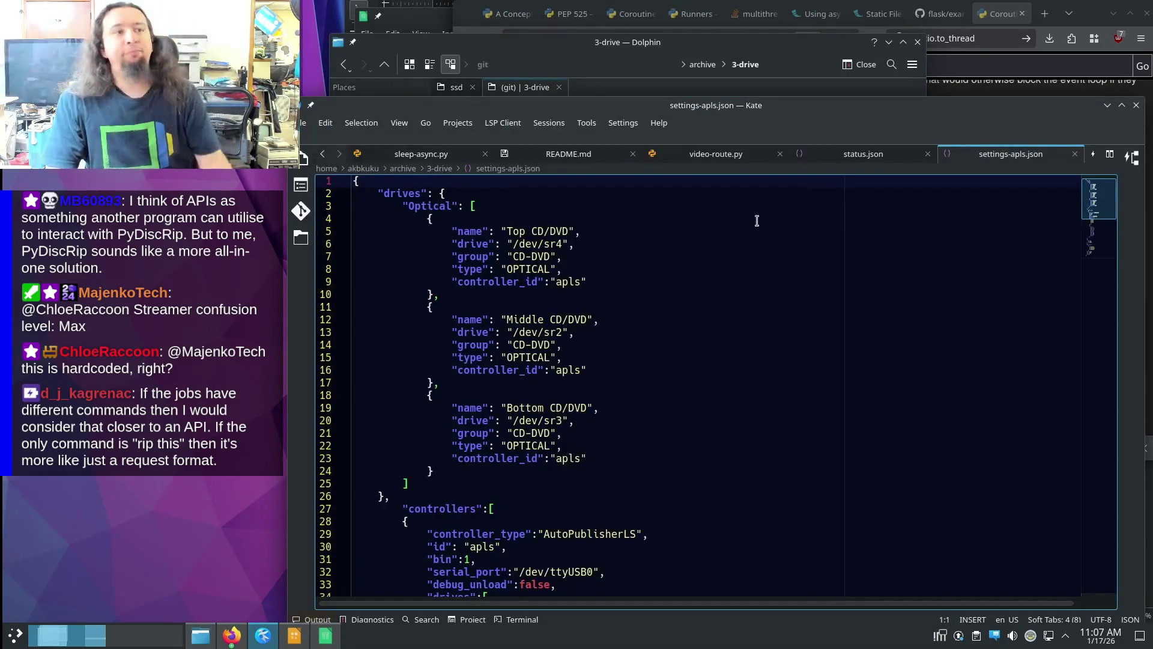
mouse_move(450, 231)
left_mouse_down()
mouse_move(610, 271)
mouse_move(629, 289)
left_mouse_up()
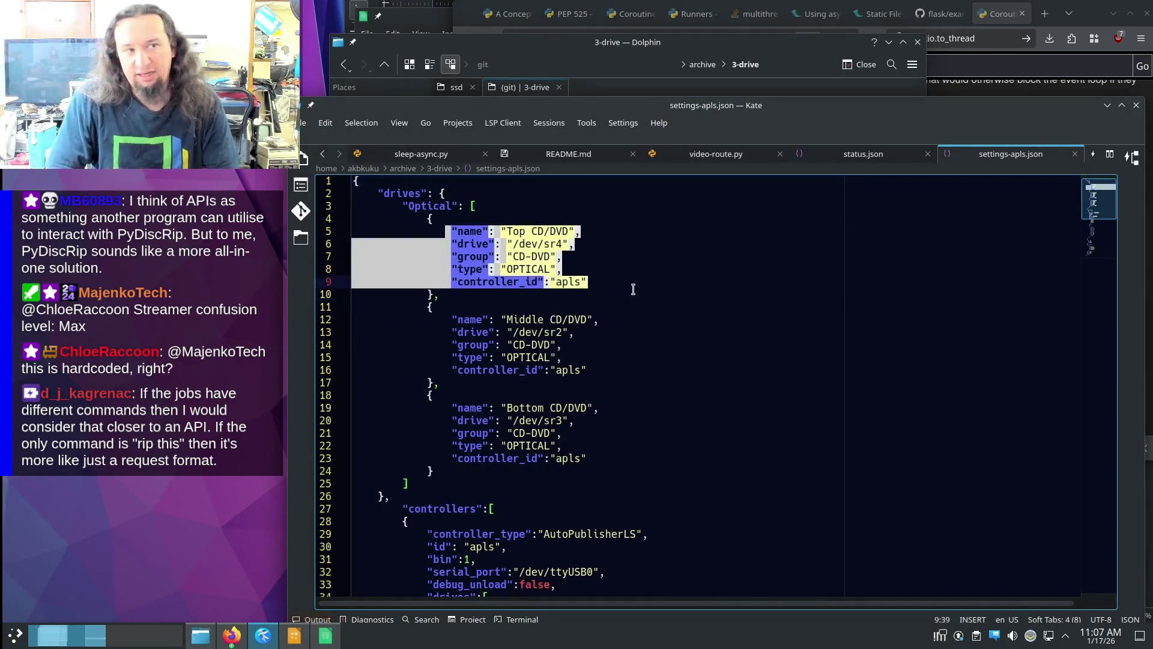
left_click(629, 288)
left_click_drag(457, 281, 587, 281)
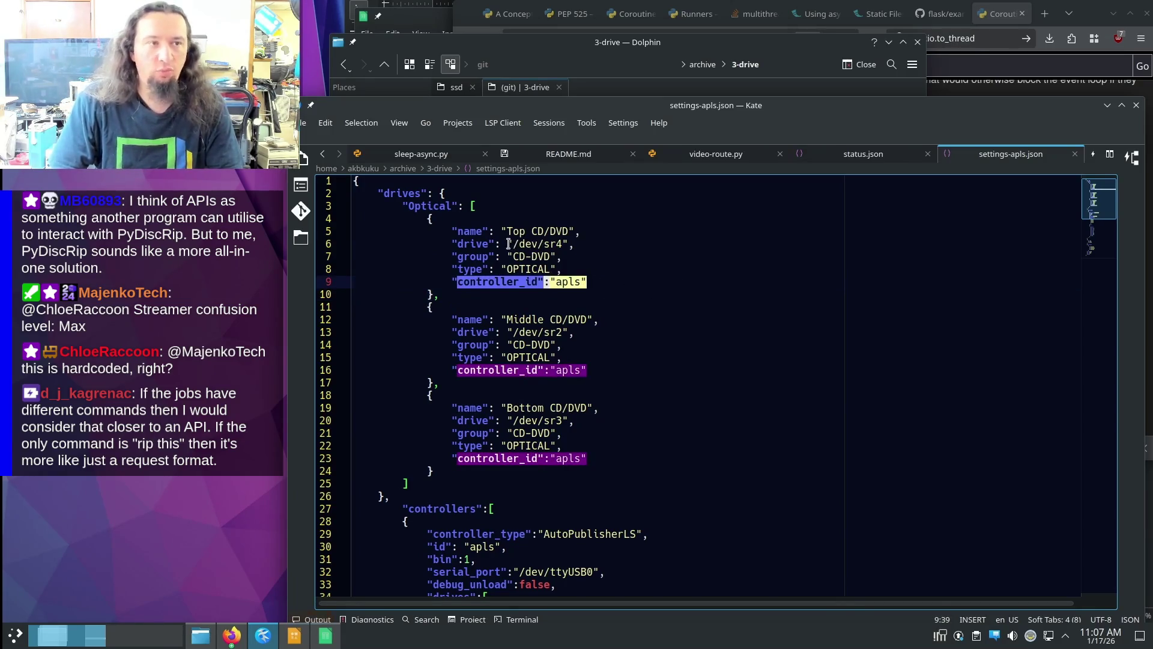
left_click_drag(507, 243, 573, 244)
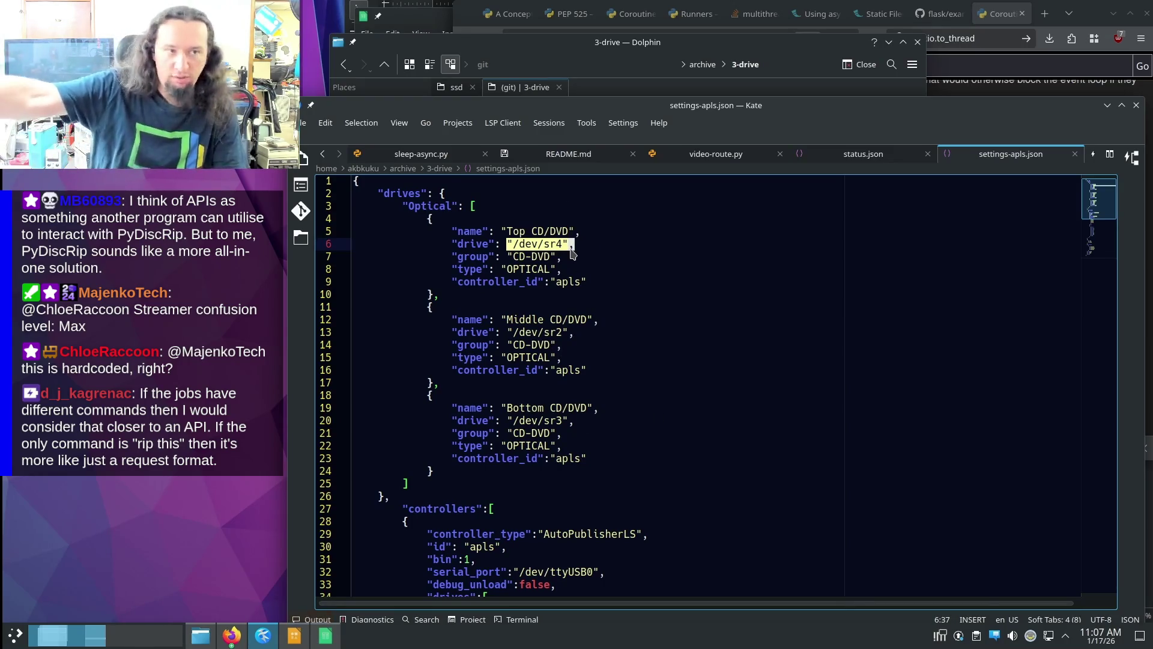
scroll(577, 252, "down", 3)
scroll(616, 238, "down", 3)
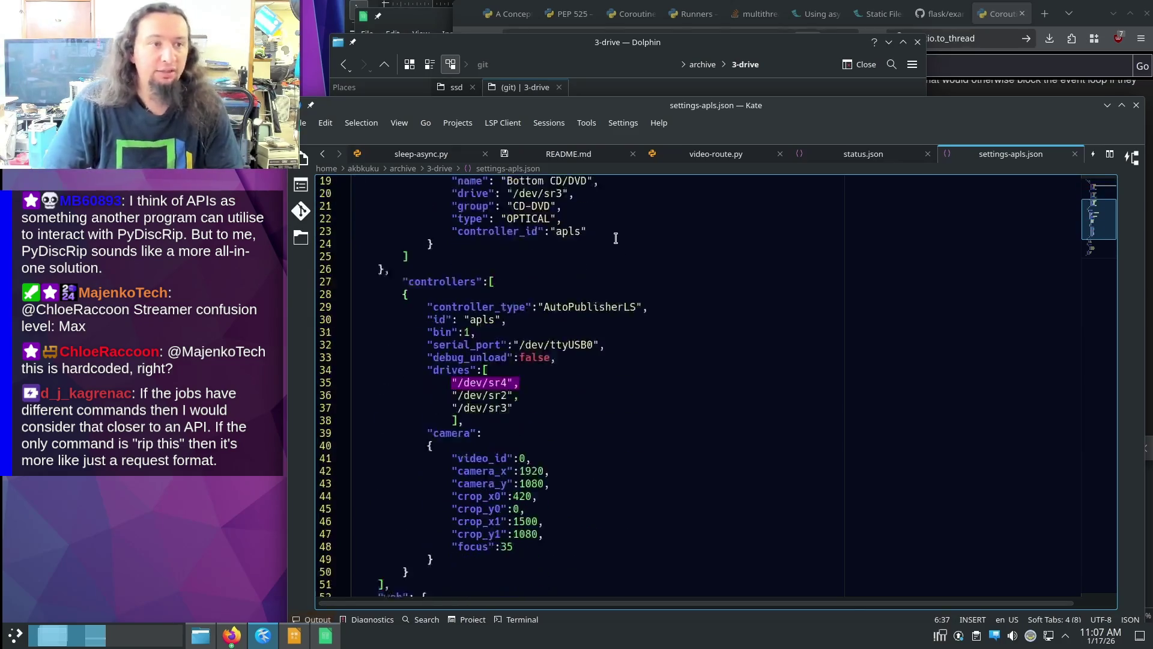
scroll(615, 238, "down", 1)
left_click_drag(407, 243, 744, 379)
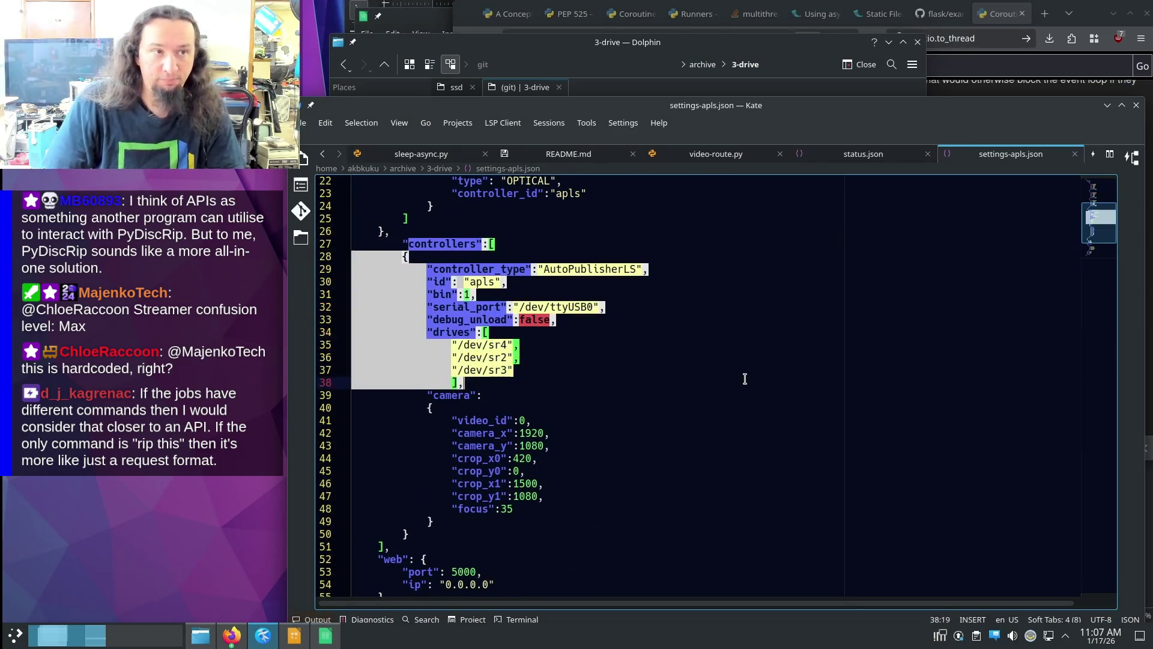
left_click_drag(442, 346, 555, 366)
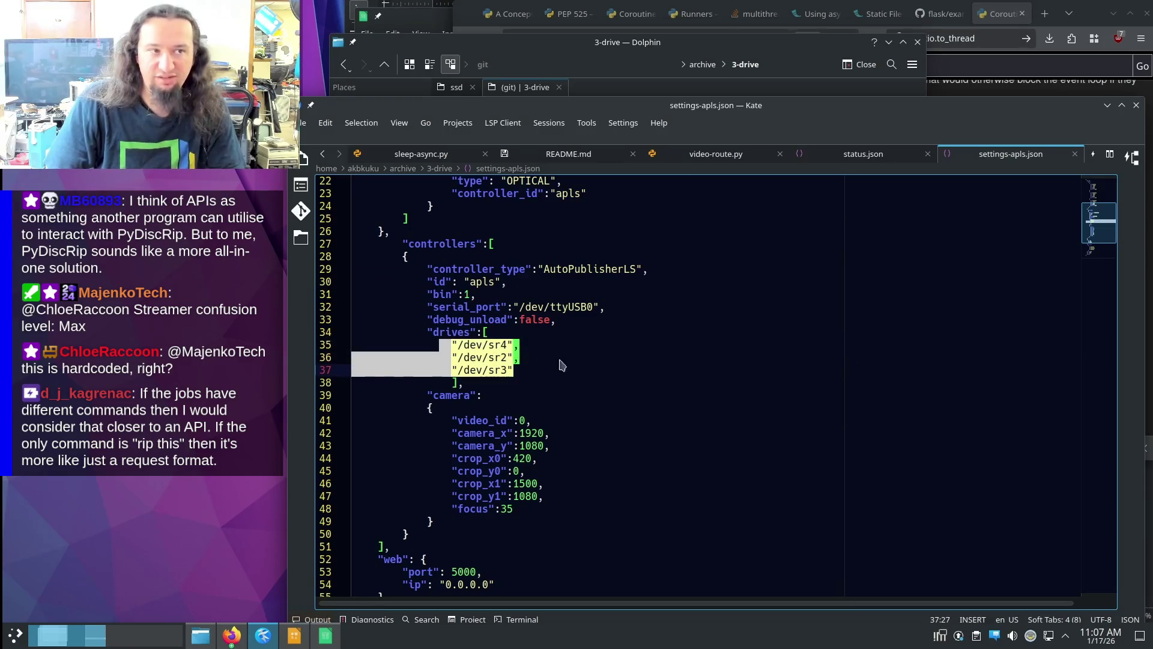
left_click_drag(514, 306, 618, 309)
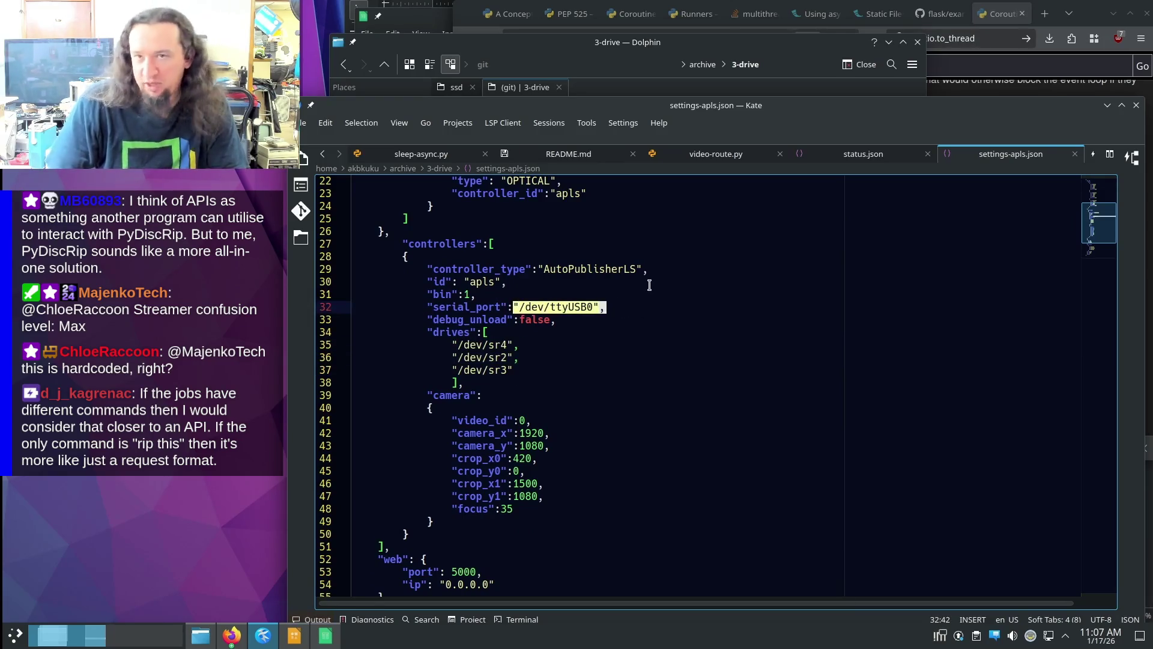
left_click_drag(435, 395, 677, 511)
left_click(683, 434)
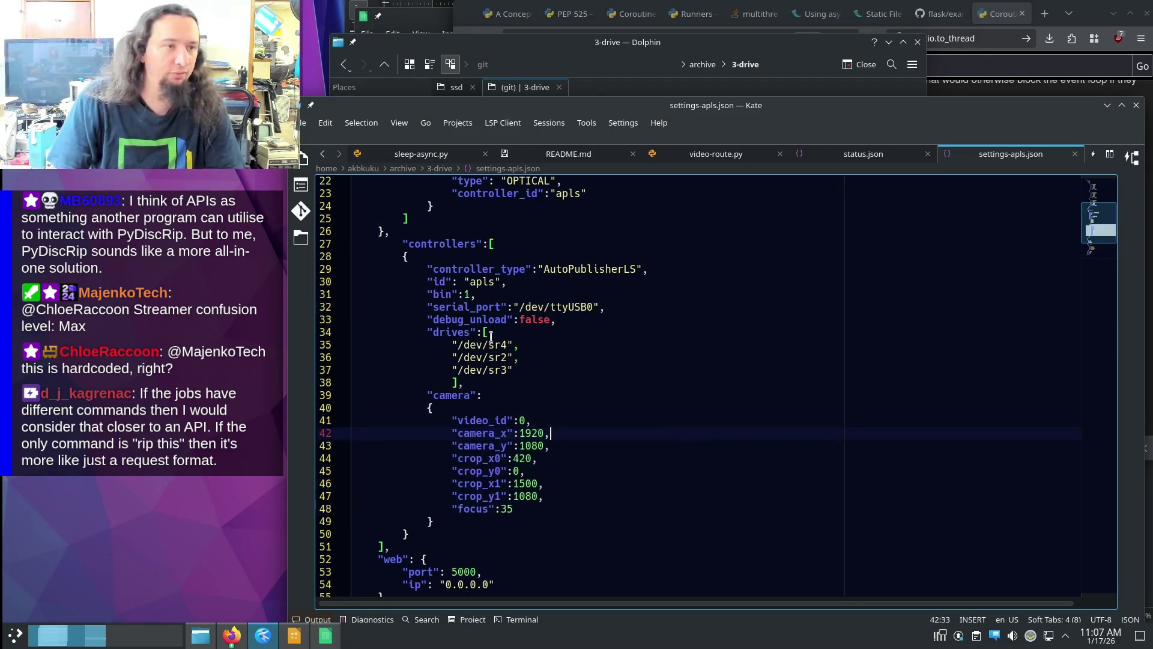
scroll(585, 386, "down", 3)
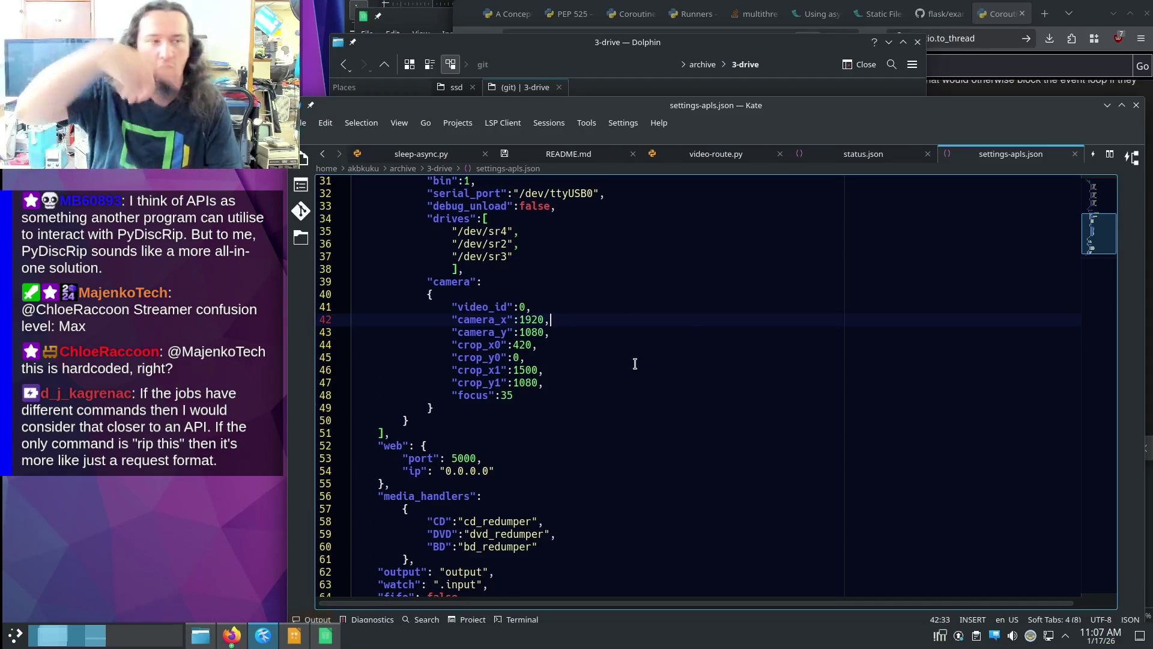
scroll(628, 358, "up", 5)
scroll(601, 373, "down", 1)
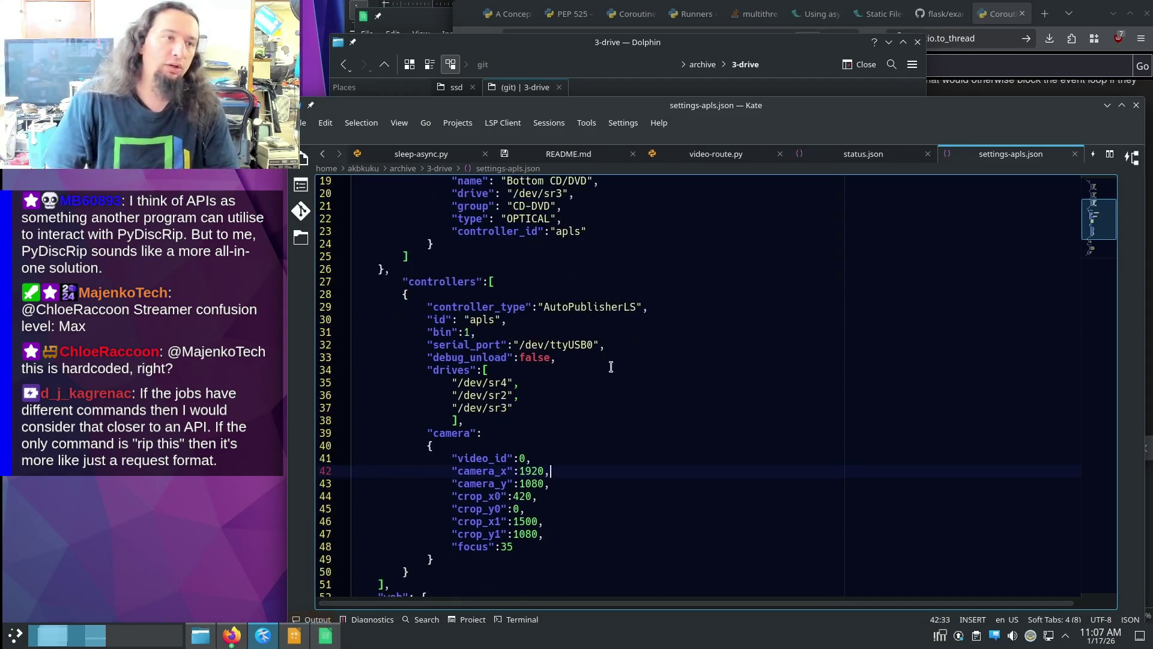
mouse_move(353, 282)
left_mouse_down()
mouse_move(656, 502)
mouse_move(662, 570)
left_mouse_up()
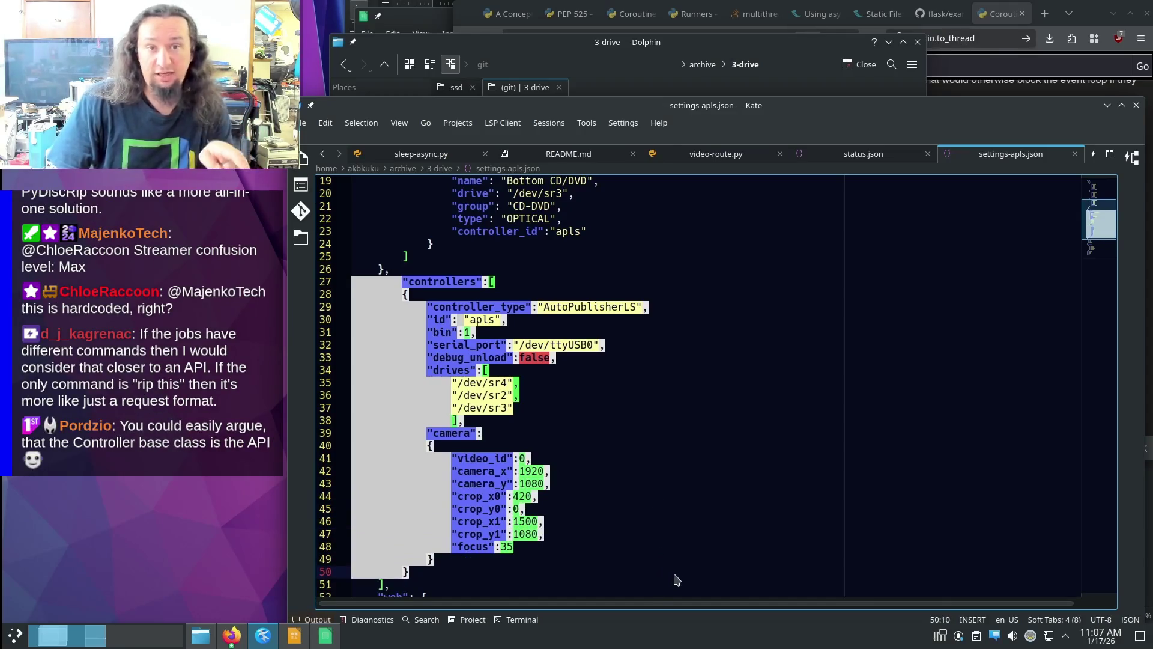
left_click(682, 527)
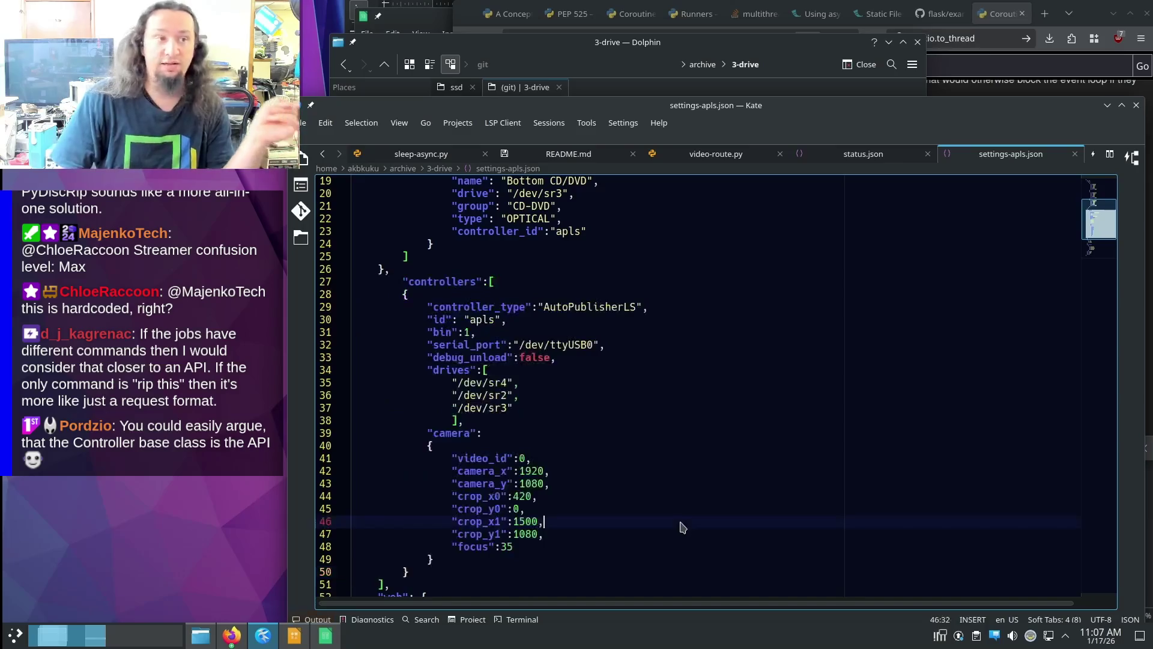
scroll(585, 460, "up", 1)
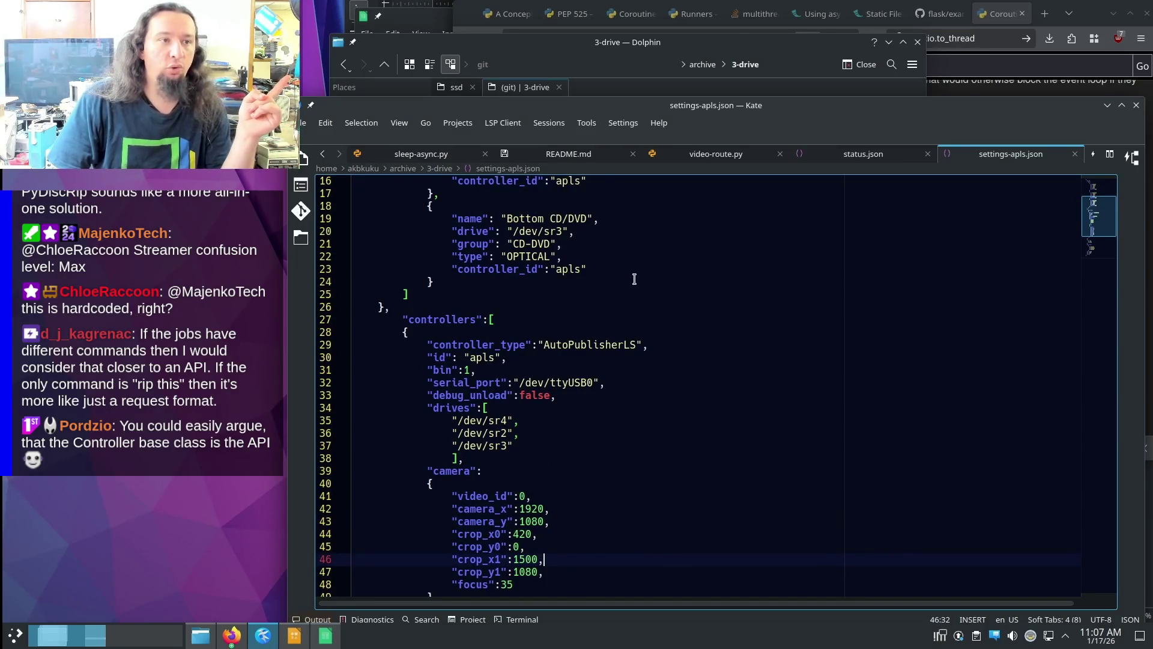
scroll(642, 405, "up", 3)
scroll(689, 493, "up", 2)
scroll(519, 277, "down", 1)
scroll(519, 277, "up", 1)
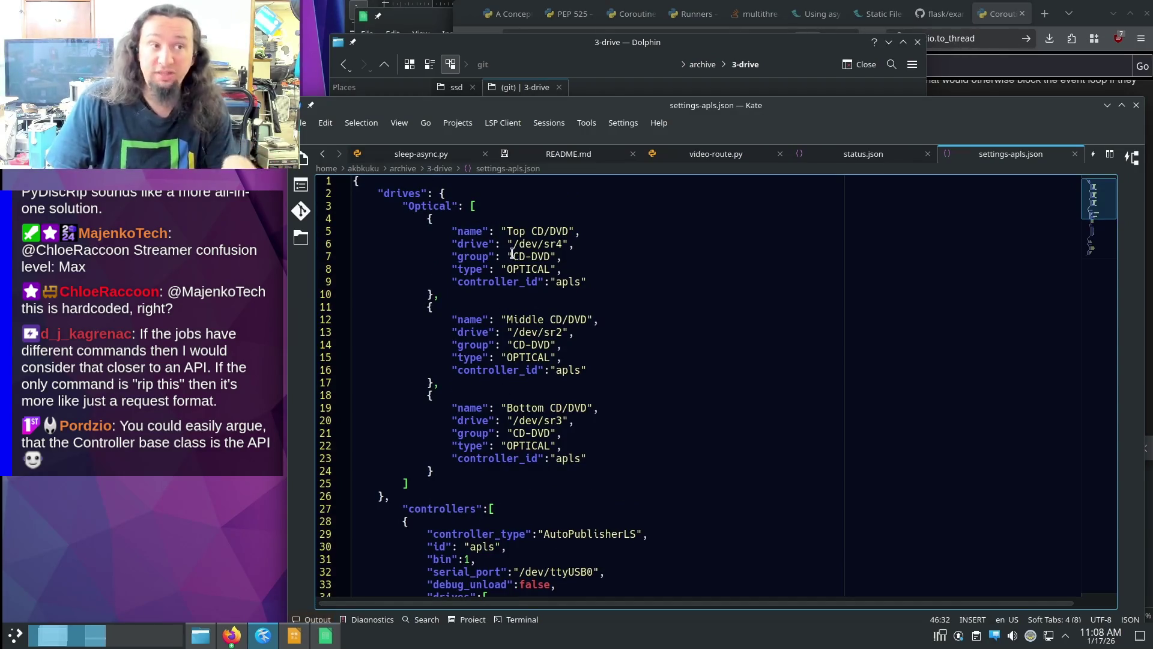
left_click_drag(455, 255, 579, 253)
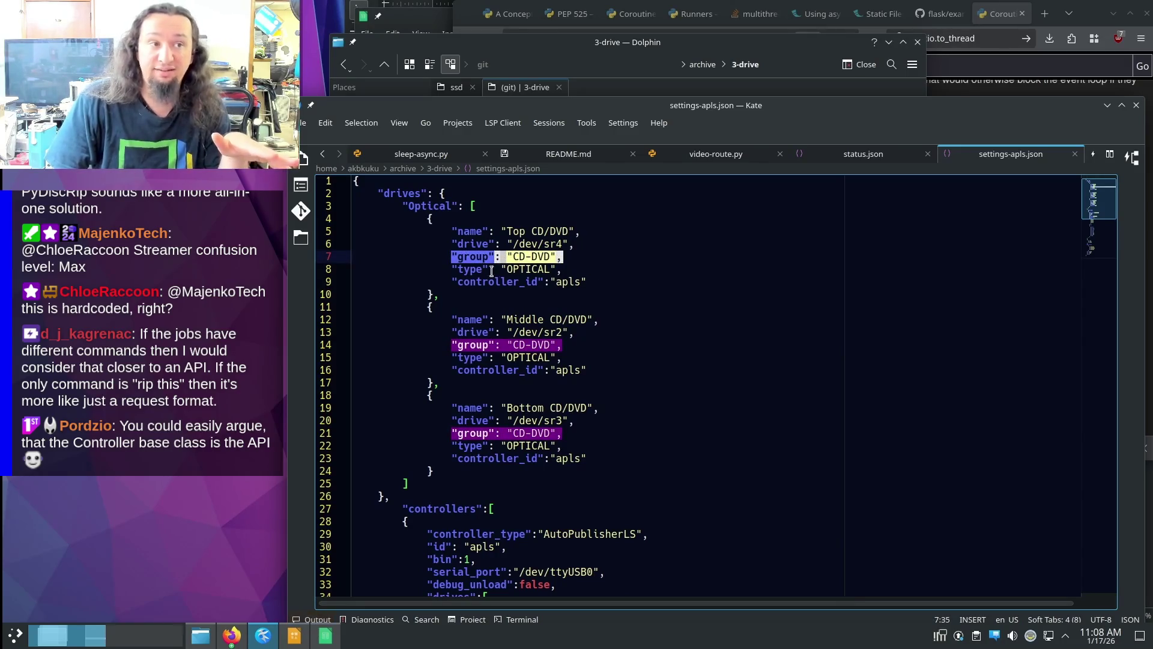
scroll(710, 383, "down", 1)
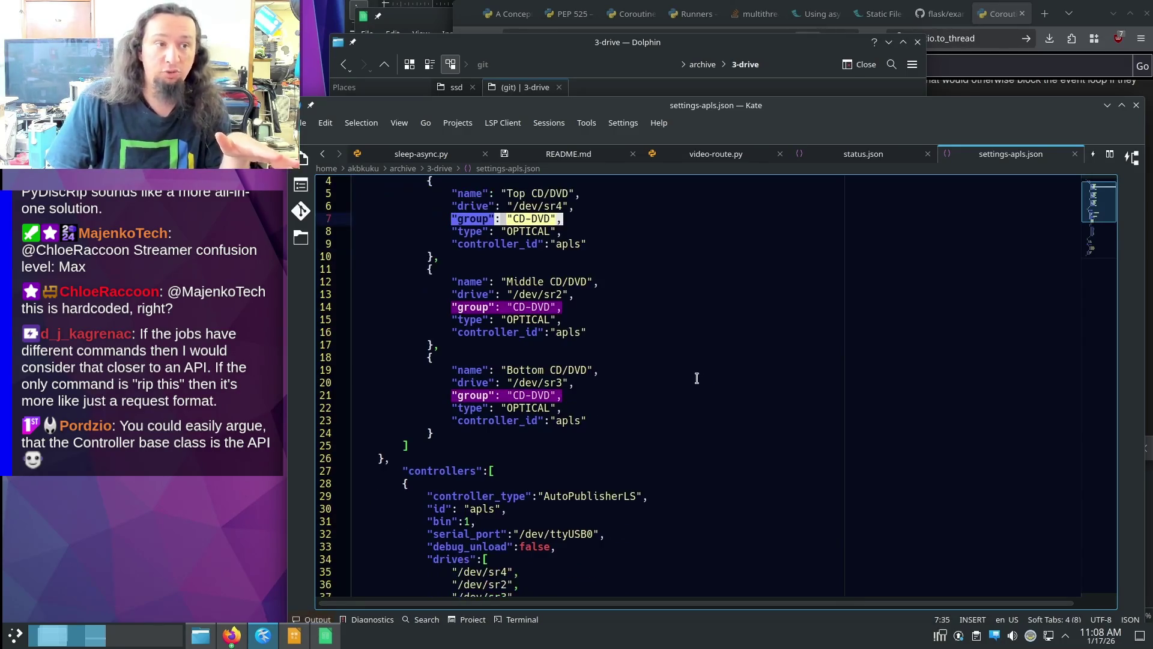
scroll(685, 388, "down", 7)
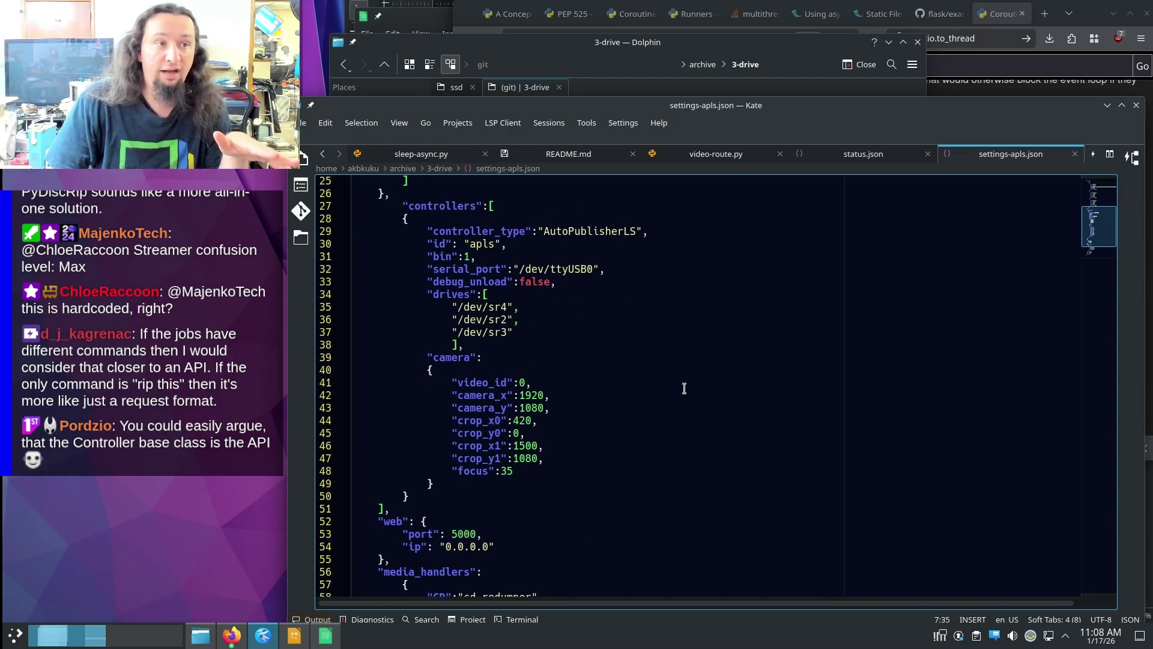
scroll(684, 388, "up", 1)
scroll(687, 389, "up", 4)
scroll(688, 391, "up", 3)
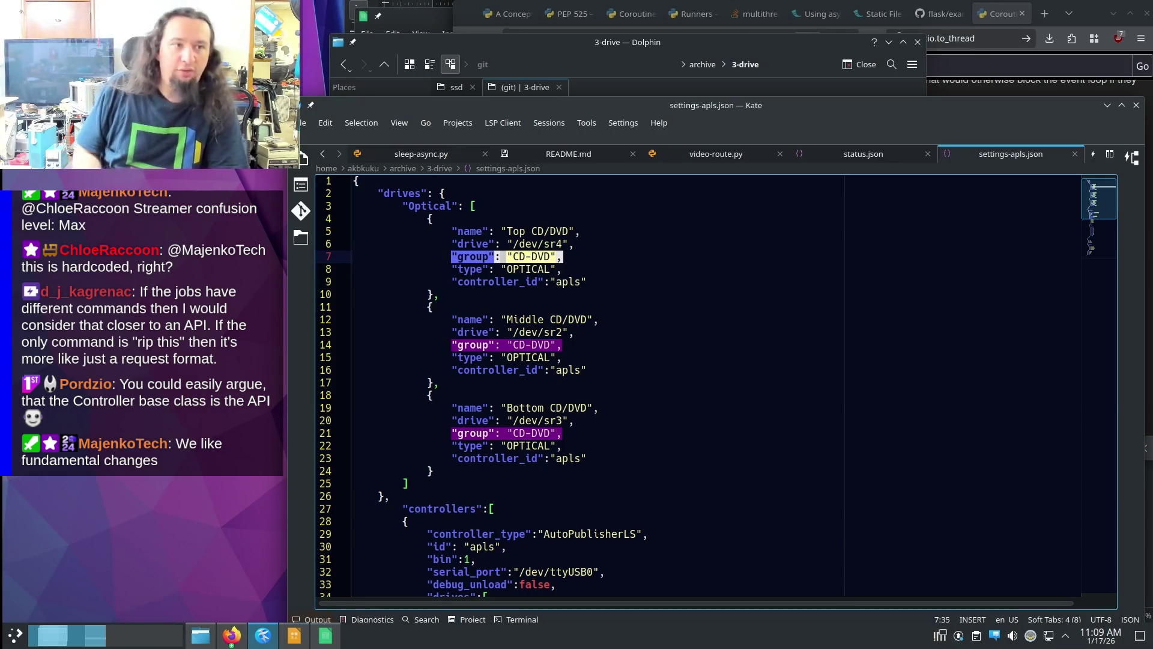
key("Down")
key("Down")
key("Down")
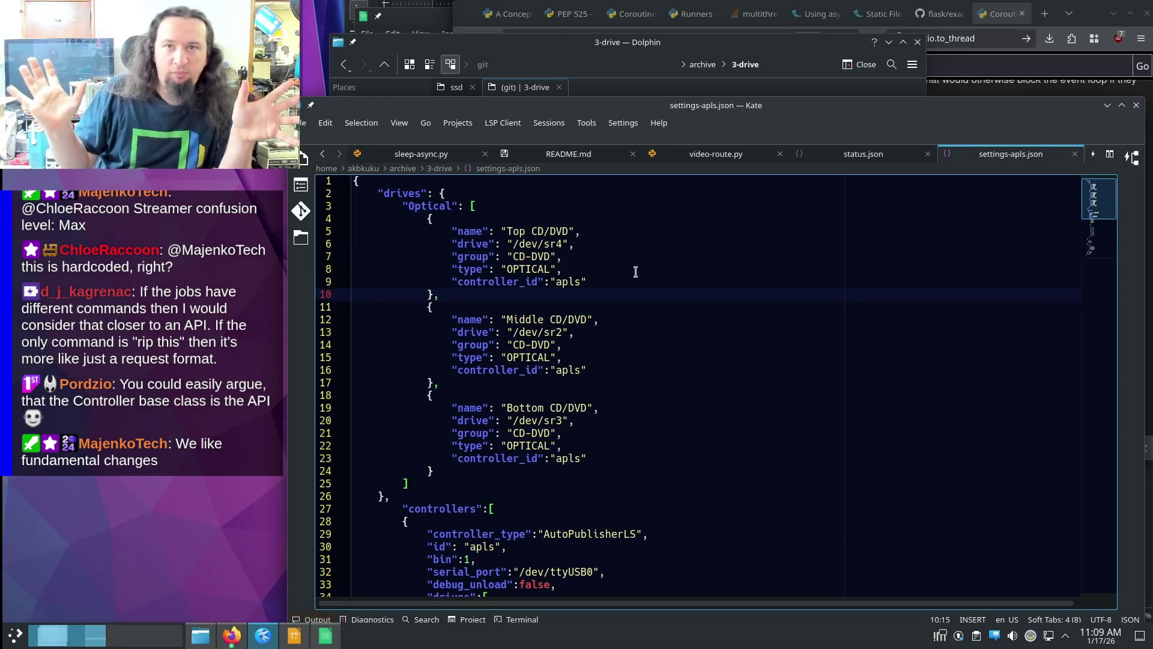
triple_click(467, 287)
left_click(617, 289)
scroll(616, 288, "down", 1)
scroll(617, 288, "down", 2)
scroll(558, 306, "down", 3)
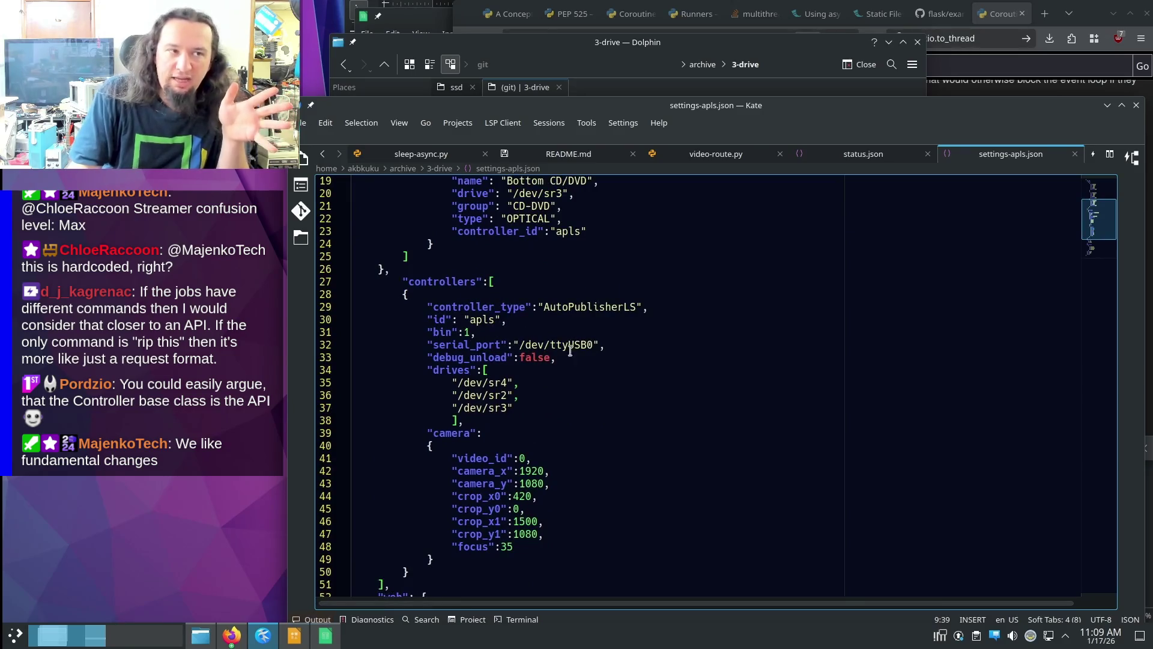
left_click_drag(433, 321, 541, 323)
scroll(526, 361, "up", 1)
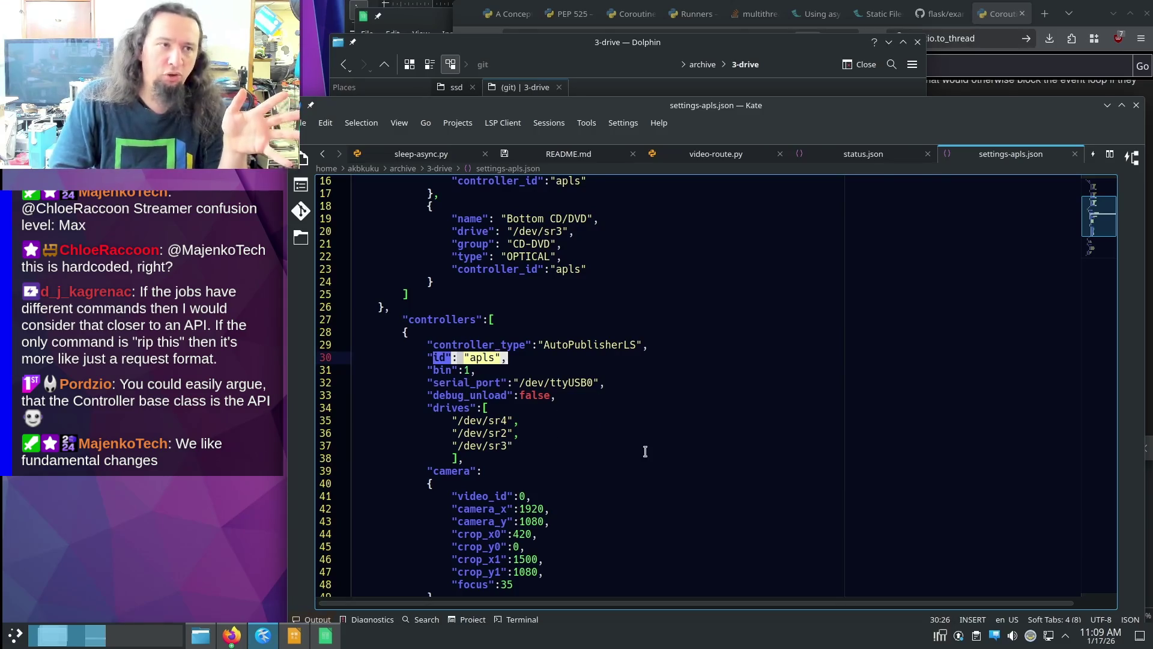
scroll(643, 450, "up", 3)
scroll(653, 338, "up", 2)
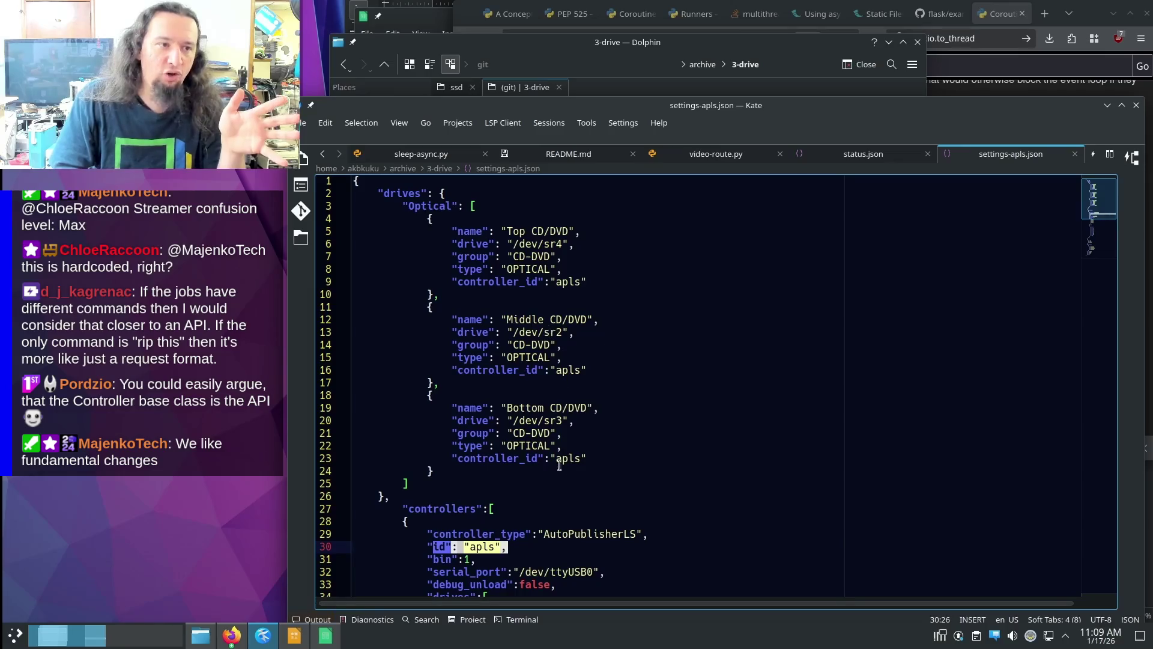
left_click(681, 425)
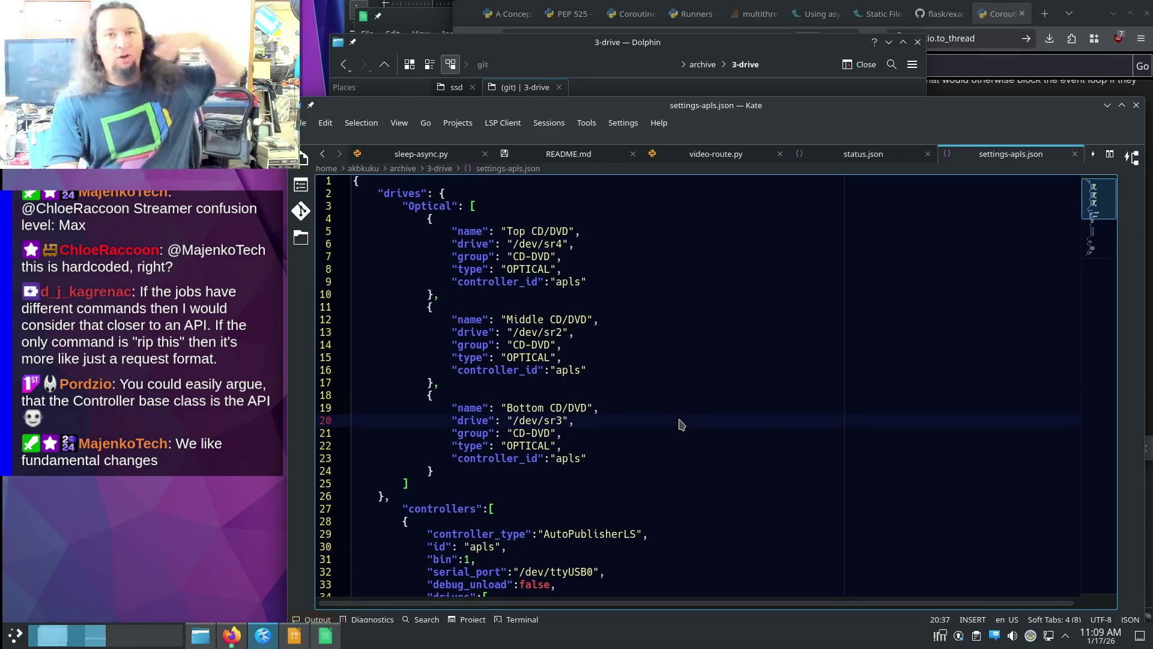
left_click_drag(354, 407, 631, 458)
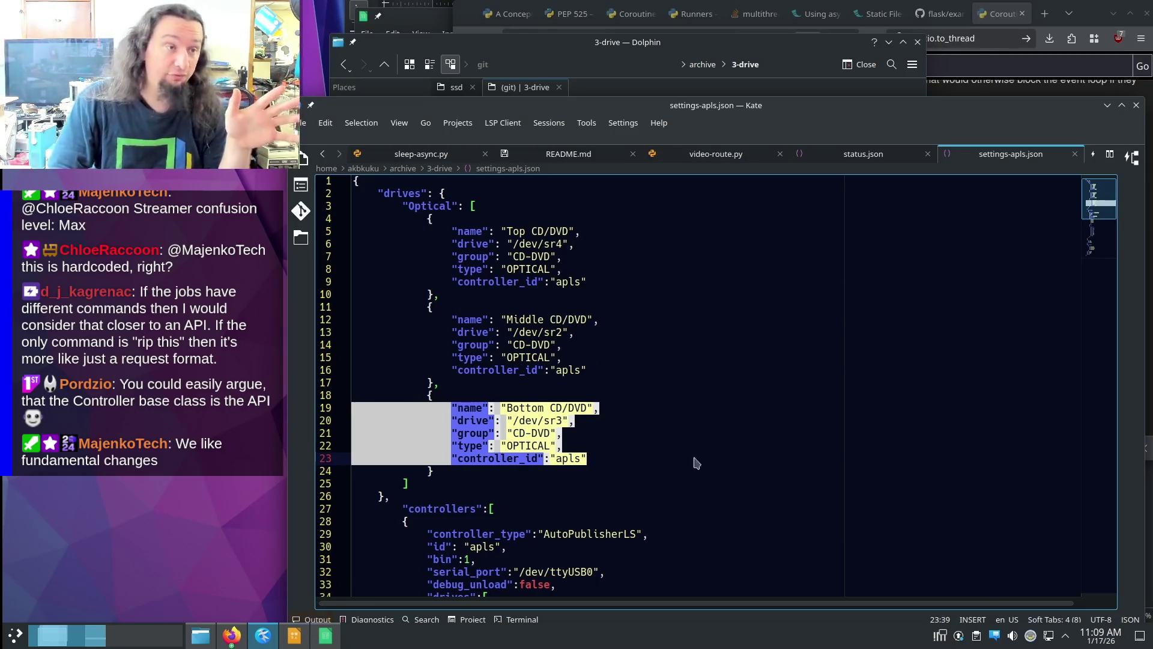
scroll(690, 466, "down", 8)
scroll(695, 368, "up", 2)
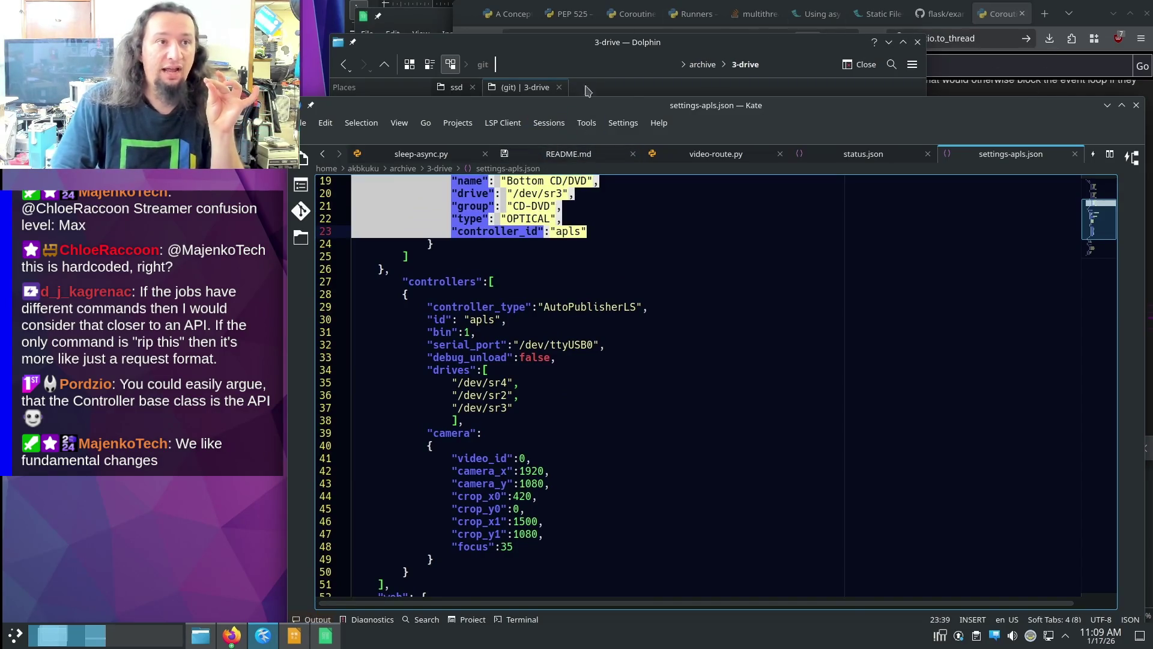
- Raise Calc, select Controller ID cells B1:B3 and bring up column C's options
left_click(326, 636)
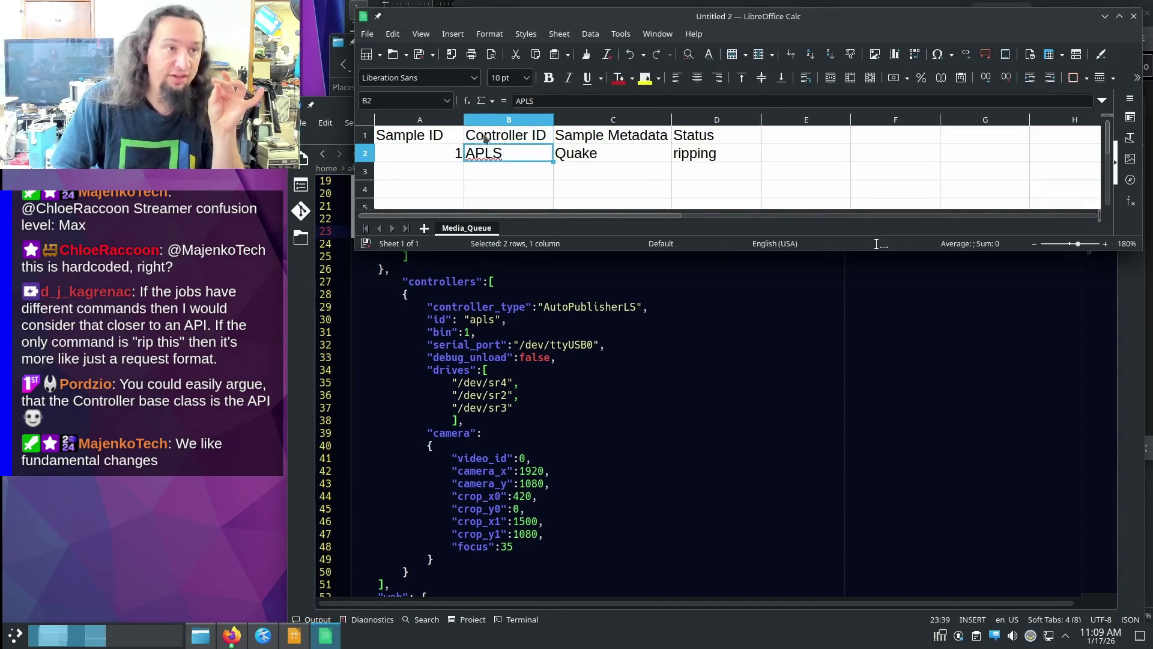
left_click_drag(494, 140, 494, 168)
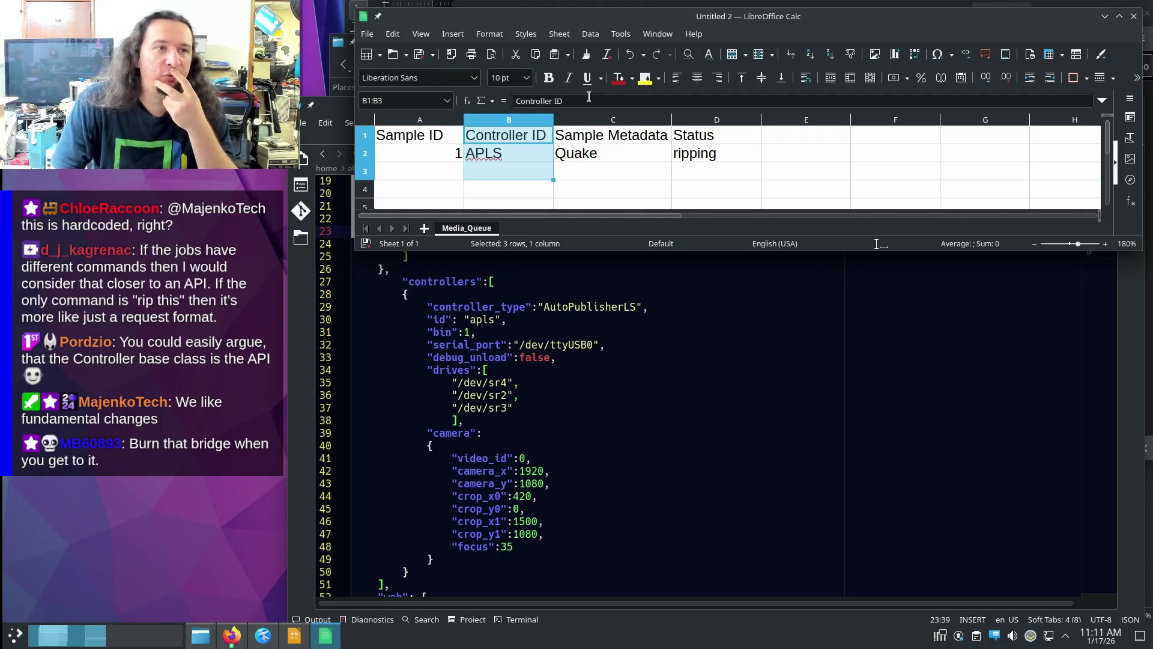
right_click(612, 120)
- Insert a Group column before Sample Metadata, then return to the settings-apls.json editor
left_click(683, 191)
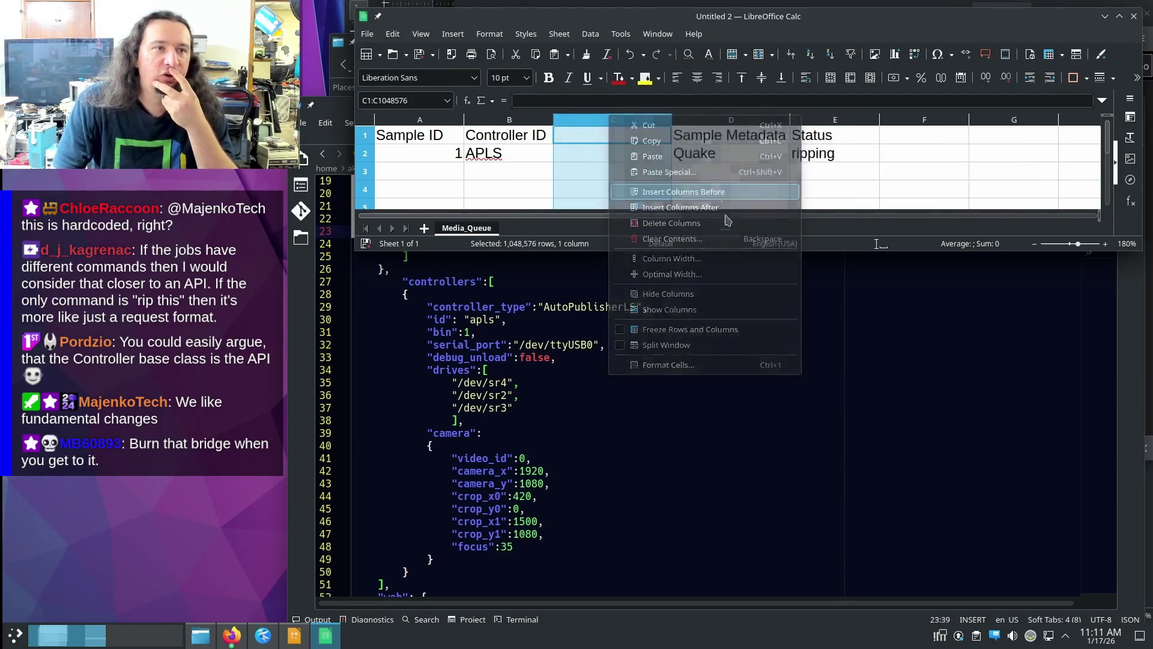
type("GRoup")
key("Left")
key("Left")
key("Right")
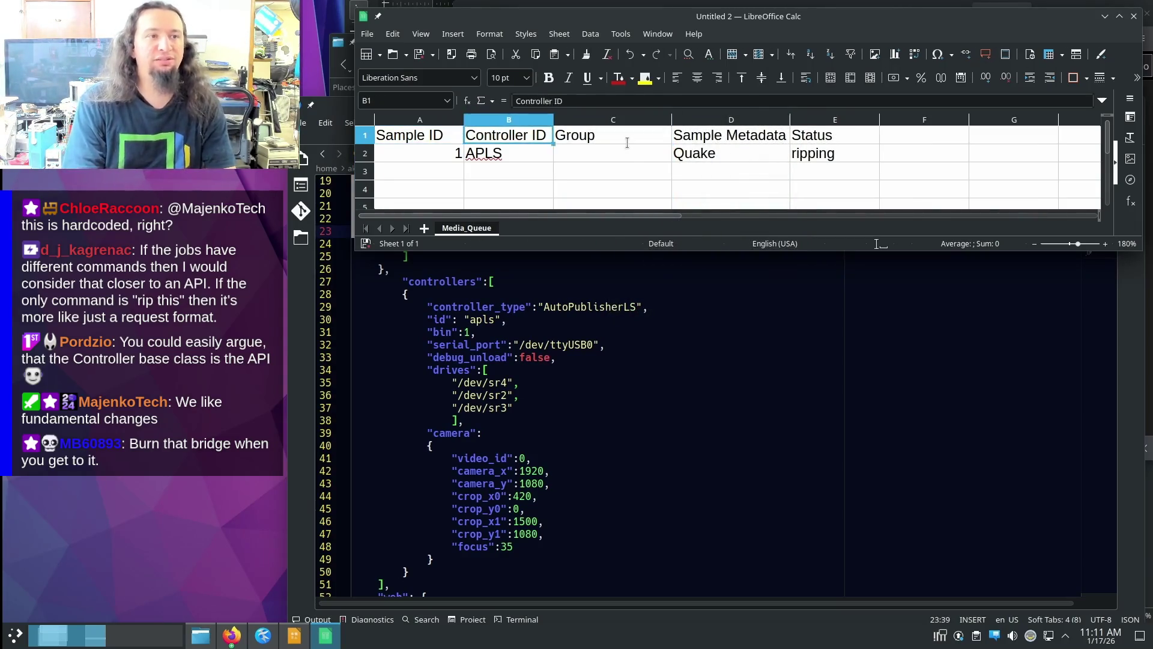
key("Right")
key("Down")
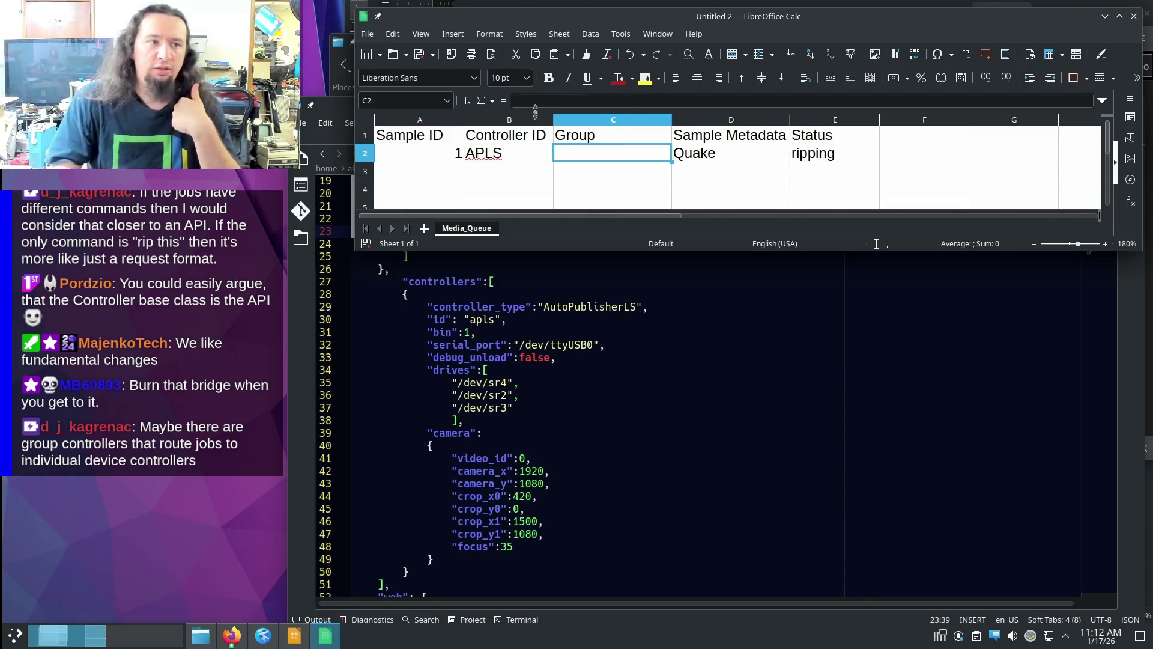
left_click(636, 319)
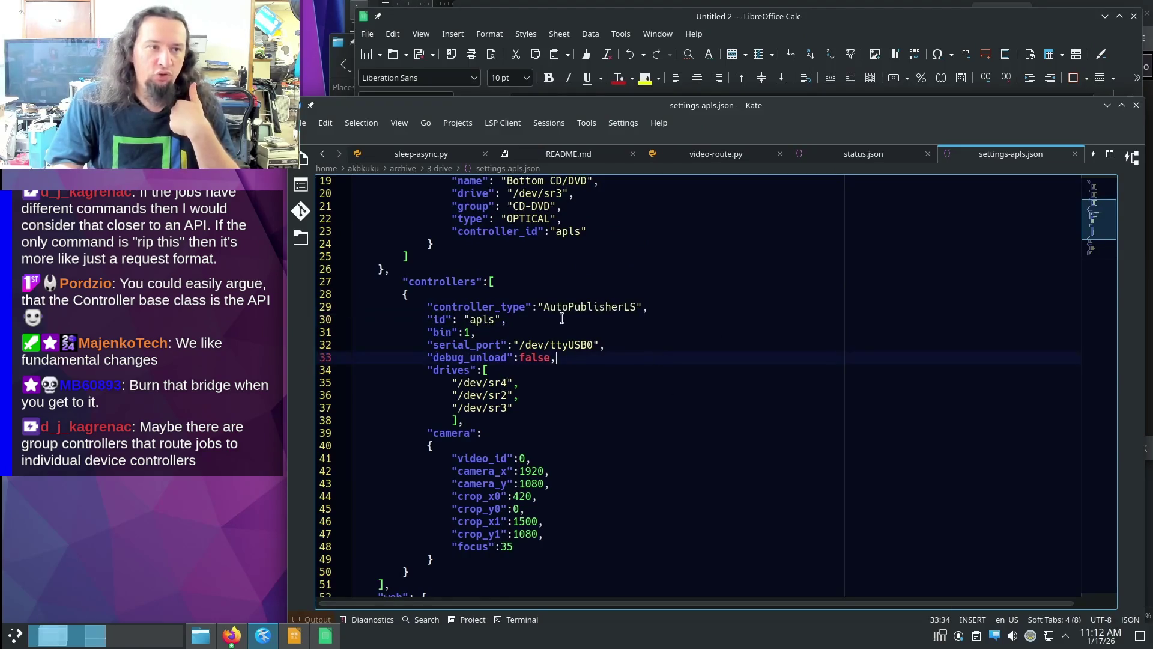
- Inspect the AutoPublisherLS controller_type and serial_port lines in the apls block
left_click_drag(544, 307, 614, 309)
triple_click(614, 309)
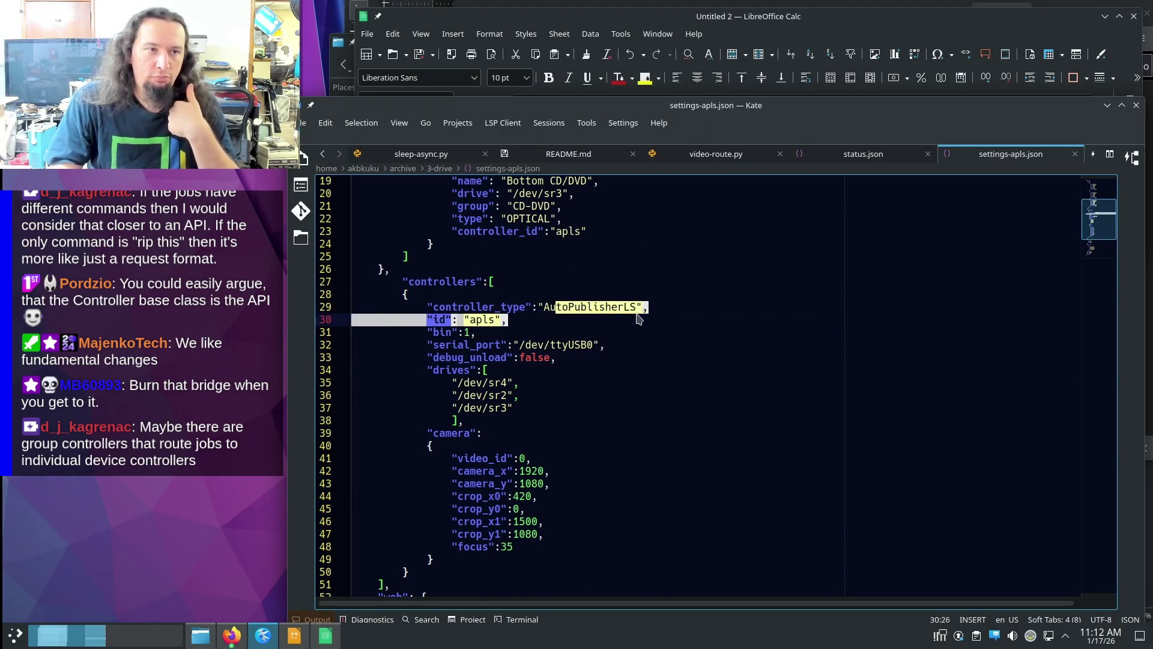
left_click(732, 342)
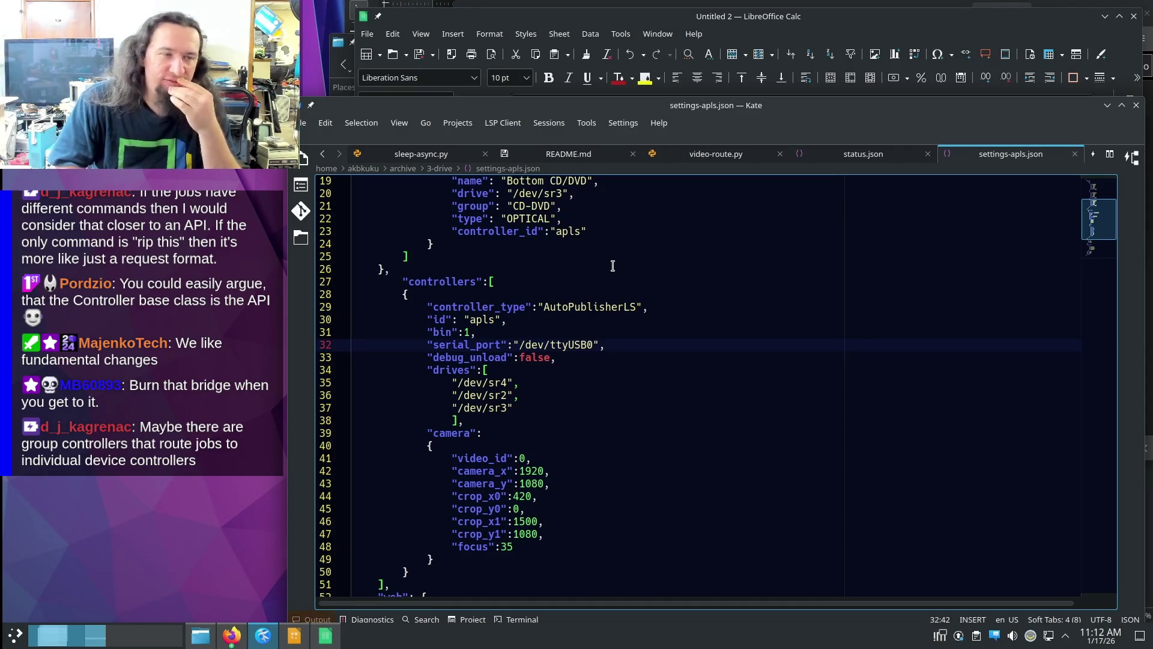
scroll(542, 386, "up", 1)
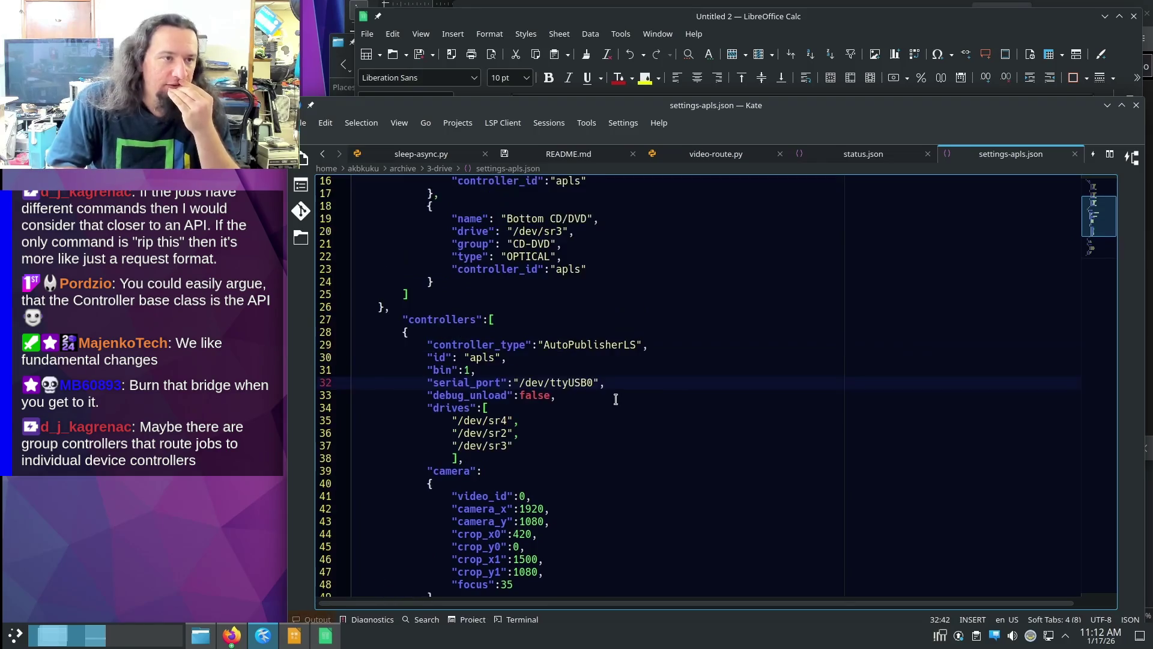
scroll(632, 416, "up", 1)
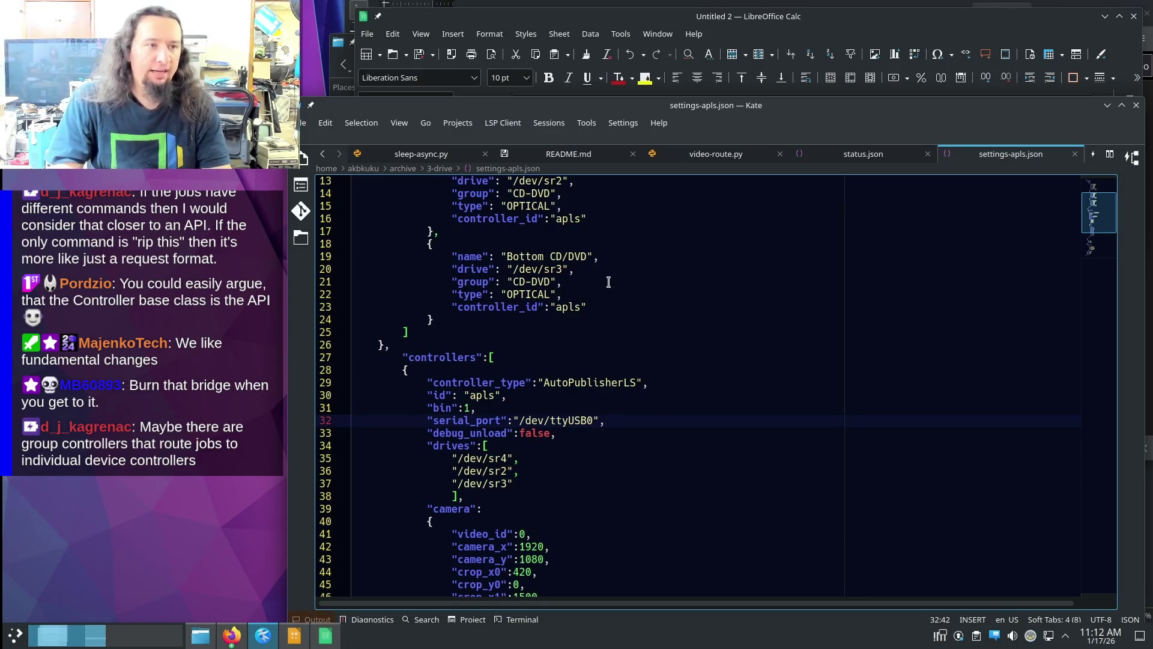
- Copy the drive's "type": "OPTICAL" line and paste it below controller_type in the controller entry
left_click_drag(603, 295, 604, 281)
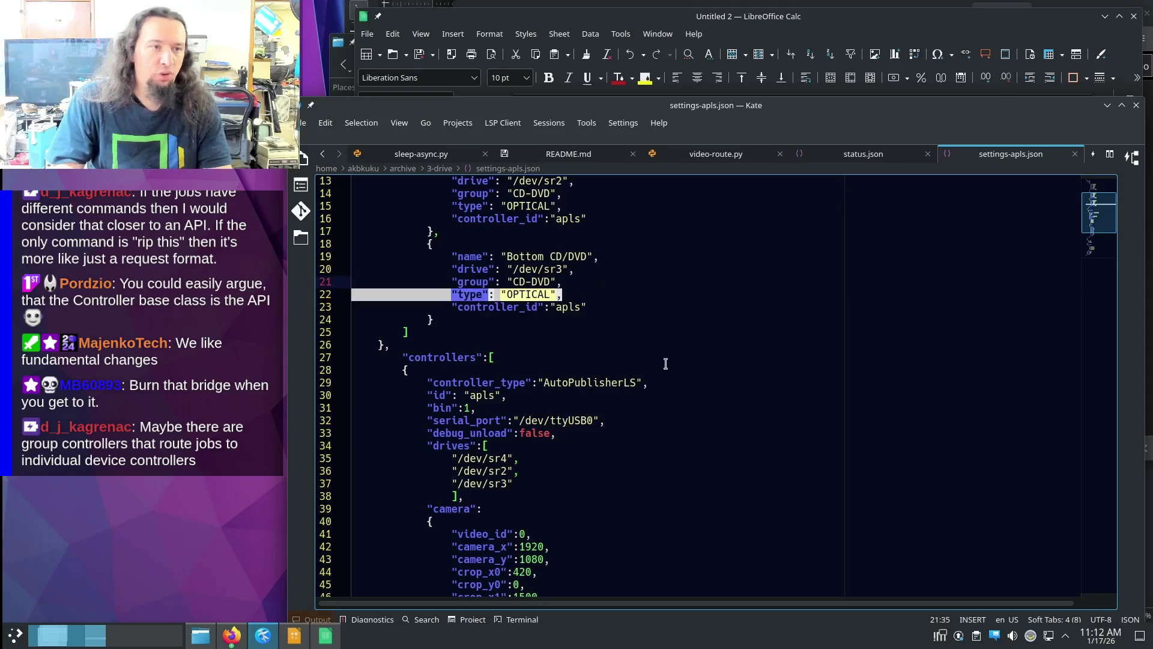
key("ctrl+c")
left_click(676, 383)
key("ctrl+v")
key("shift+Tab")
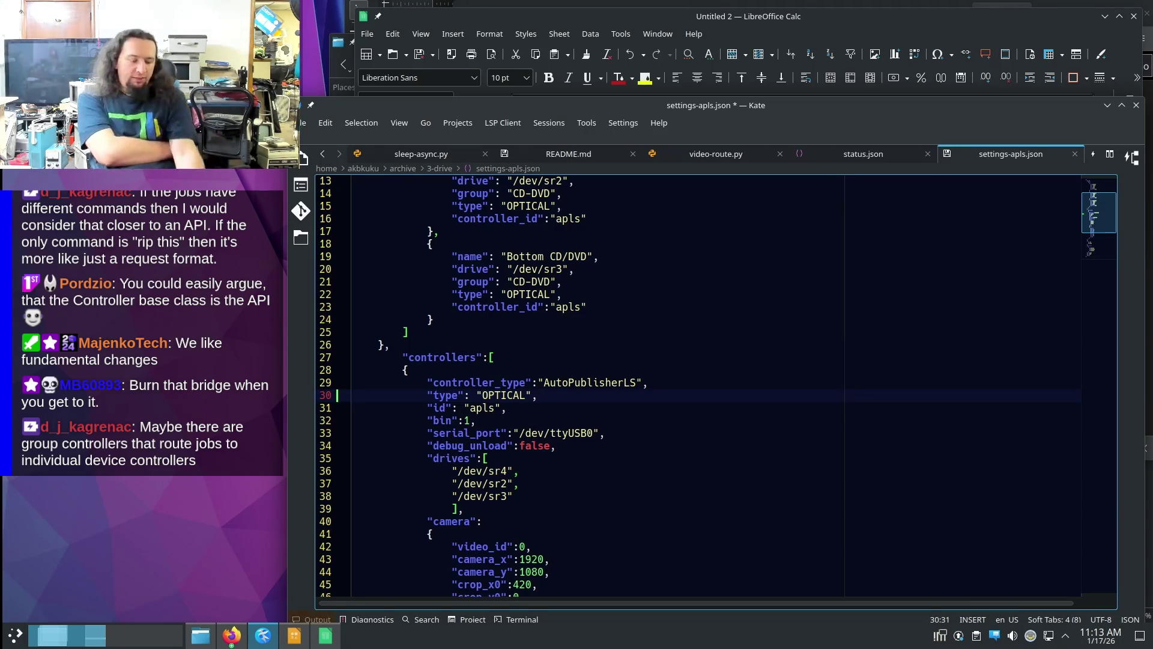
- Remove the pasted "type": "OPTICAL" line from the apls controller block in settings-apls.json
key("BackSpace")
key("BackSpace")
key("BackSpace")
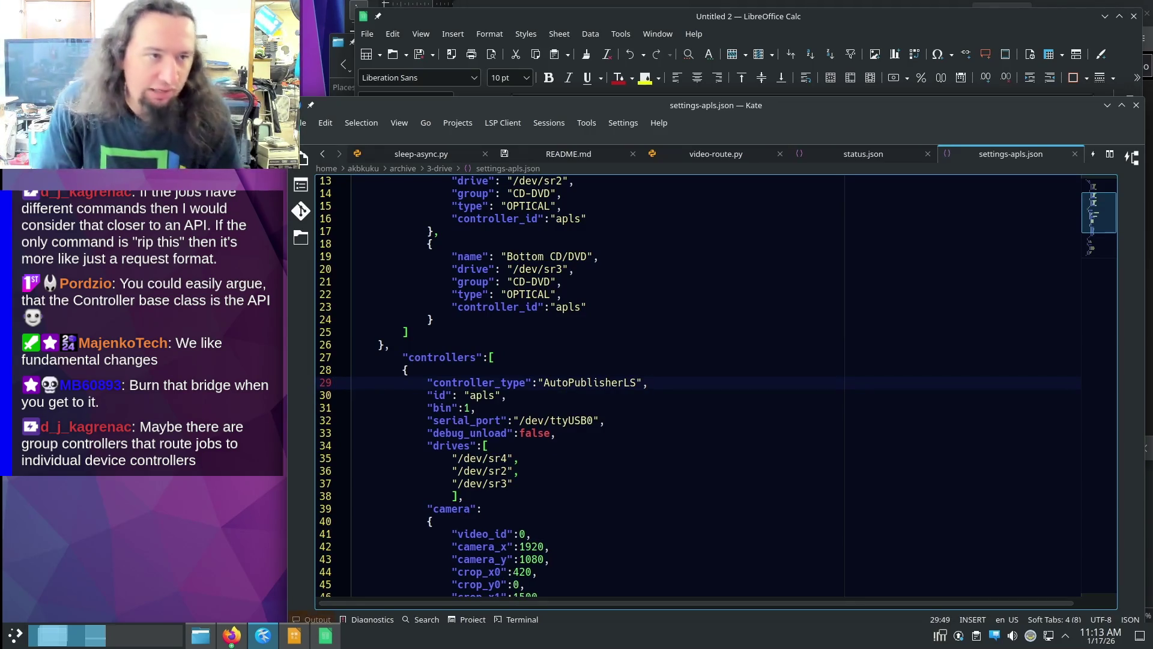
left_click(737, 393)
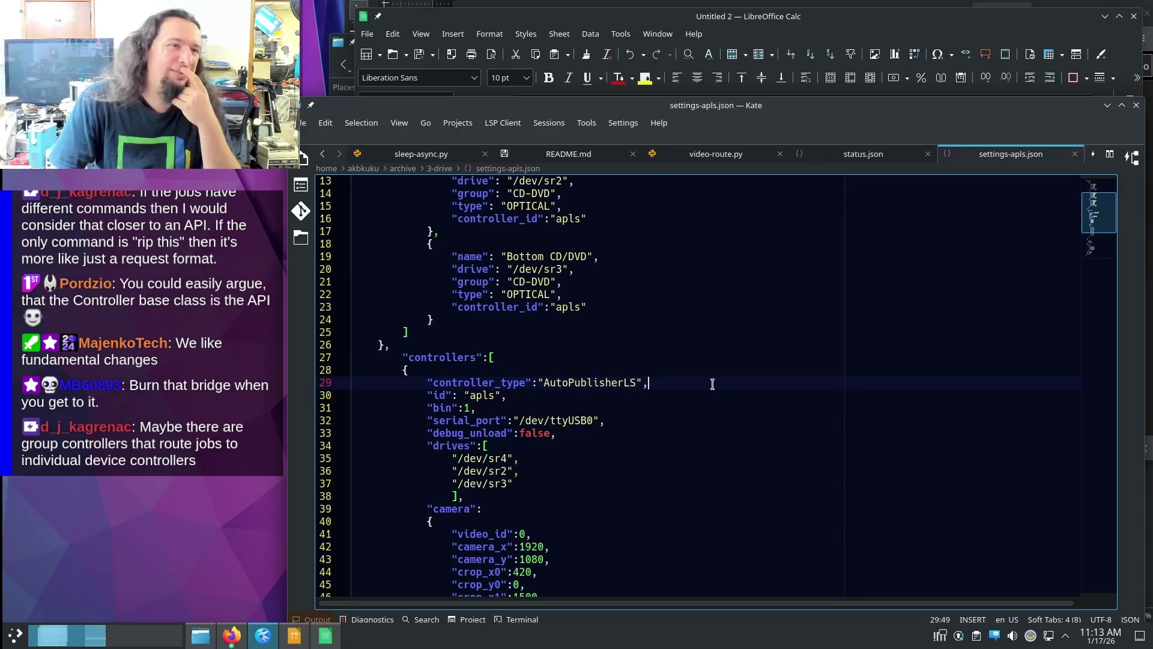
scroll(717, 387, "up", 3)
scroll(717, 387, "up", 1)
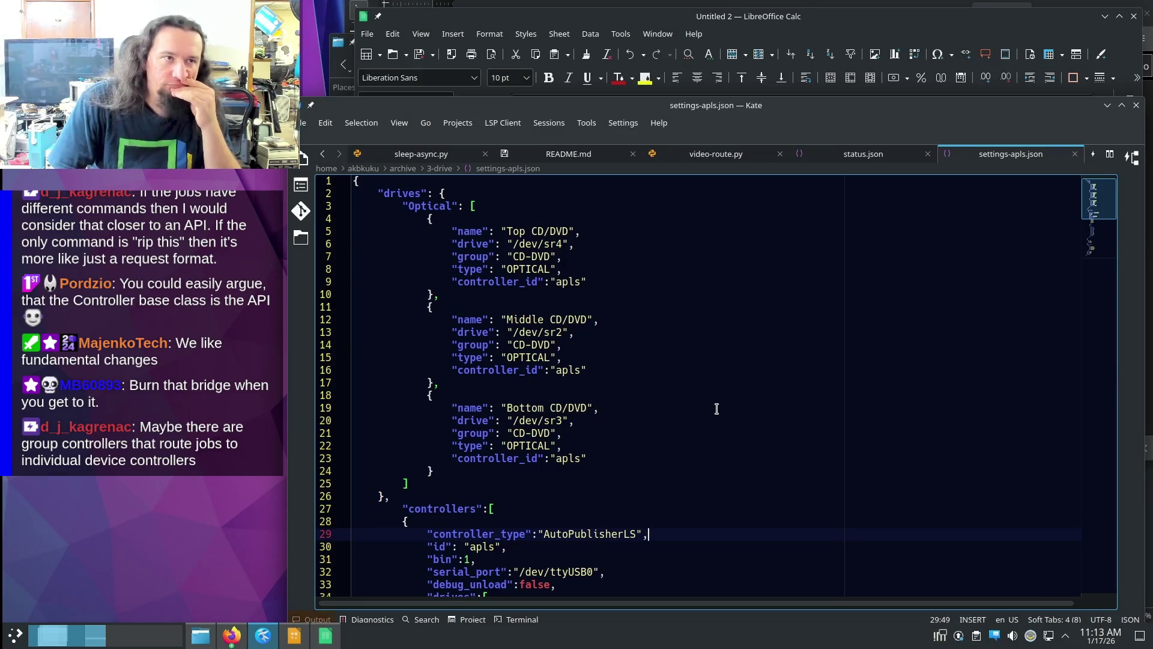
scroll(706, 415, "down", 3)
scroll(705, 419, "down", 3)
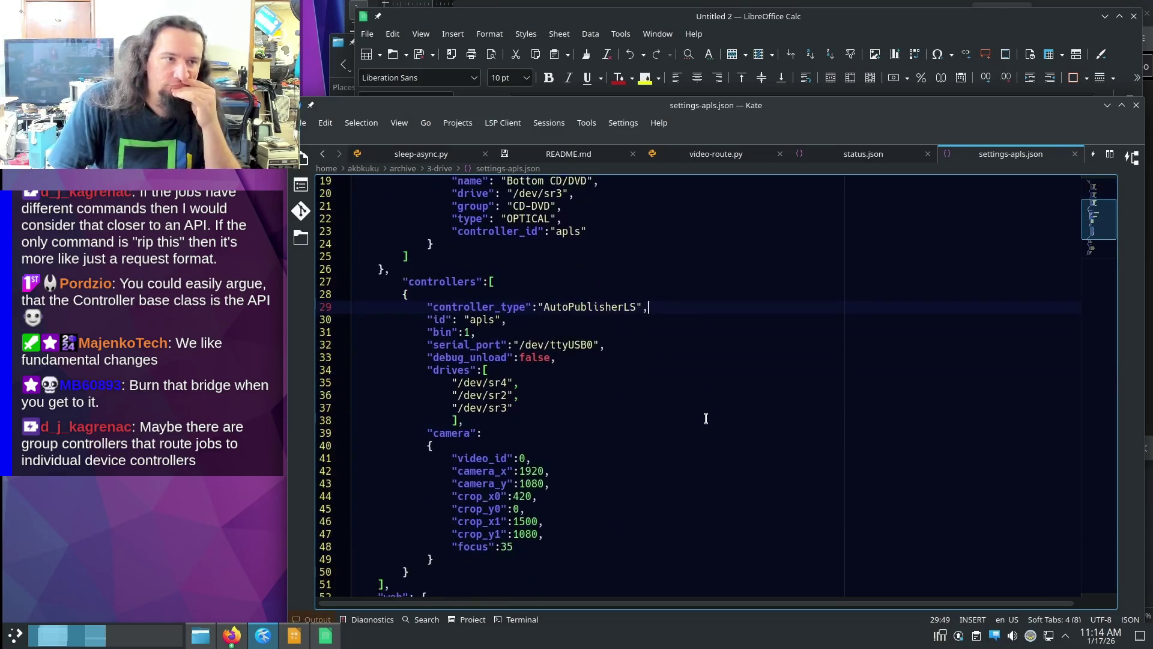
scroll(705, 418, "up", 3)
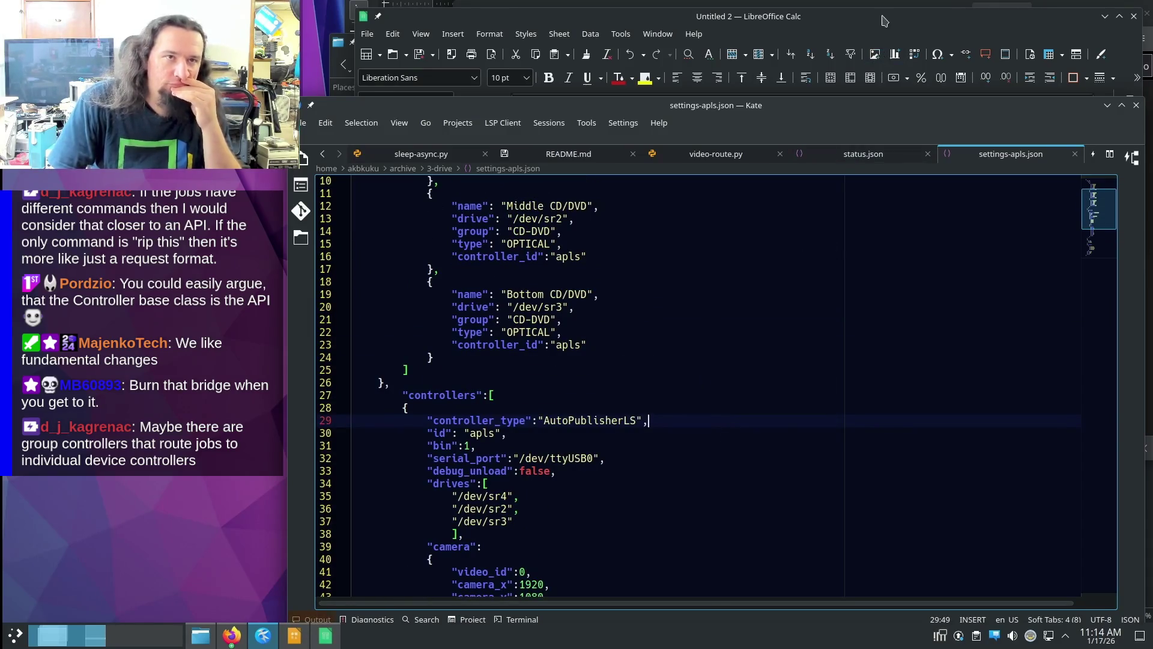
- Clear the contents of the Group column in the Media_Queue sheet
left_click(876, 38)
right_click(634, 121)
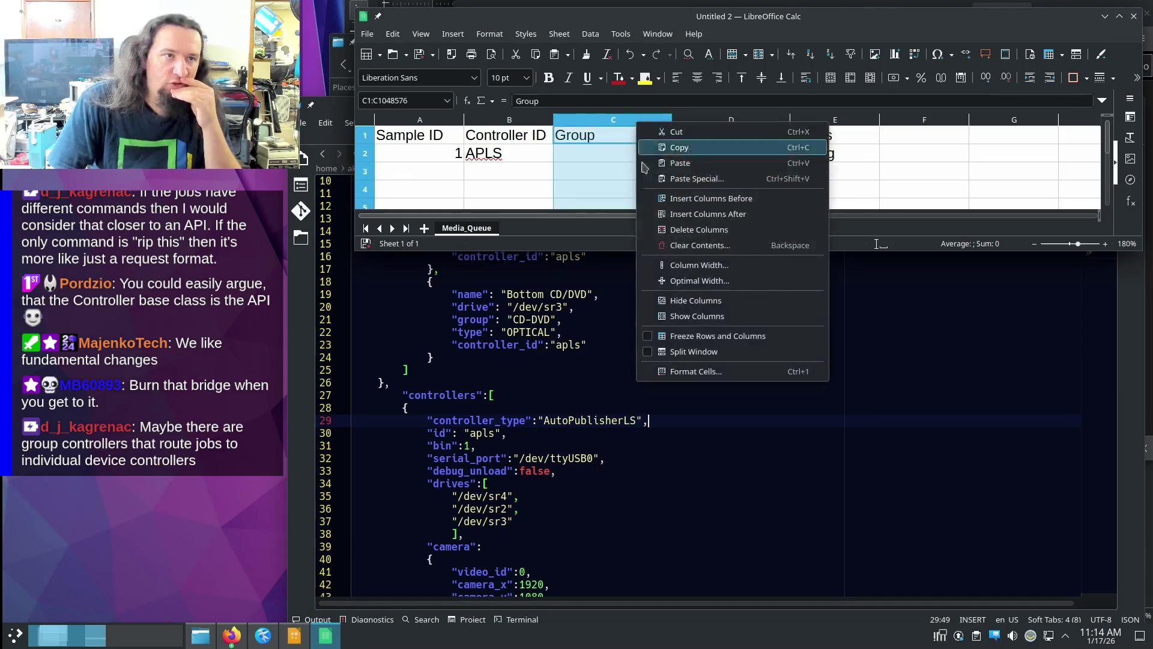
left_click(689, 245)
left_click(750, 212)
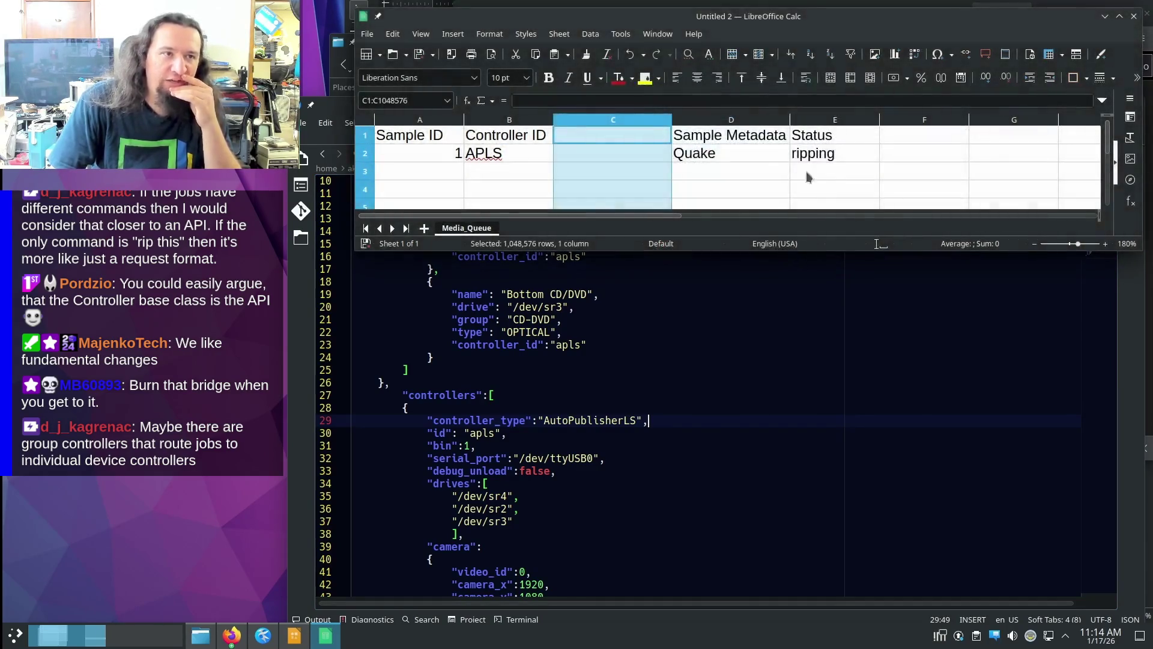
- Delete the emptied column C, leaving Sample ID, Controller ID, Sample Metadata, Status
right_click(649, 121)
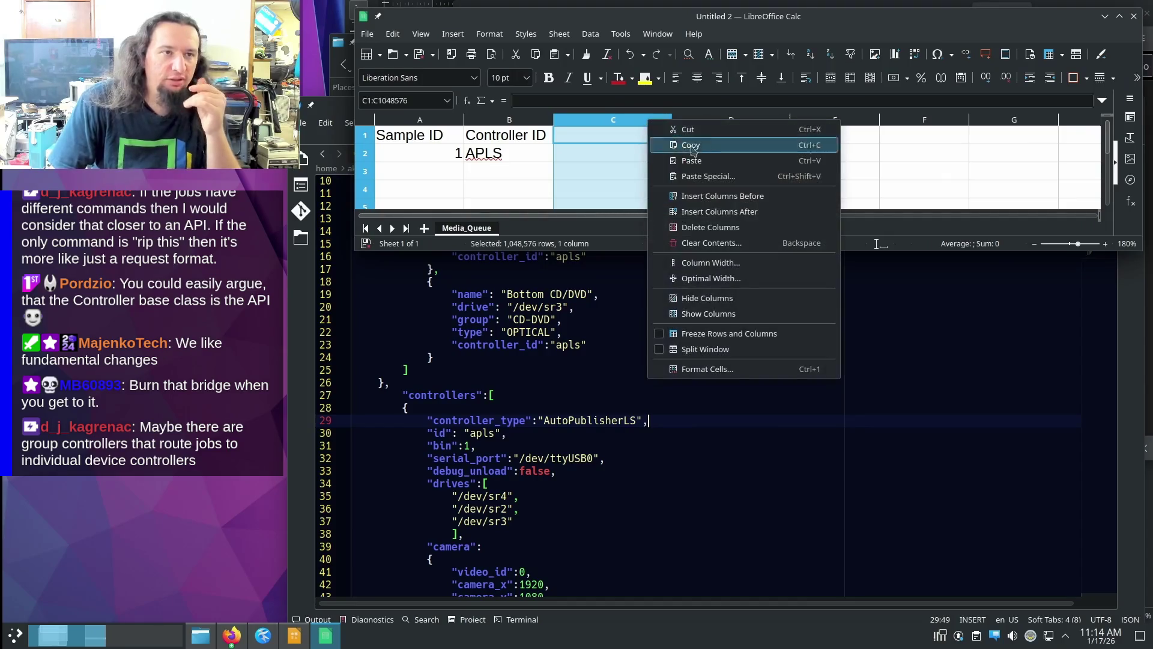
left_click(752, 228)
left_click(830, 204)
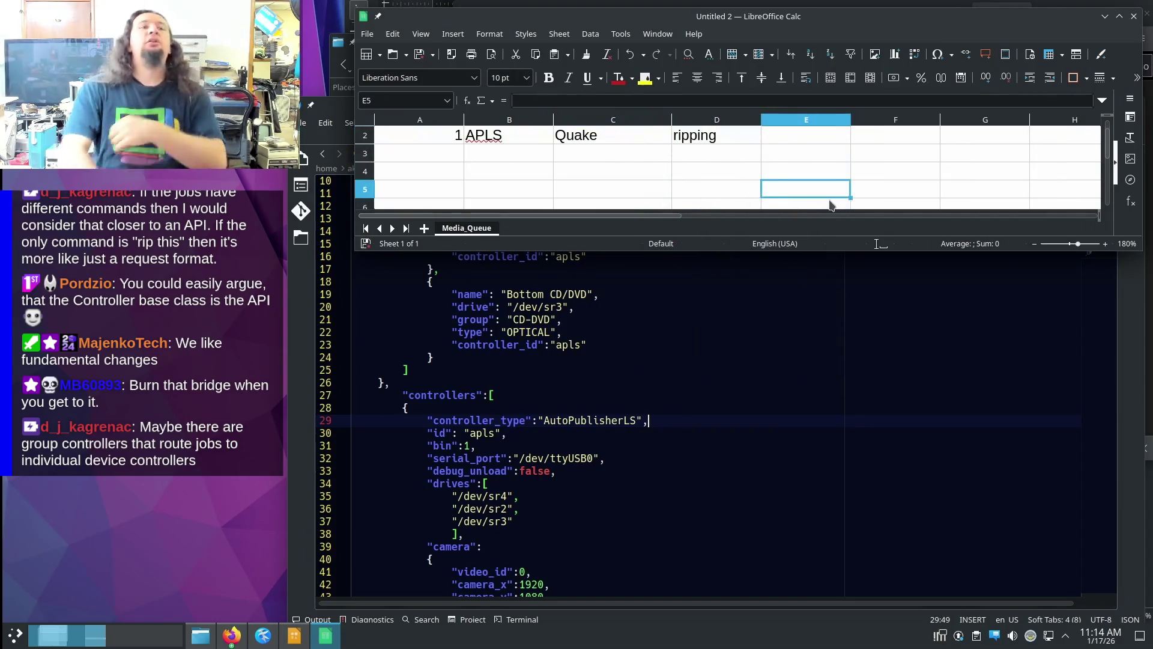
scroll(830, 205, "up", 1)
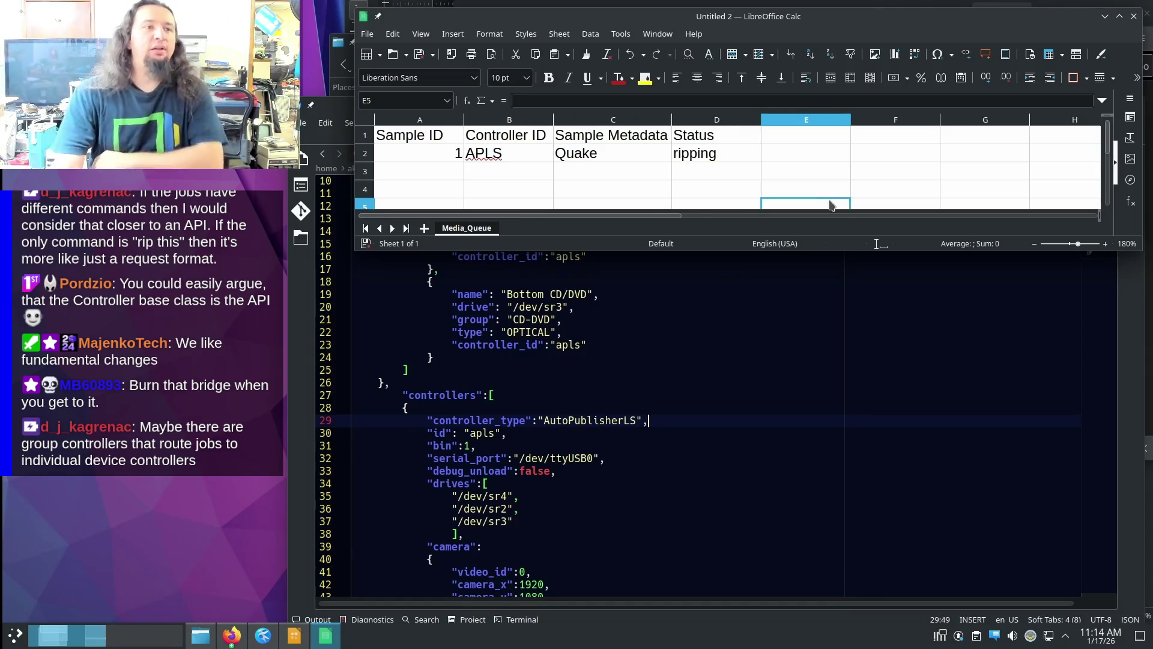
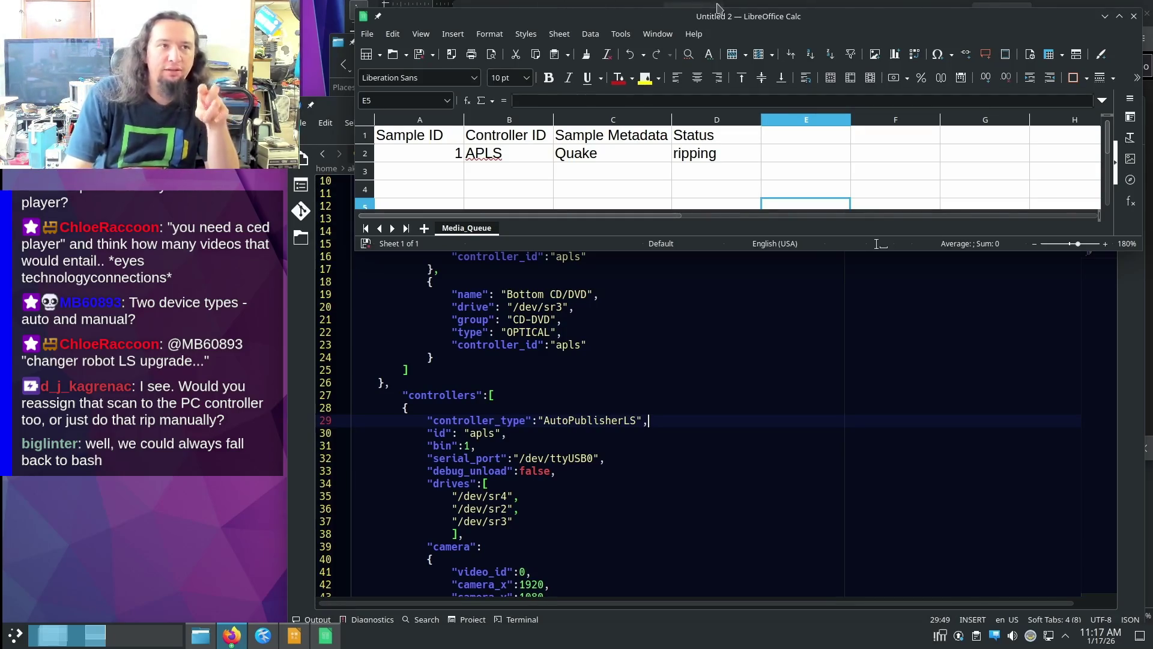
- Nudge the Calc spreadsheet window into place, briefly selecting the table's header and first row
left_click_drag(734, 17, 722, 54)
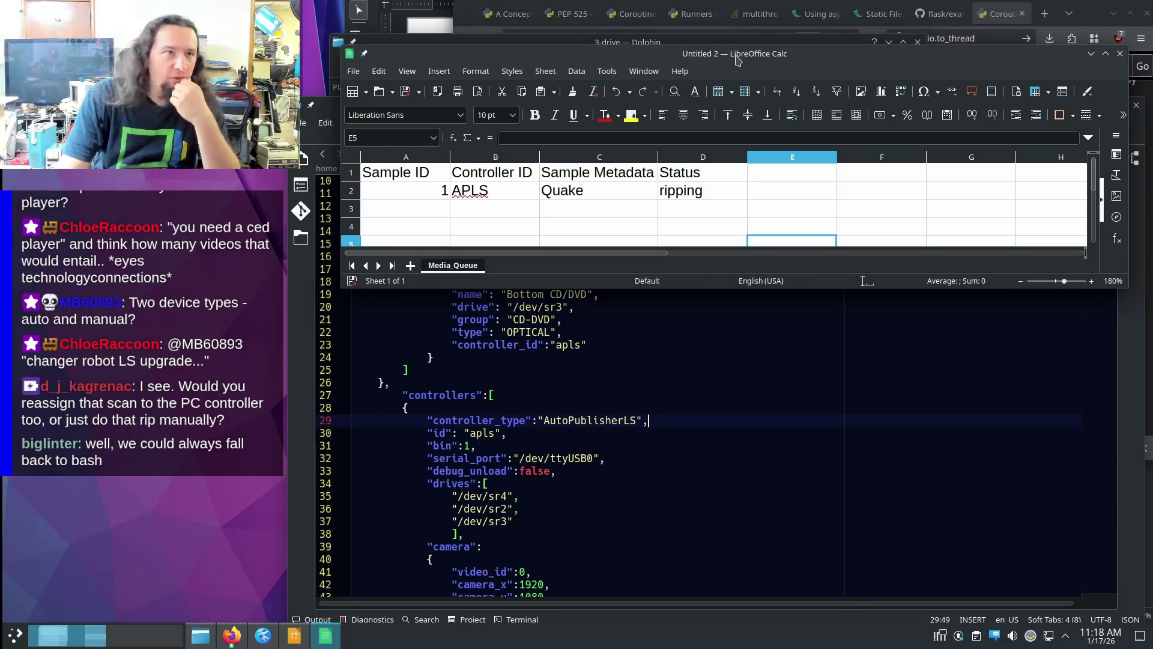
left_click_drag(736, 58, 723, 33)
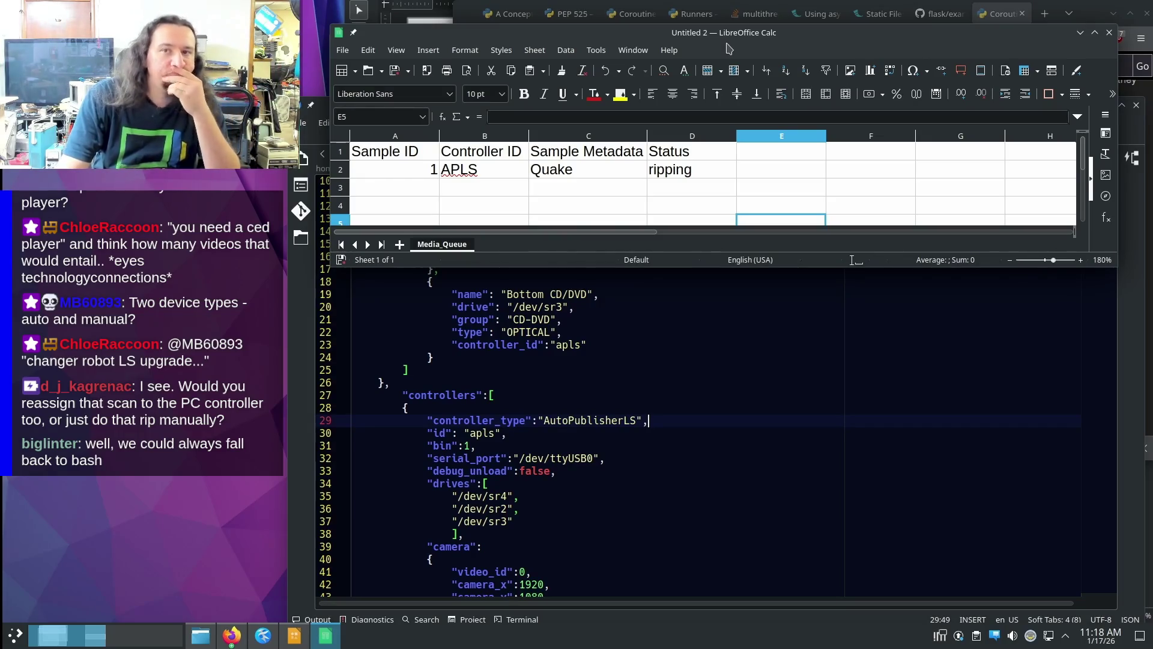
left_click_drag(727, 46, 744, 75)
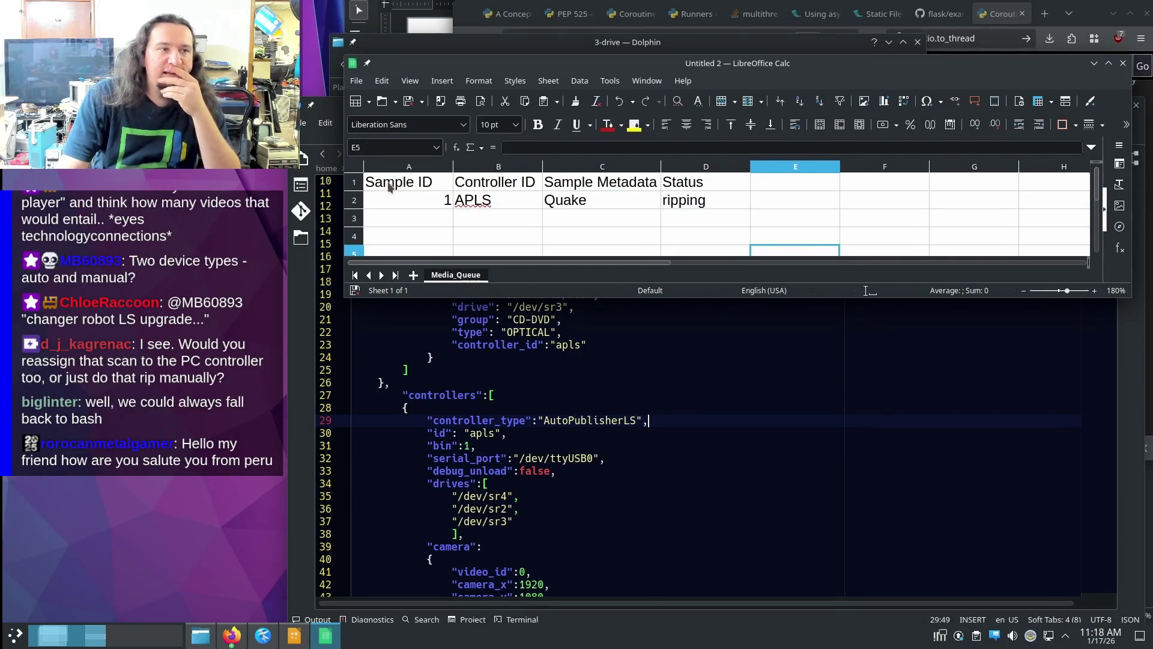
left_click_drag(389, 186, 689, 205)
left_click_drag(891, 65, 744, 76)
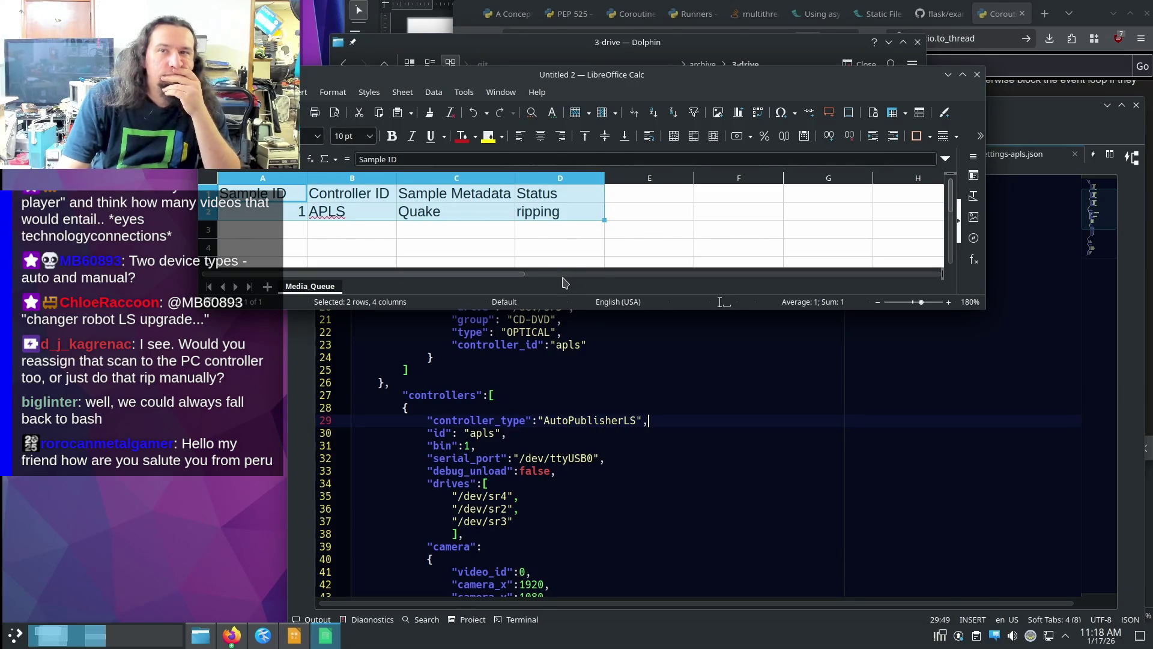
mouse_move(507, 67)
left_mouse_down()
mouse_move(620, 103)
mouse_move(621, 81)
left_mouse_up()
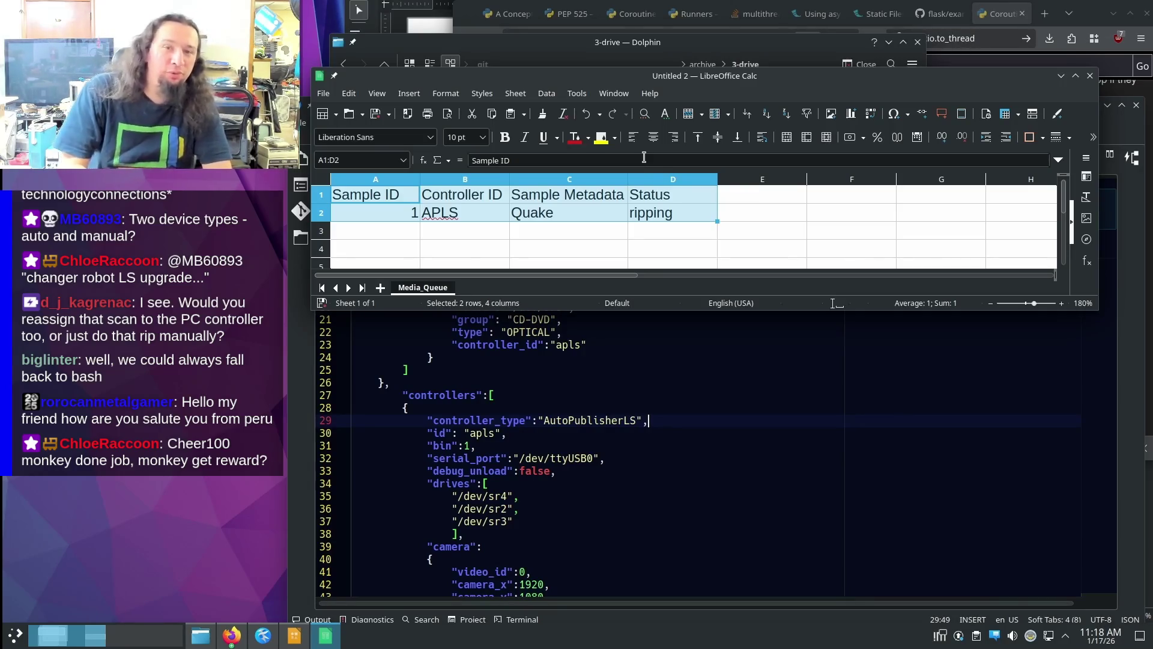
left_click_drag(626, 84, 622, 91)
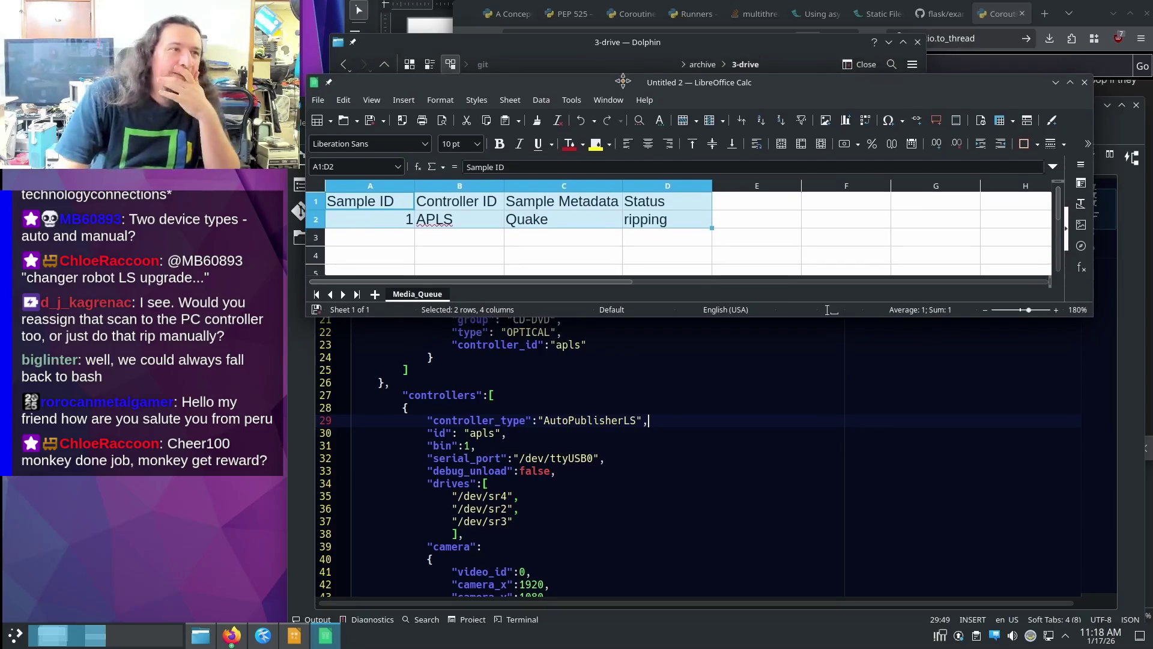
- Minimize the spreadsheet and bring the LibreOffice Draw architecture diagram to the front
left_click(326, 636)
right_click(324, 637)
left_click(294, 637)
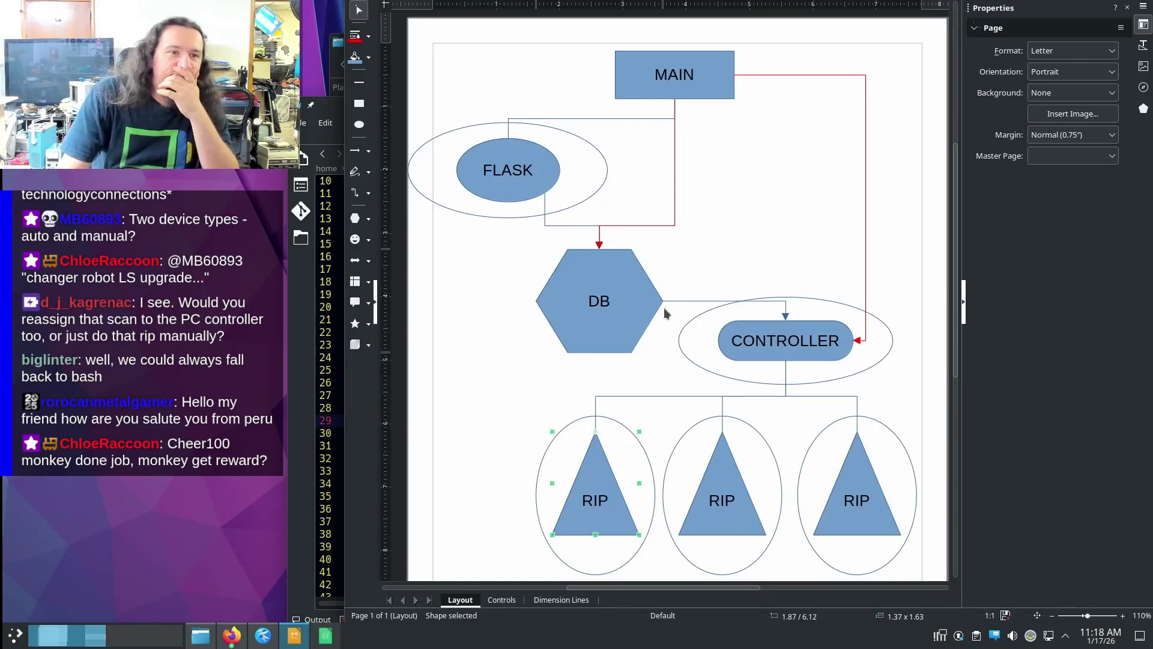
- Review the diagram by selecting MAIN, FLASK, DB, CONTROLLER and the third RIP shape in turn
left_click(702, 90)
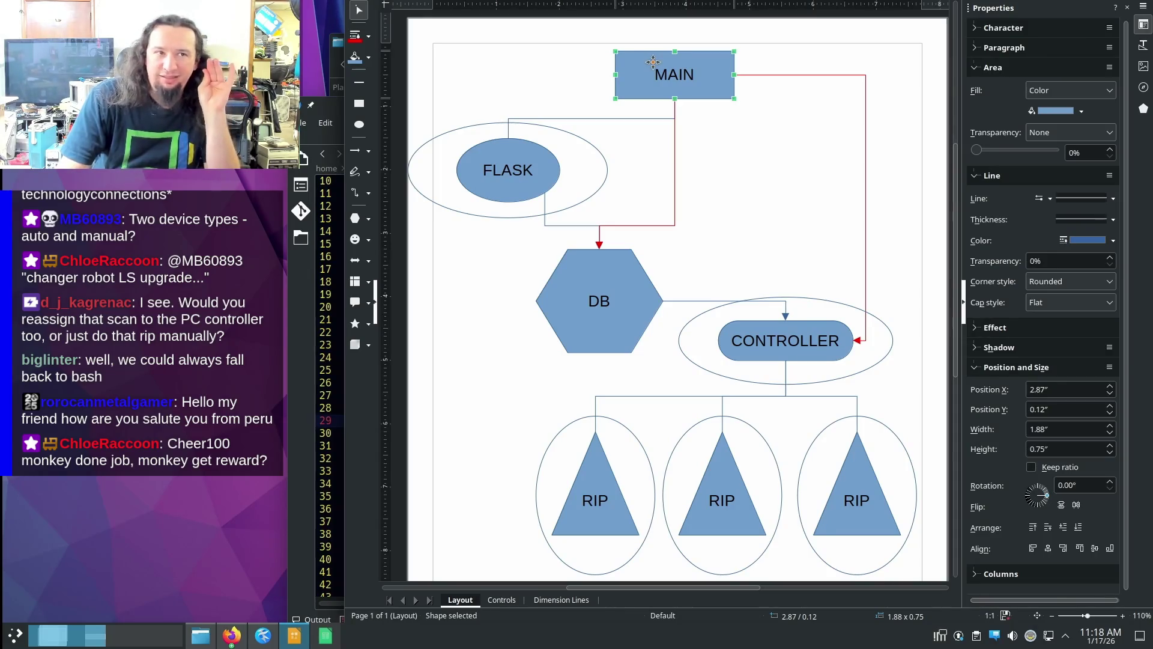
double_click(652, 61)
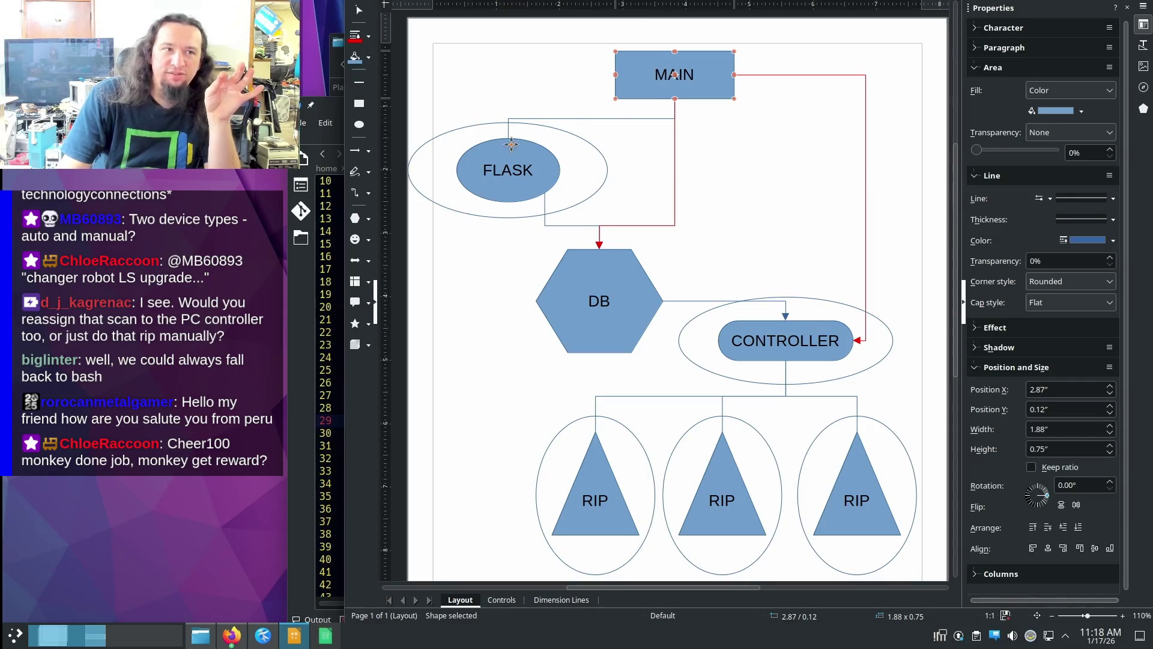
left_click(509, 185)
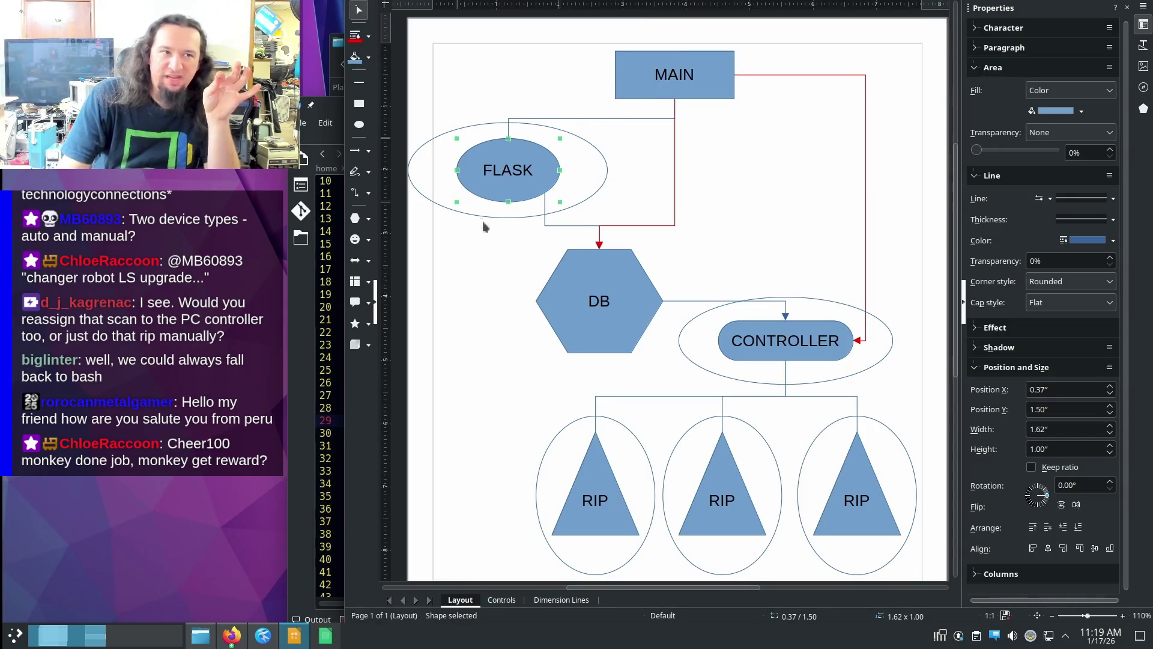
left_click(579, 258)
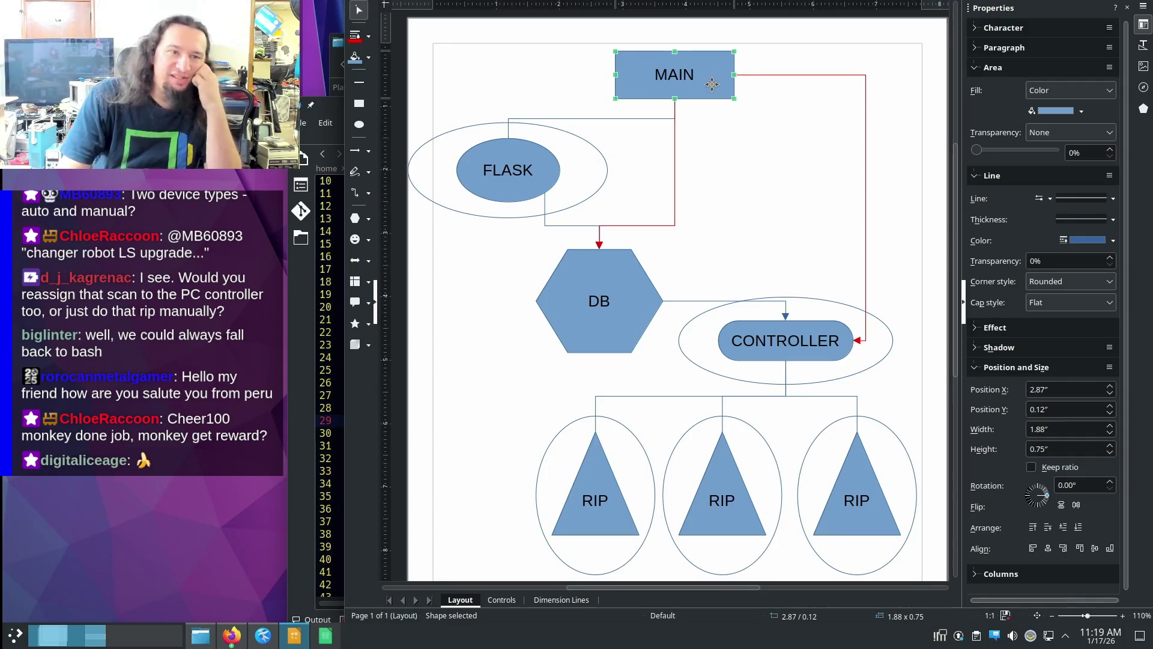
left_click(755, 332)
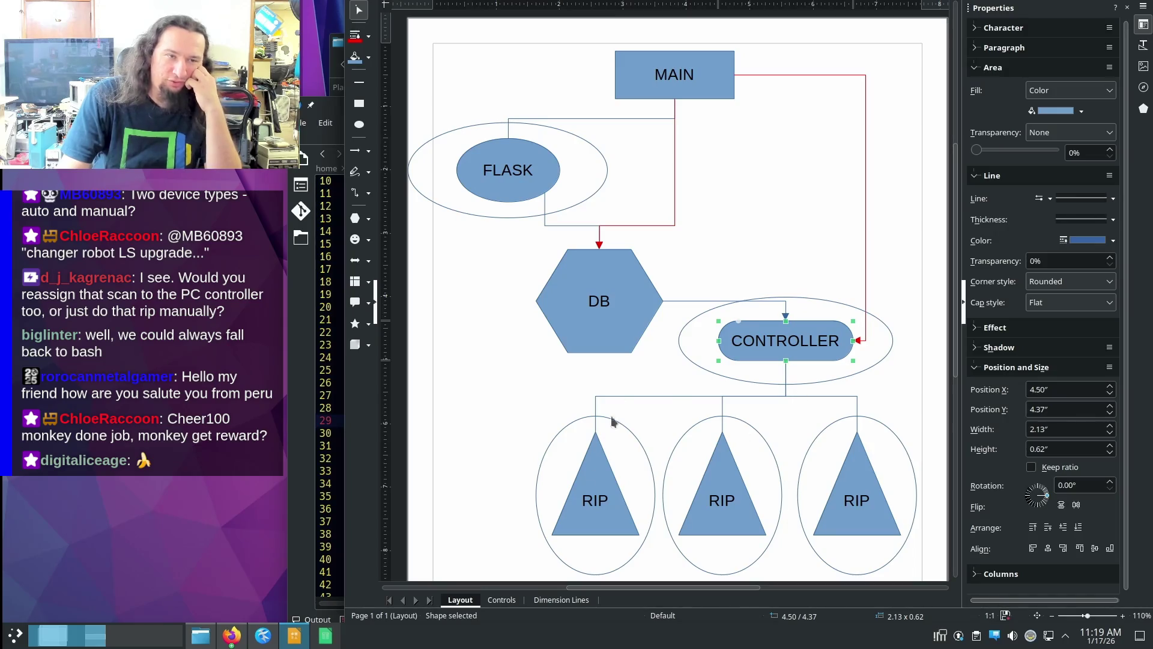
left_click(588, 315)
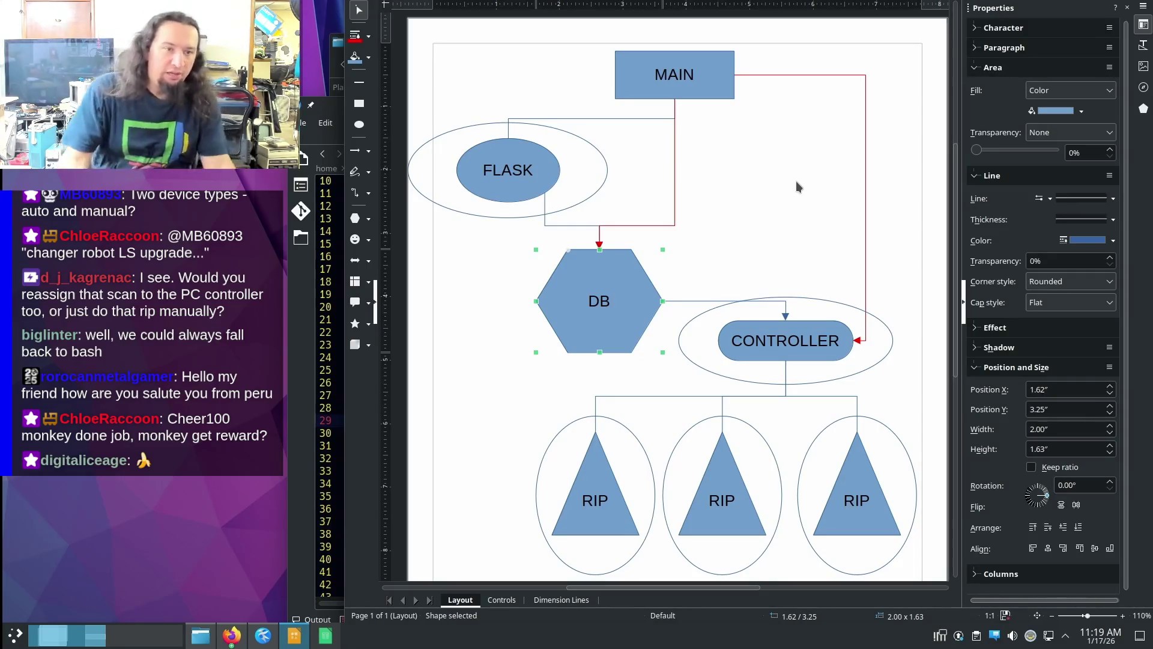
scroll(842, 300, "down", 3)
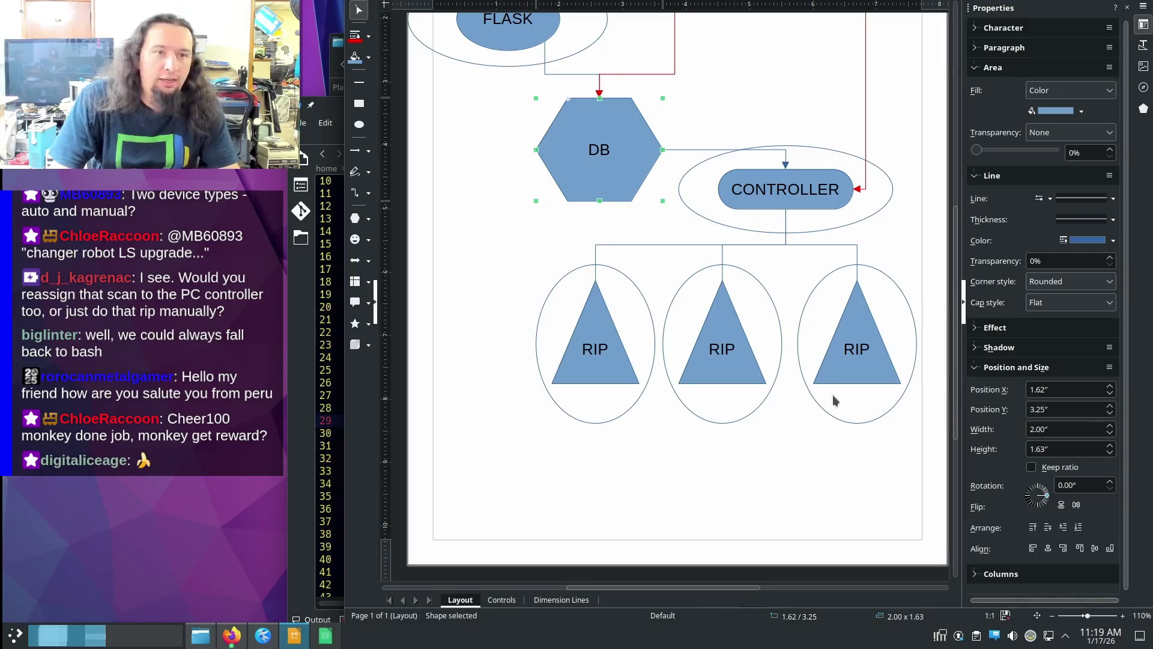
left_click(844, 308)
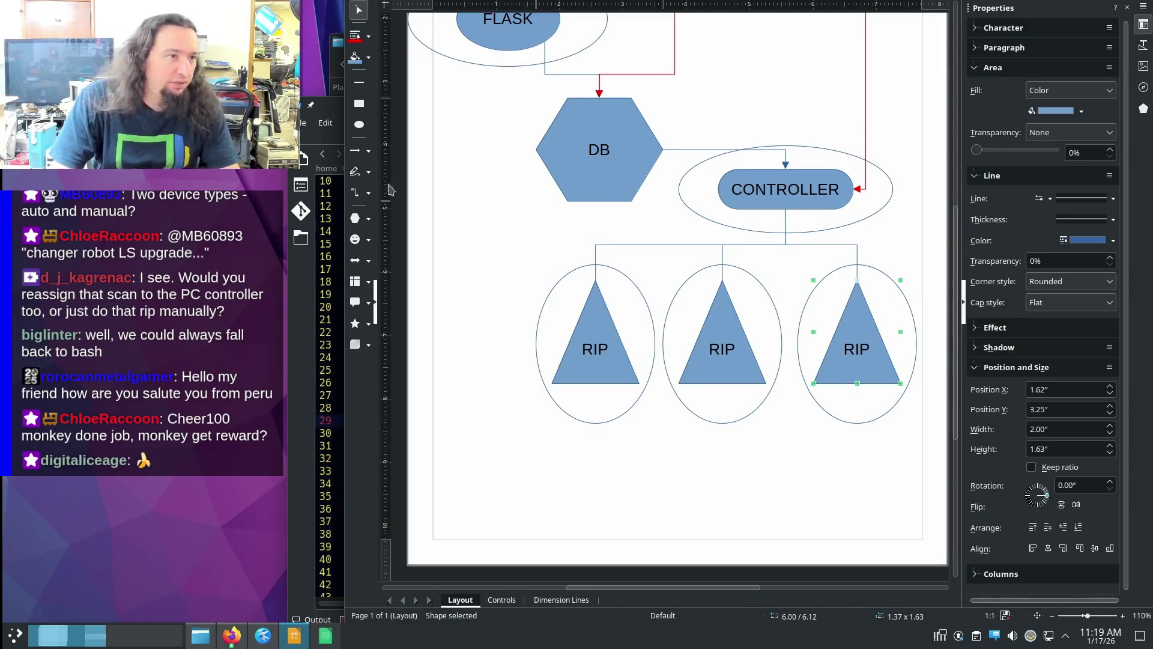
left_click(374, 302)
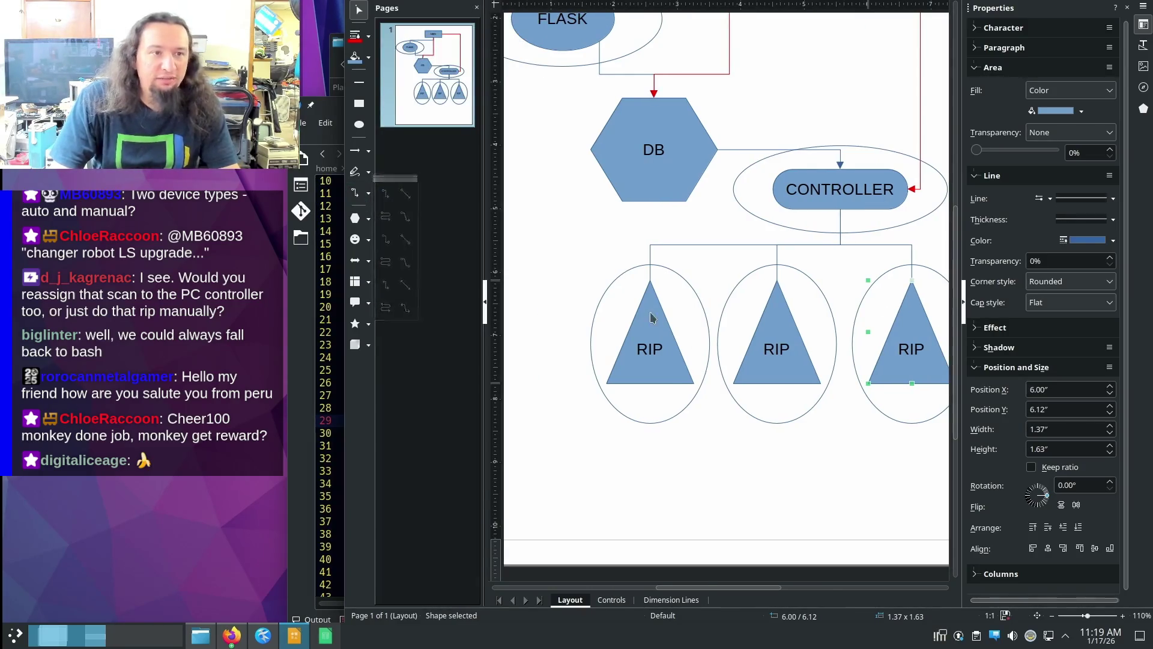
left_click(595, 293)
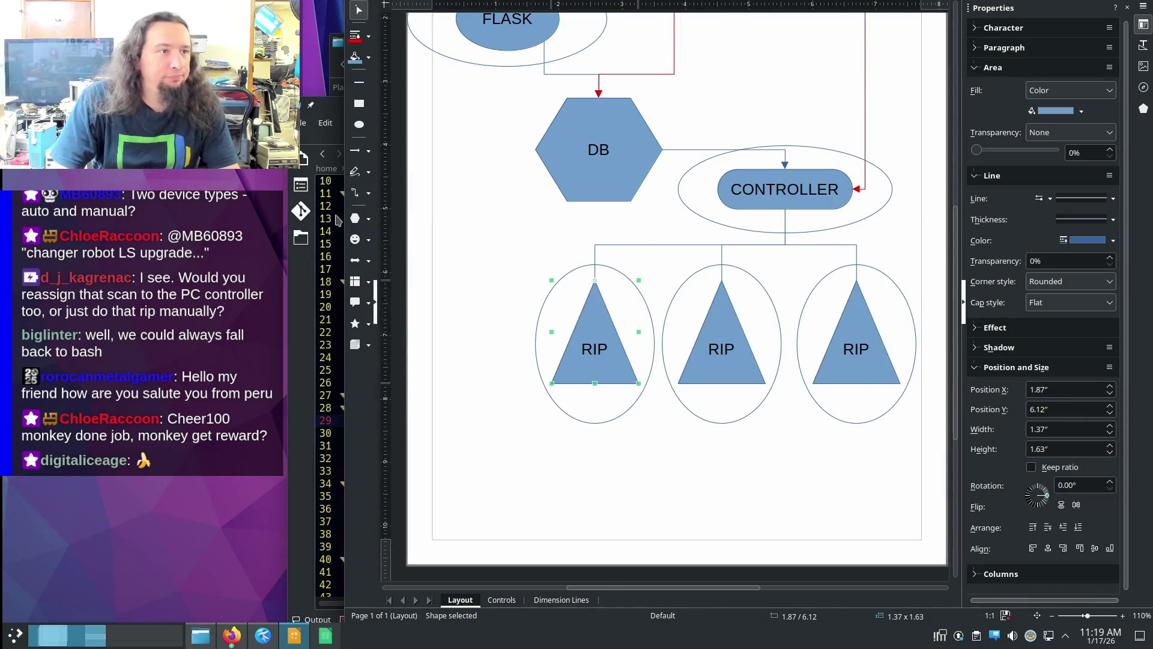
left_click(502, 327)
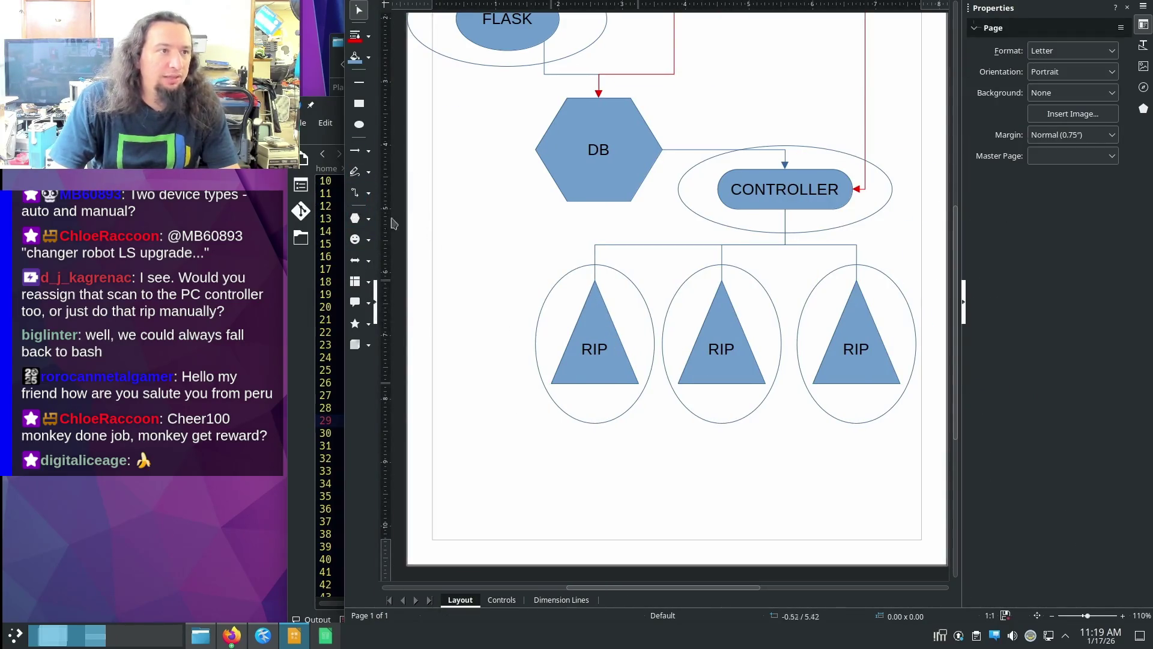
- Add a small rectangle below the first RIP shape labelled BINCUE_SPLIT
left_click(368, 218)
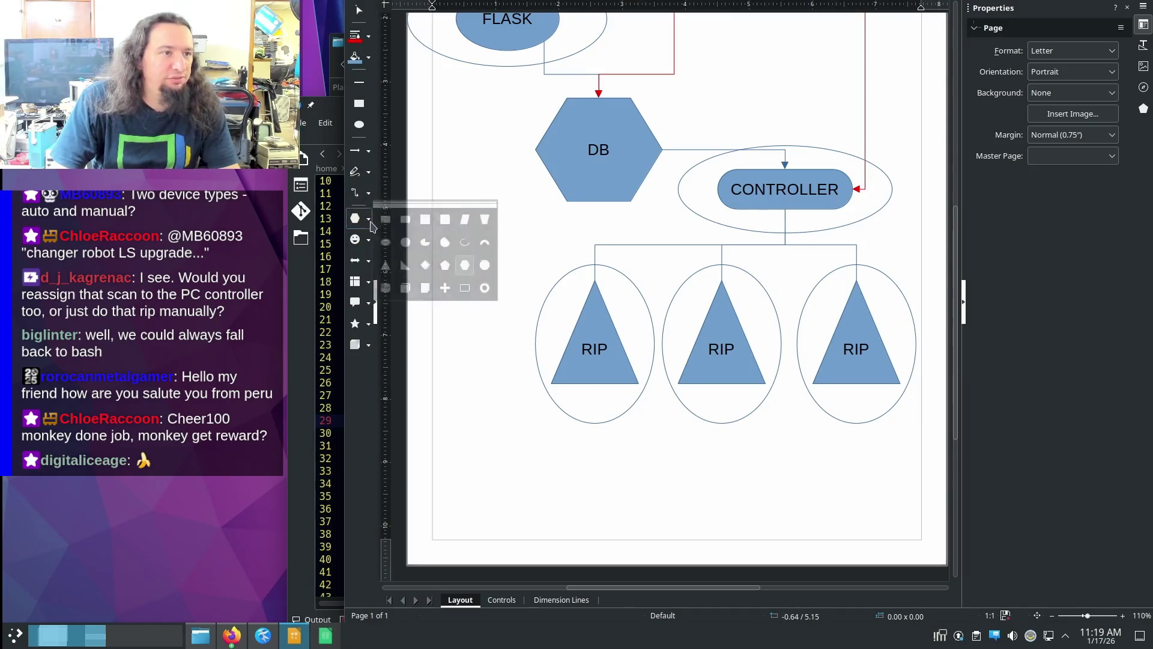
left_click(401, 222)
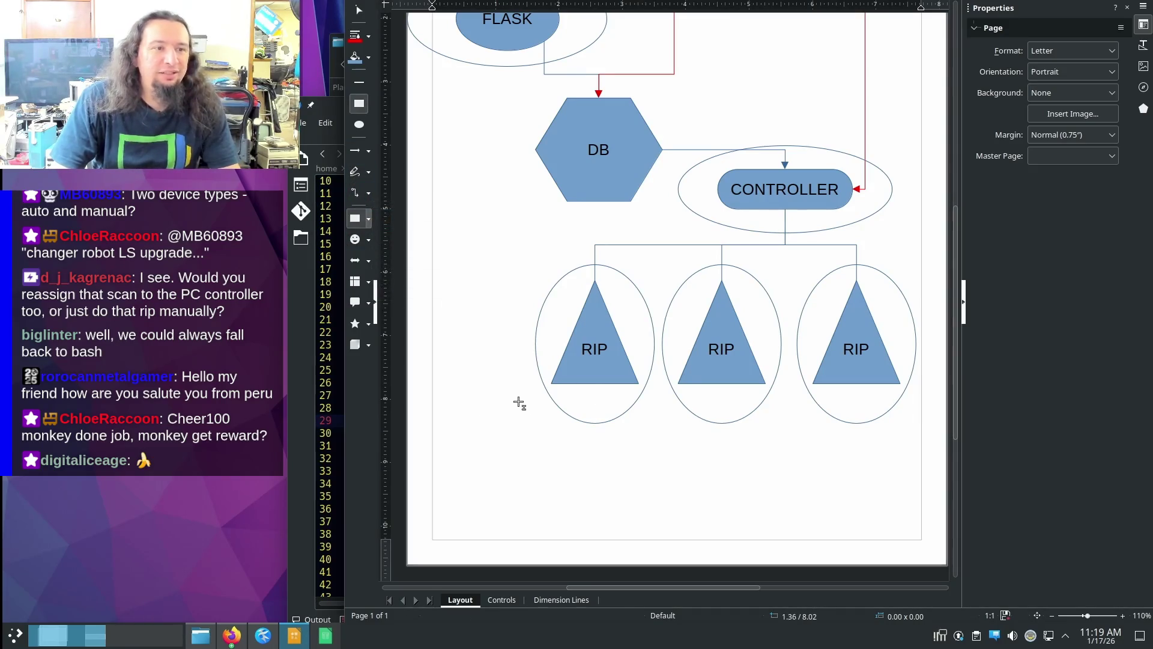
left_click_drag(519, 400, 576, 430)
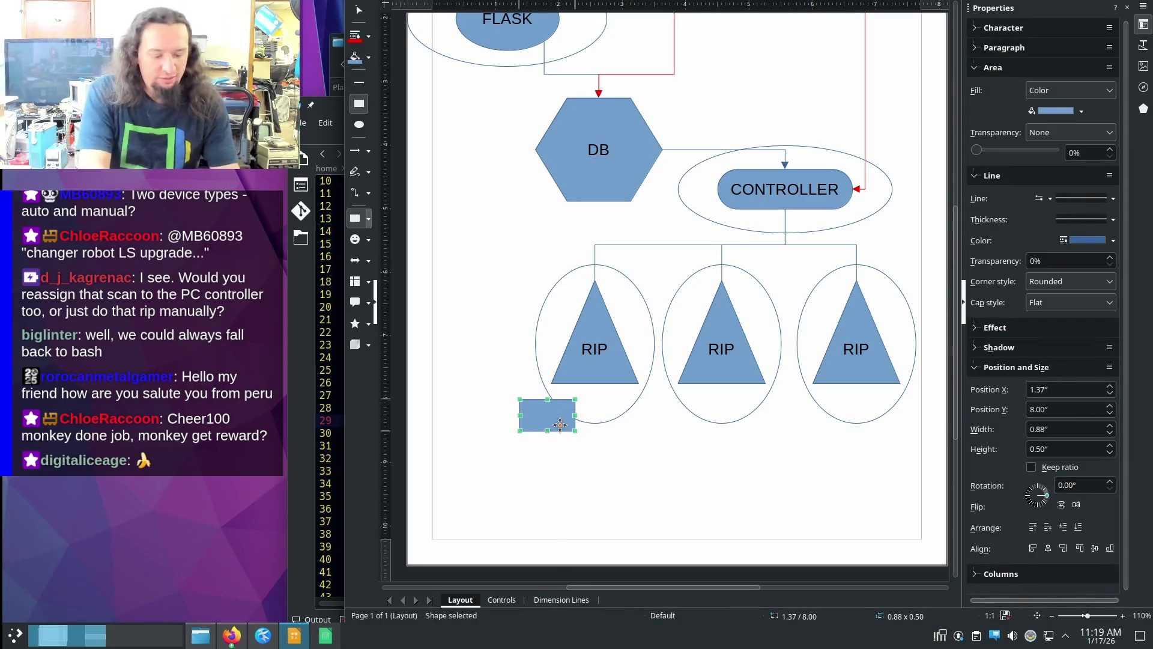
type("BINCUE")
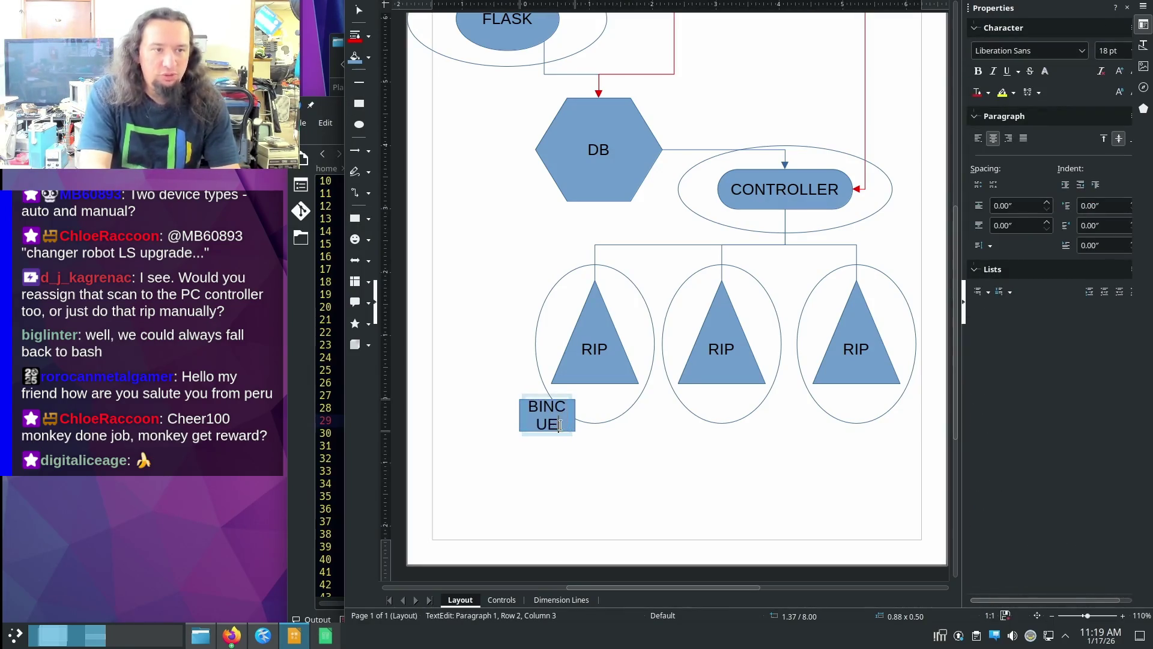
type("_SPLIT")
key("BackSpace")
key("BackSpace")
type("IT")
key("Return")
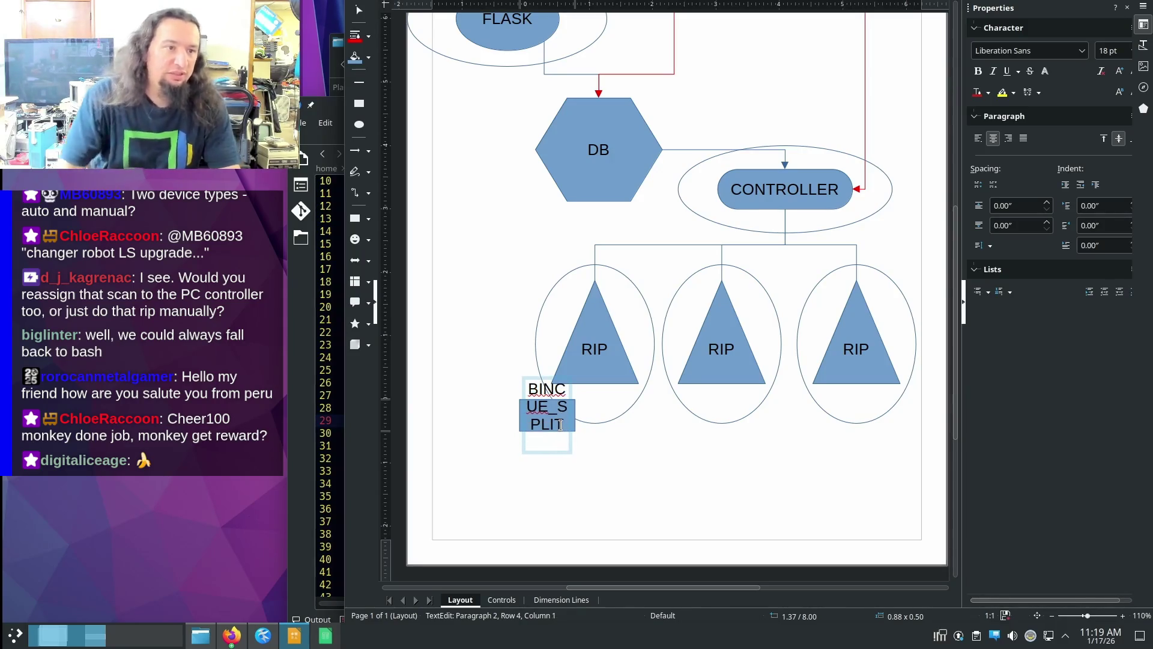
key("Escape")
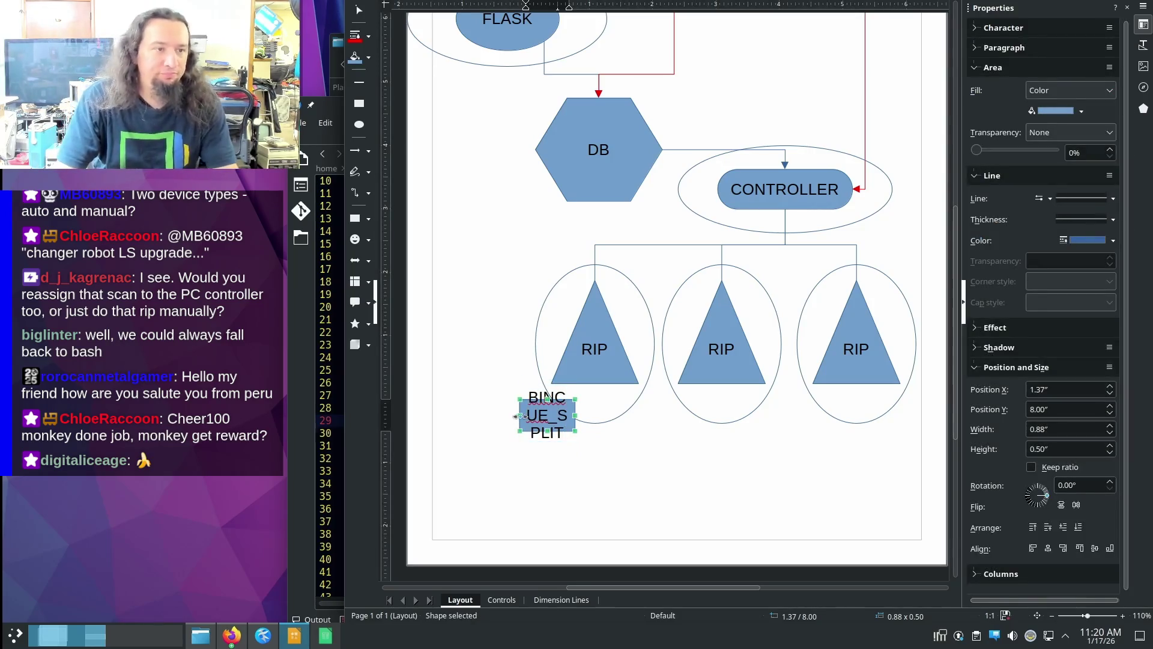
- Widen the BINCUE_SPLIT box leftward so the label fits on one line
left_click_drag(520, 415, 479, 416)
left_click(484, 423)
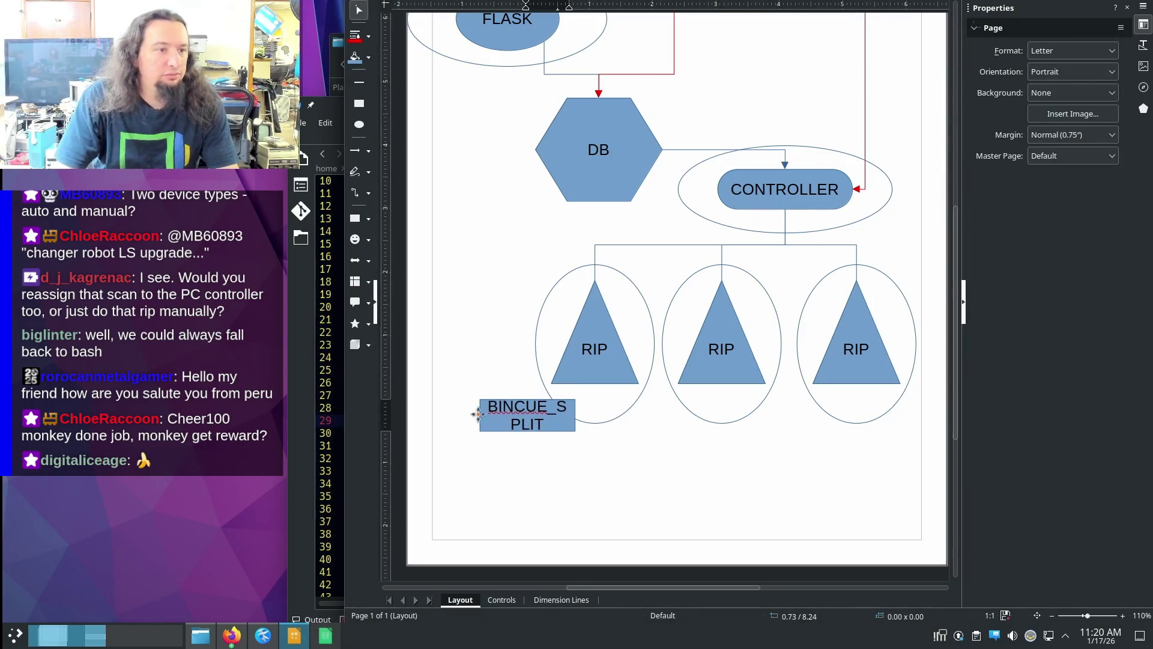
left_click(482, 419)
key("Escape")
left_click_drag(479, 415, 440, 415)
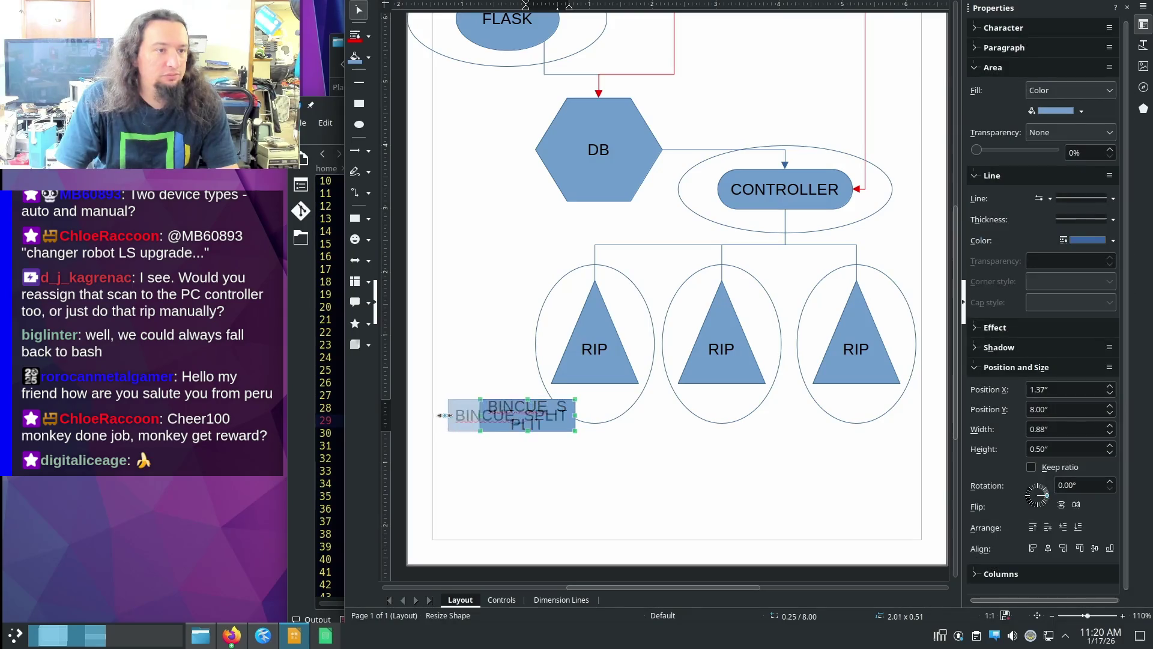
- Add a BINCUE box below BINCUE_SPLIT and draw a third box near the page bottom
left_click(355, 218)
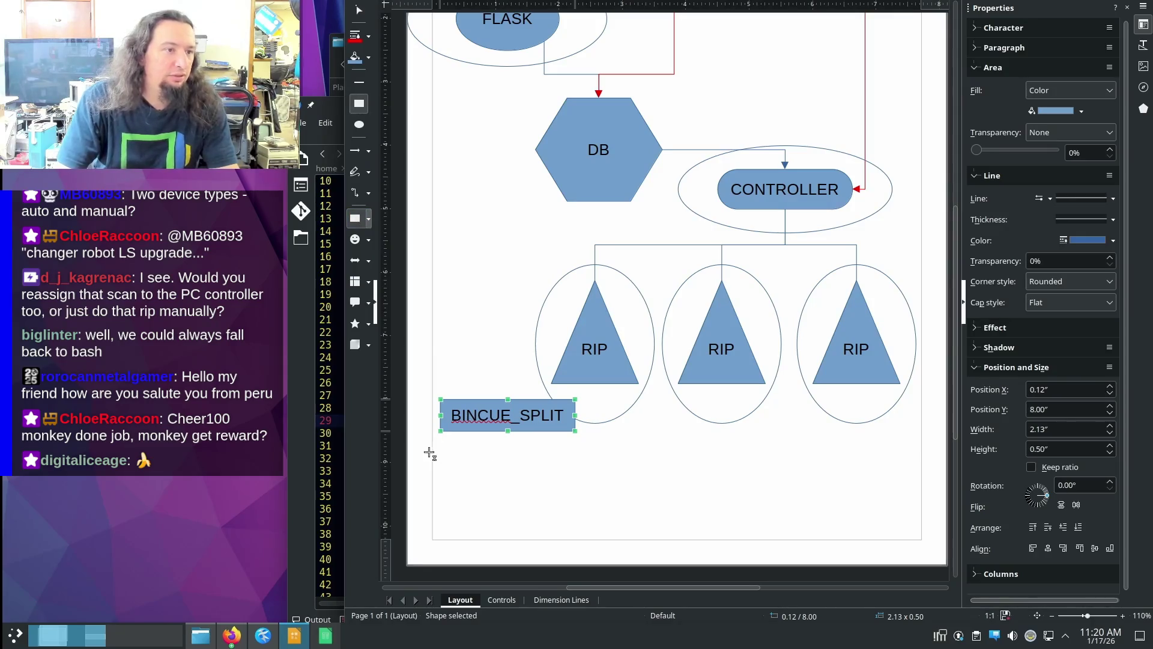
left_click_drag(463, 455, 598, 487)
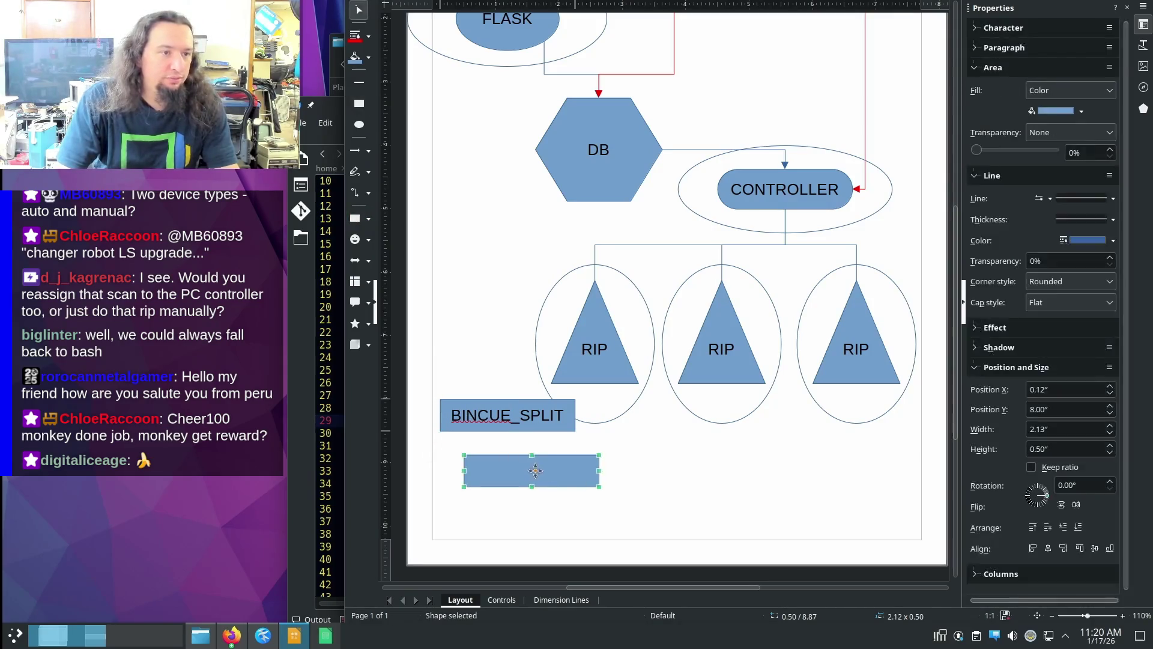
type("BINCUE")
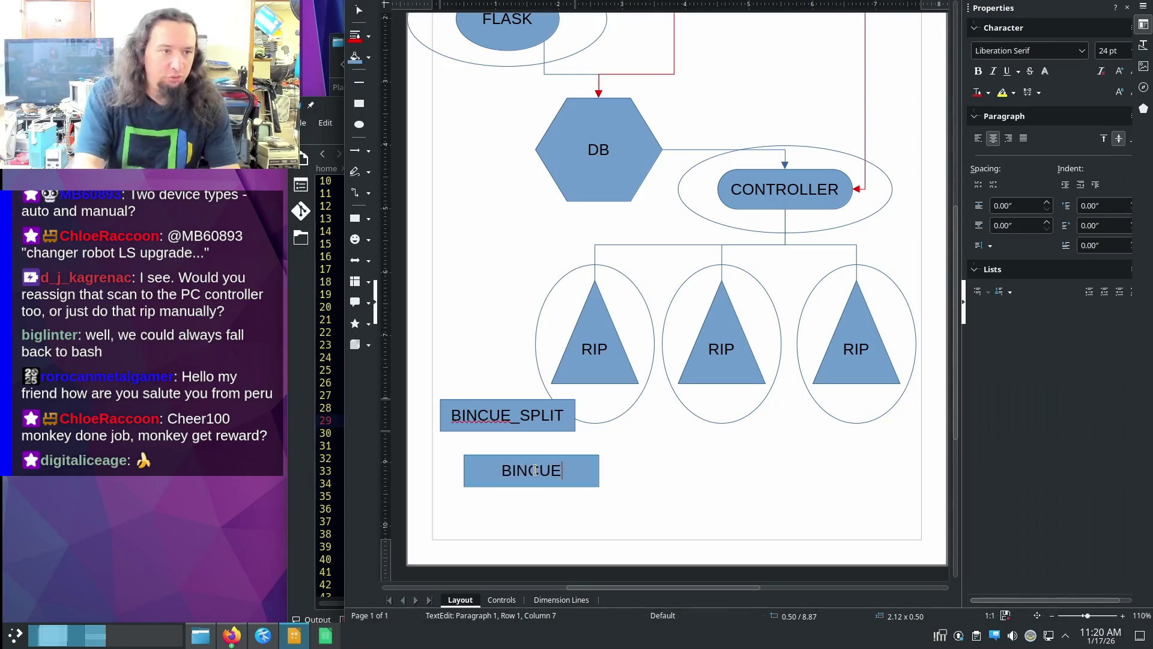
left_click(507, 519)
left_click(355, 218)
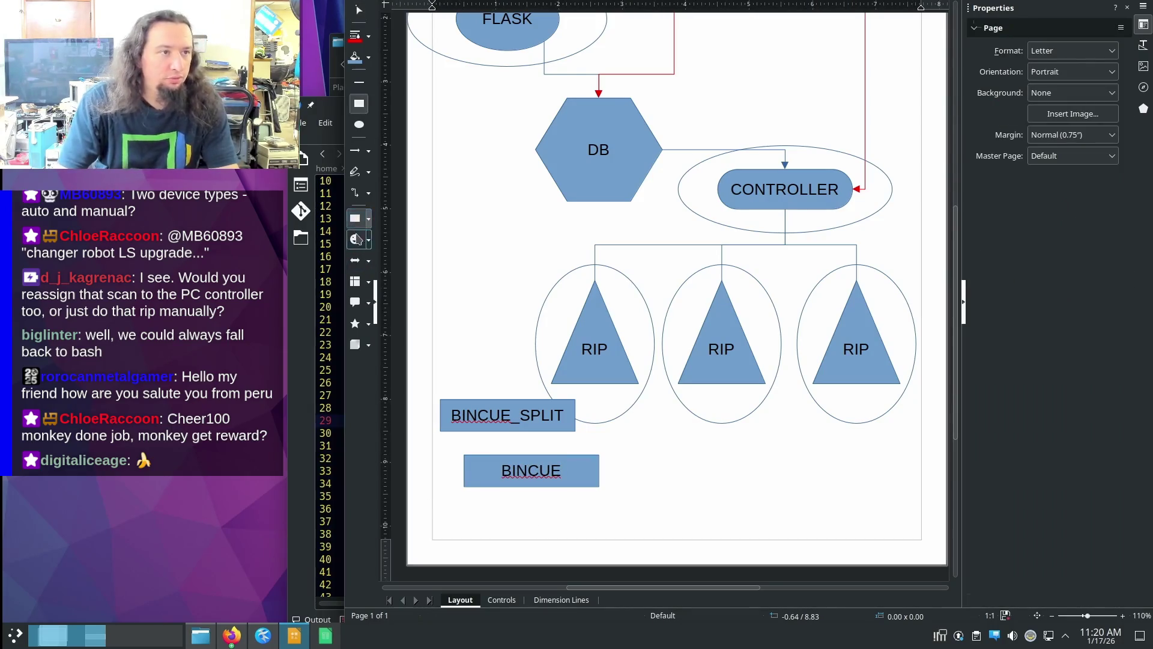
left_click_drag(440, 510, 535, 540)
- Label the new box WAV and add an ISO9660 box to its right
left_click(588, 517)
left_click(488, 525)
type("WAV")
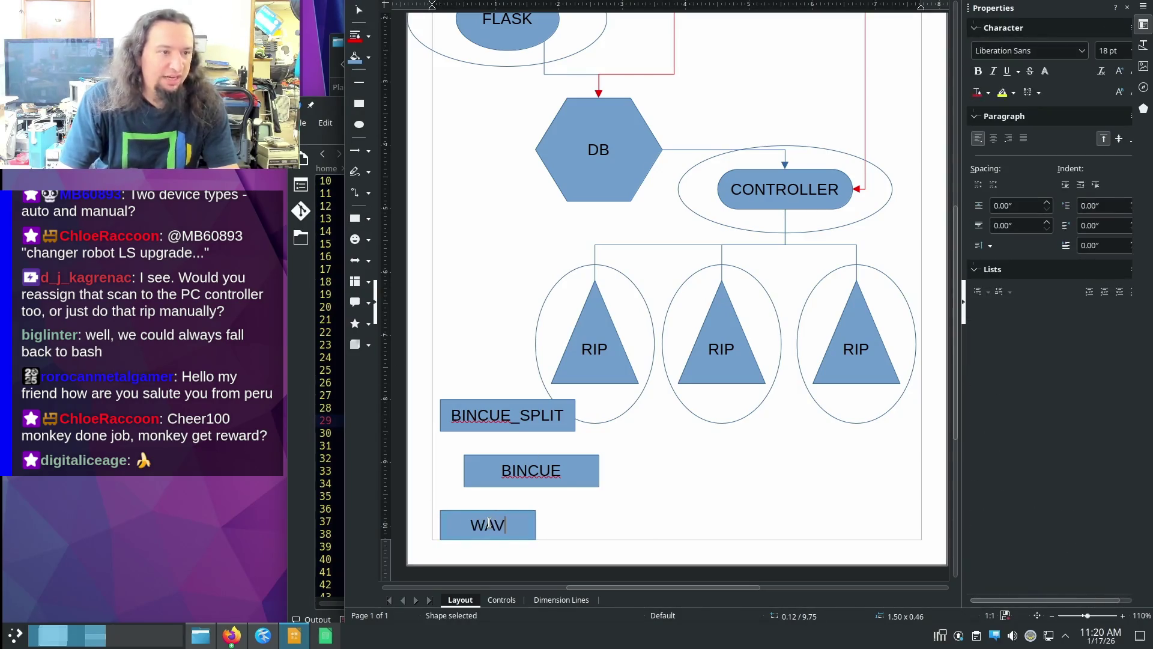
key("Escape")
left_click_drag(575, 510, 686, 541)
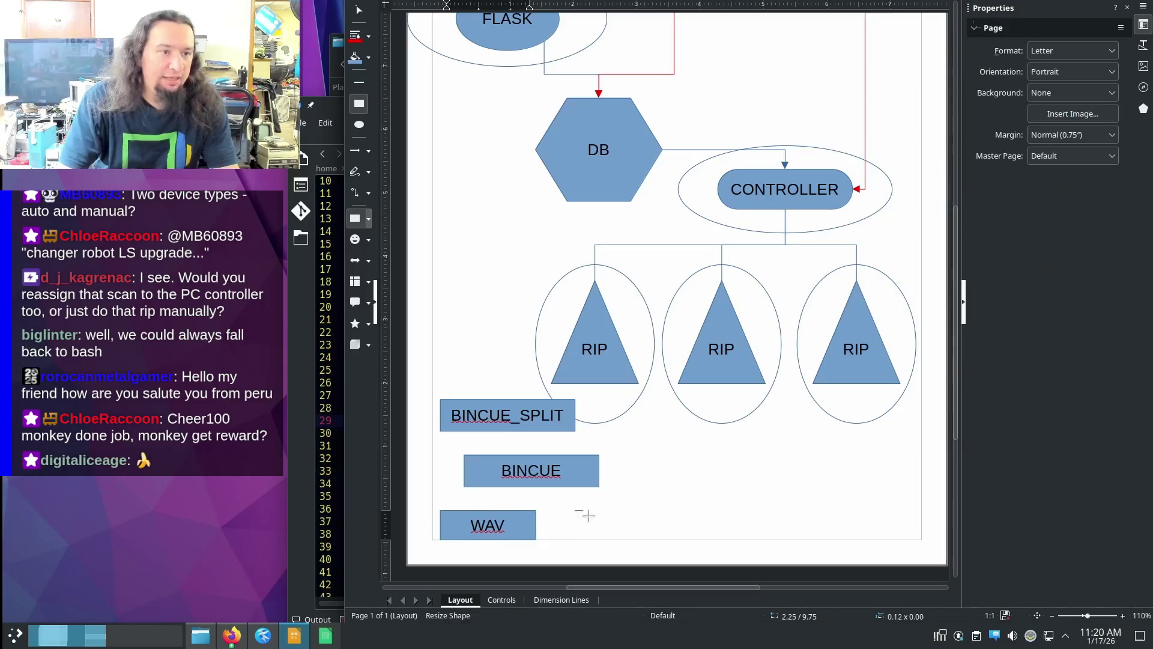
type("ISOR")
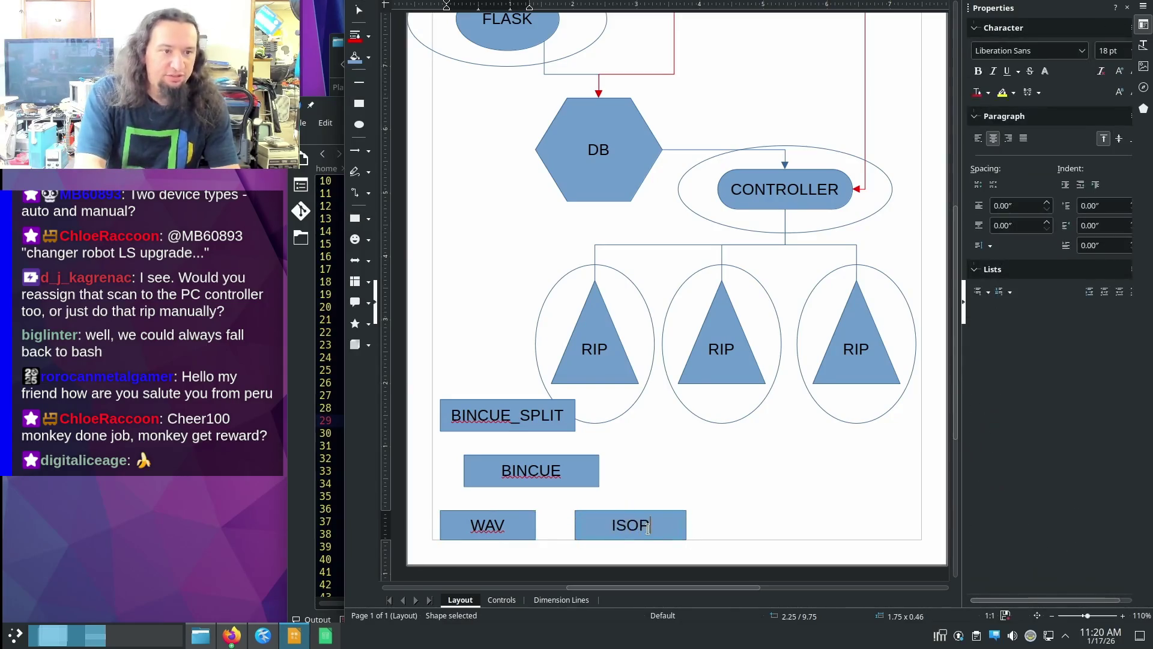
key("BackSpace")
type("9660")
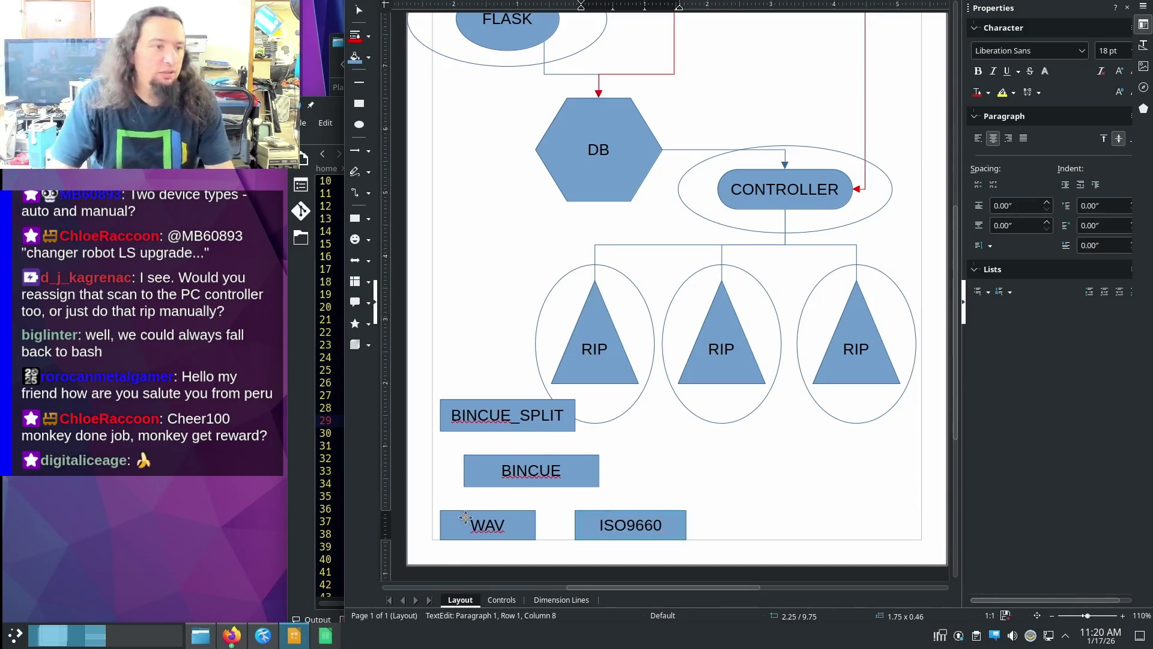
left_click(447, 521)
- Align the WAV and ISO9660 boxes side by side and draw a box below ISO9660
mouse_move(448, 521)
left_mouse_down()
mouse_move(440, 507)
mouse_move(529, 551)
mouse_move(528, 565)
left_mouse_up()
left_click(358, 103)
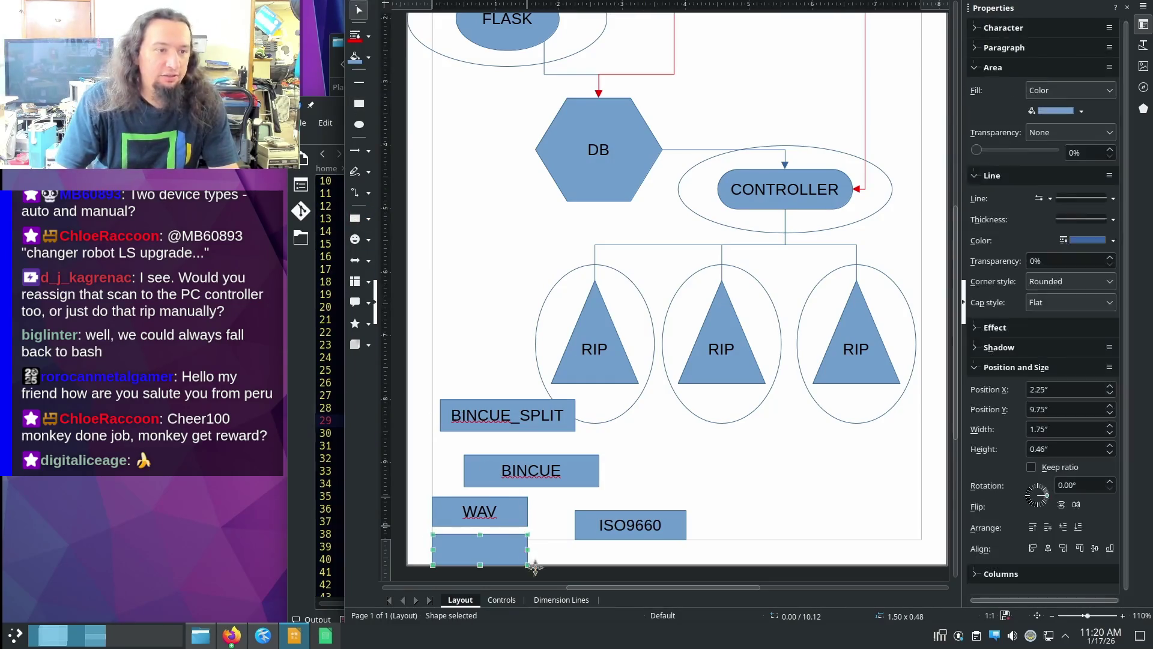
type("FLAC")
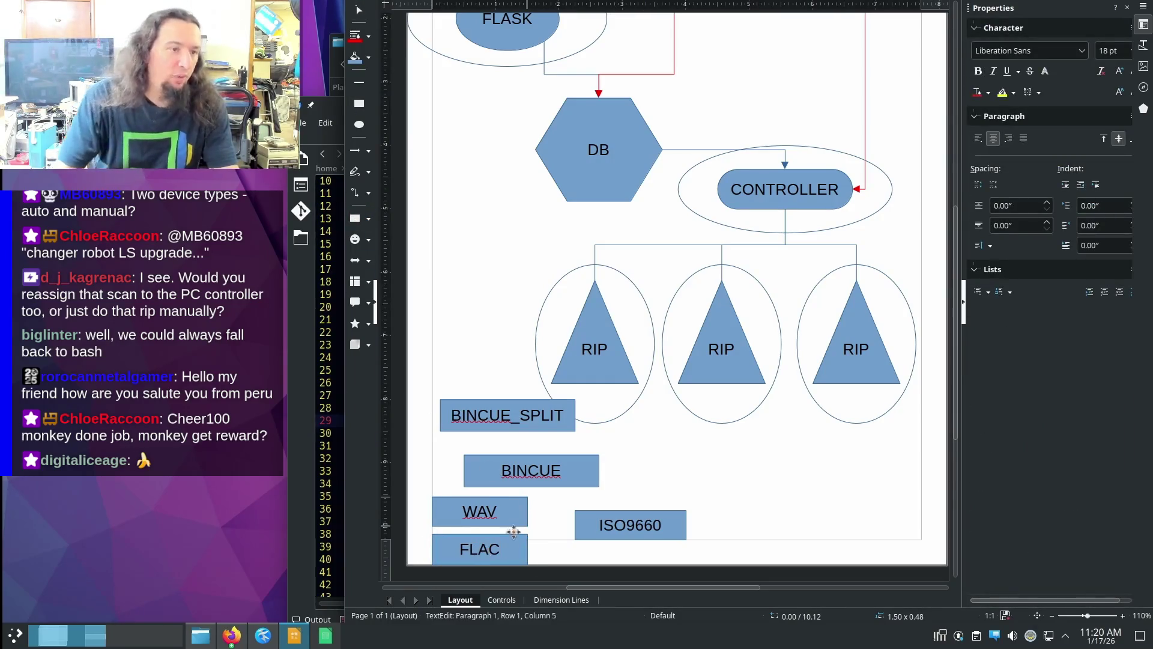
mouse_move(586, 513)
left_mouse_down()
mouse_move(586, 501)
mouse_move(687, 565)
left_mouse_up()
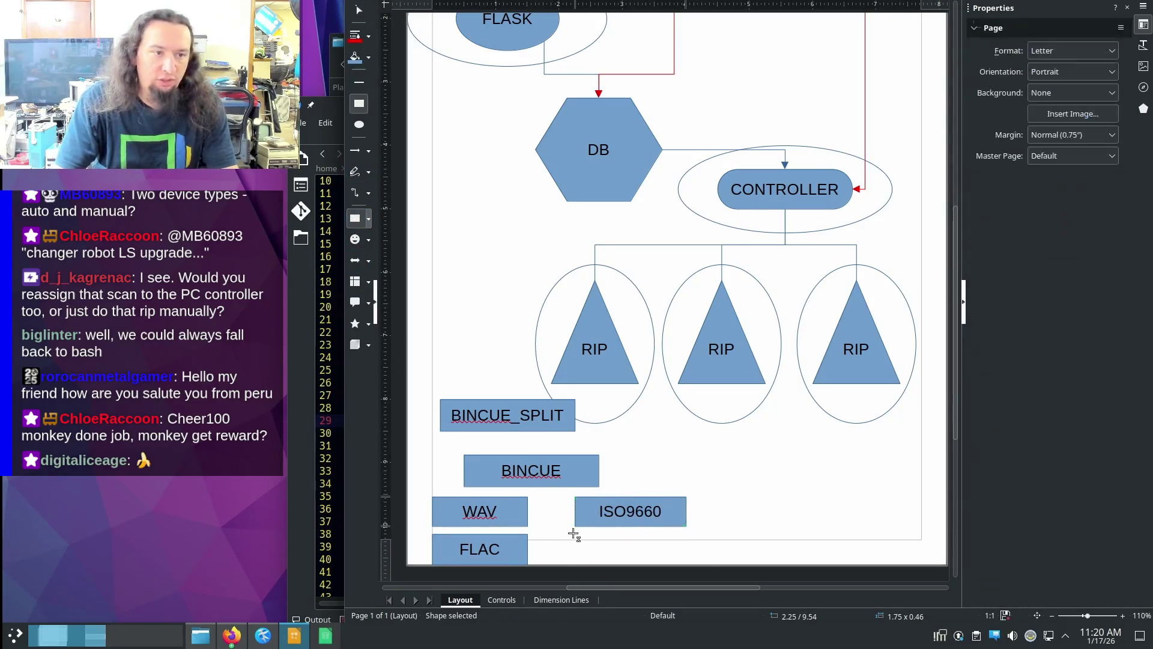
- Label the box below ISO9660 as FILES, correcting its letter case and stray line
left_click(658, 556)
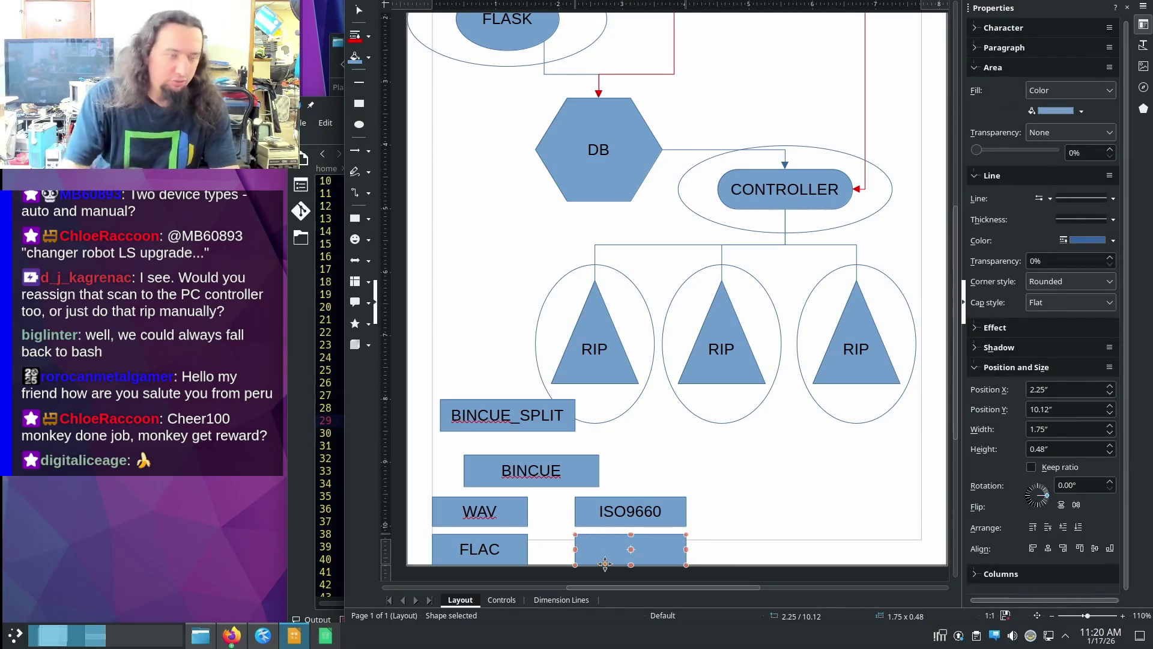
type("FILEs")
key("BackSpace")
type("S")
key("Return")
key("BackSpace")
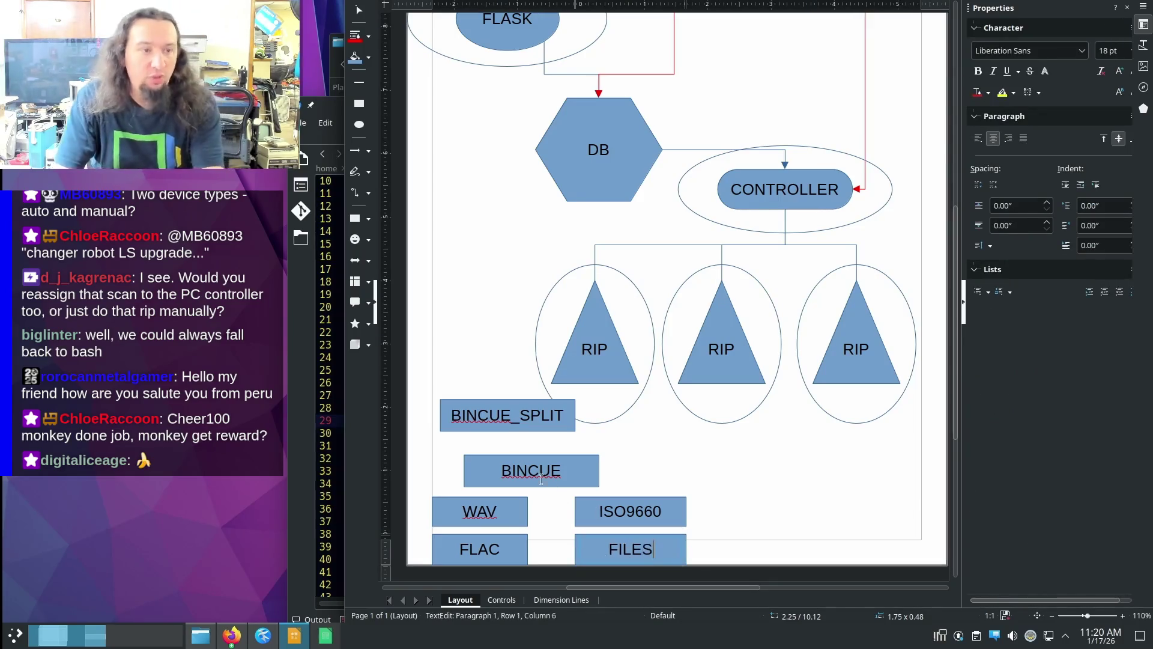
left_click(583, 435)
left_click(361, 194)
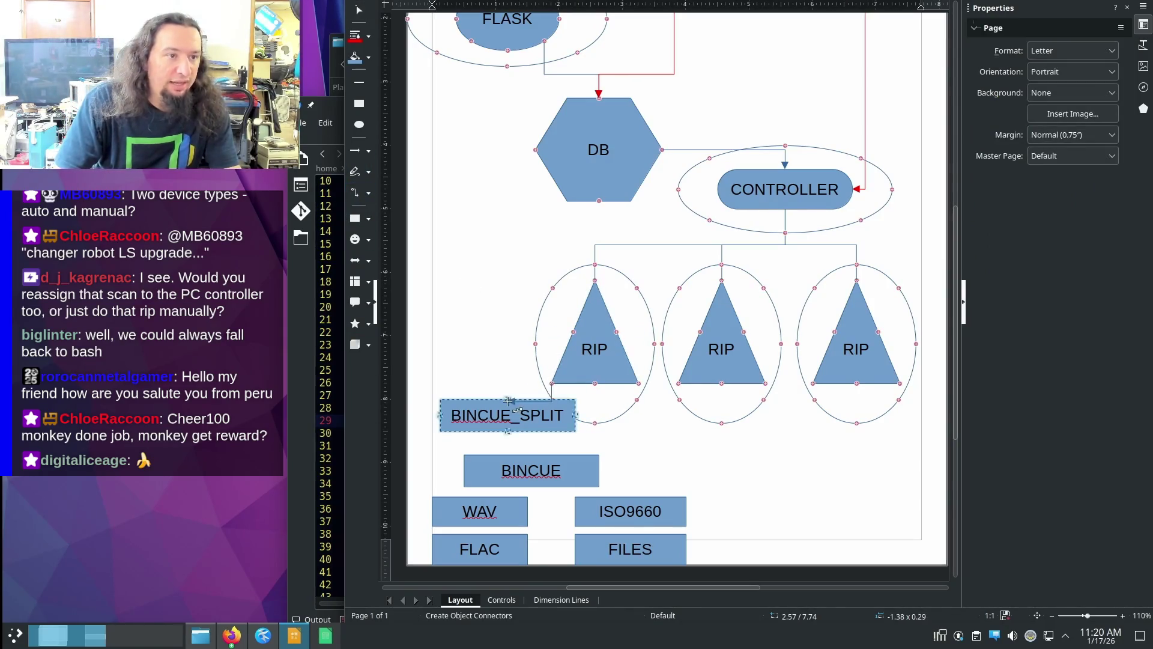
- Connect the first RIP shape to BINCUE_SPLIT and BINCUE_SPLIT down to BINCUE
left_click_drag(510, 401, 621, 395)
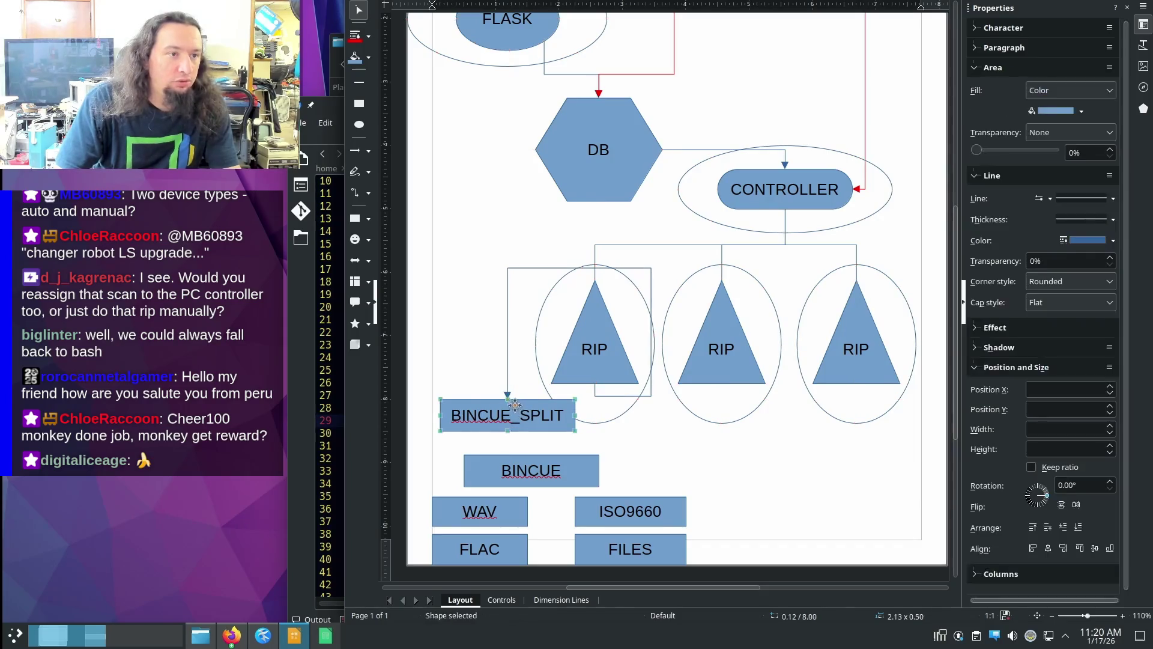
left_click_drag(520, 408, 513, 423)
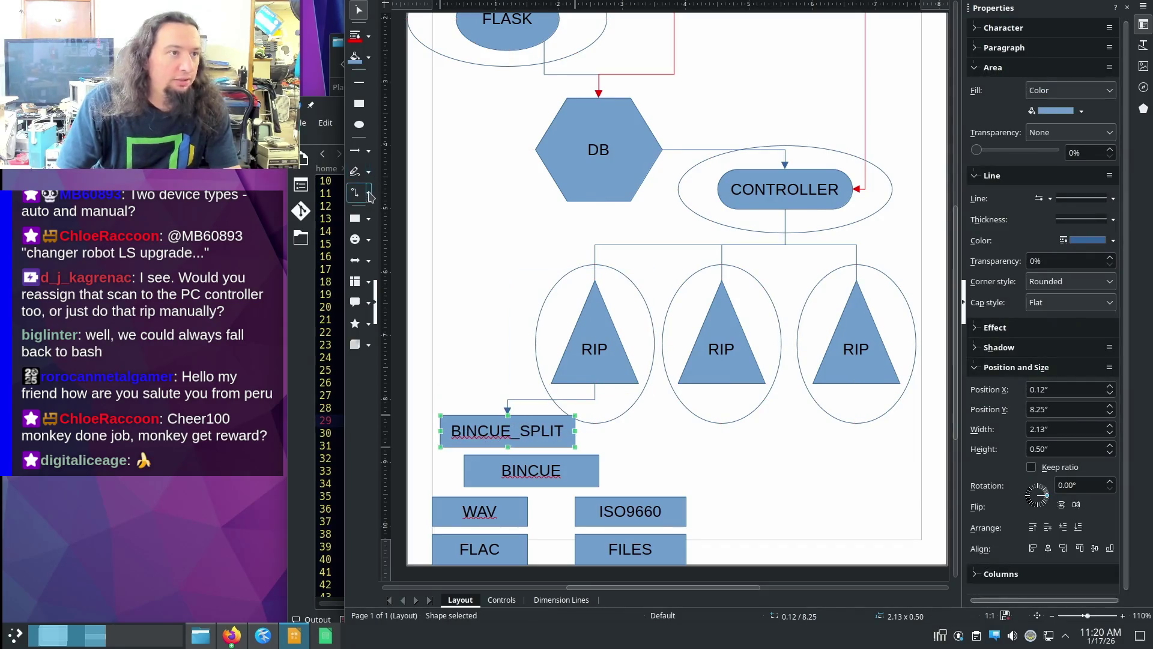
left_click(356, 172)
left_click_drag(530, 456, 532, 459)
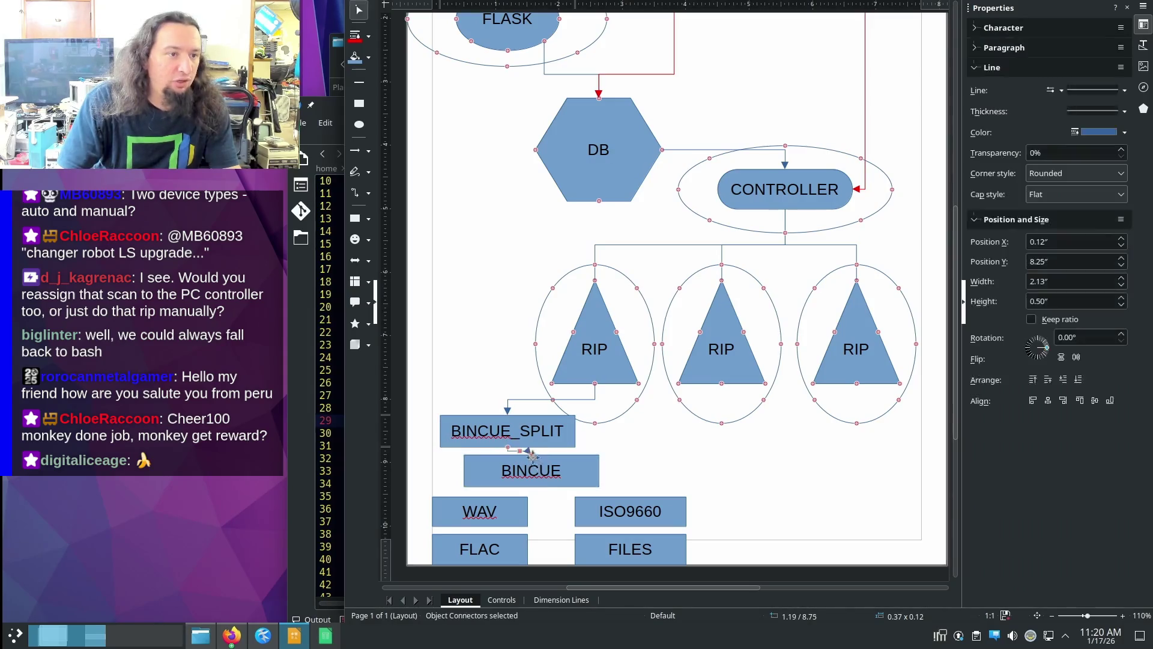
key("Escape")
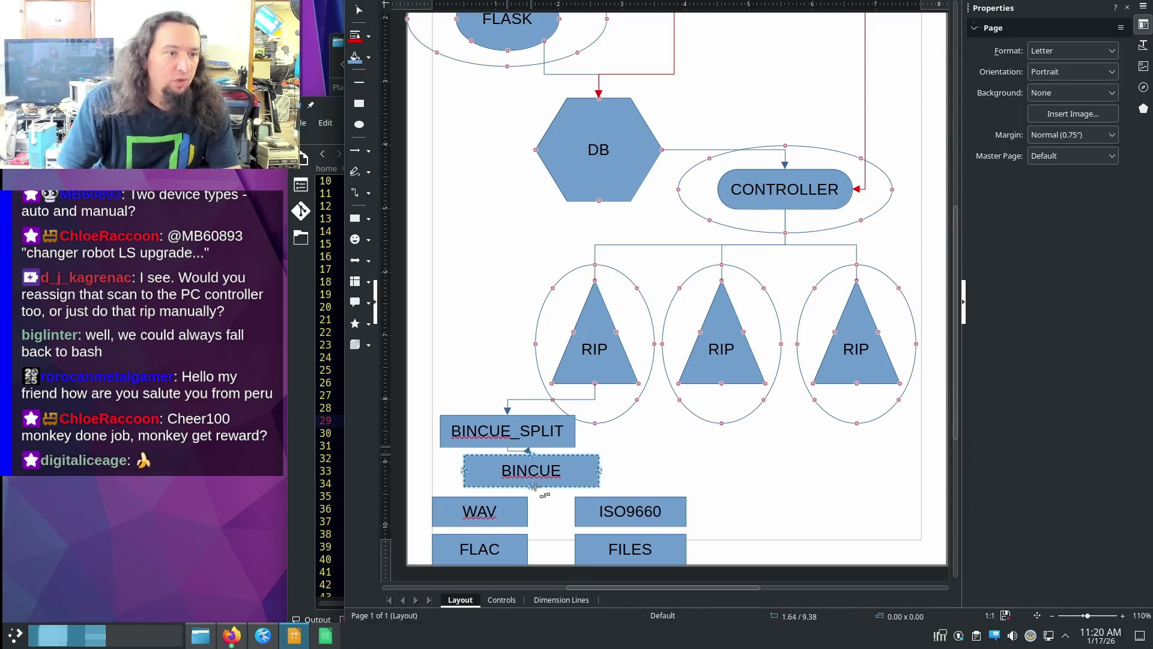
- Connect BINCUE to WAV and ISO9660, WAV to FLAC, and ISO9660 to FILES
left_click_drag(533, 487, 480, 496)
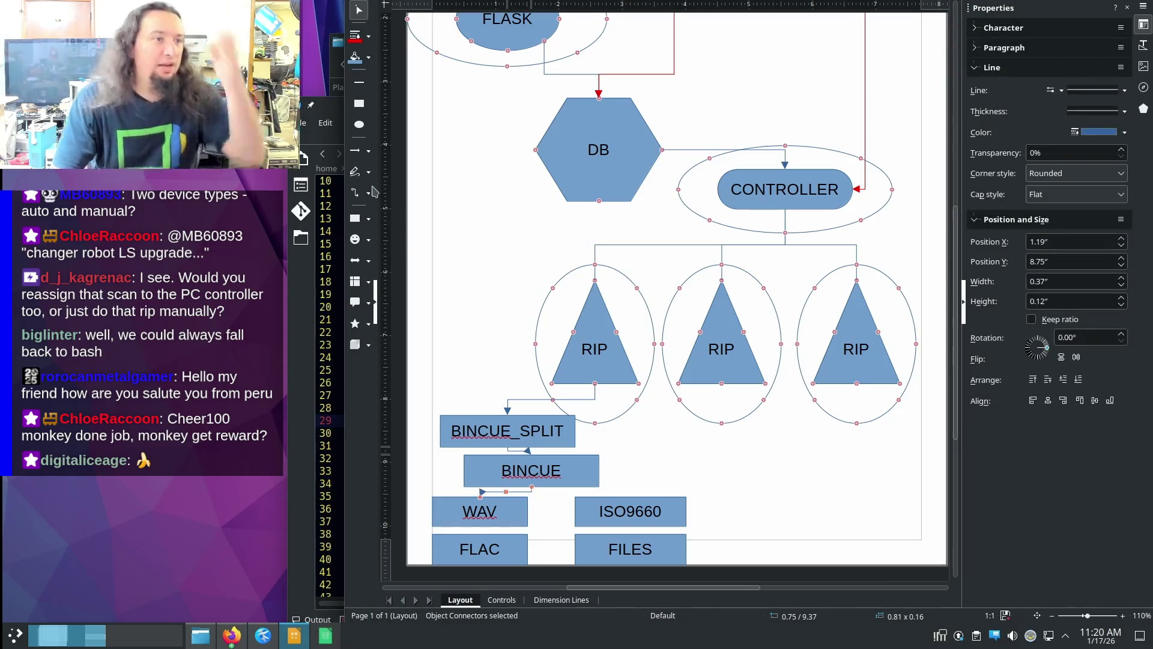
key("Escape")
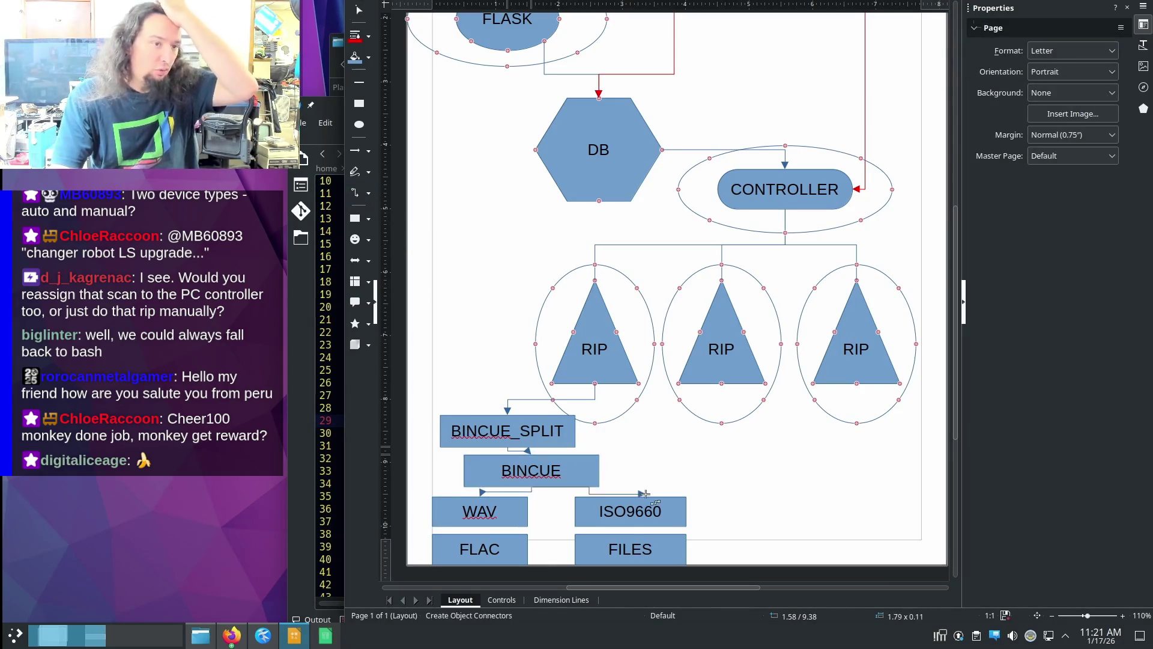
left_click_drag(532, 487, 636, 501)
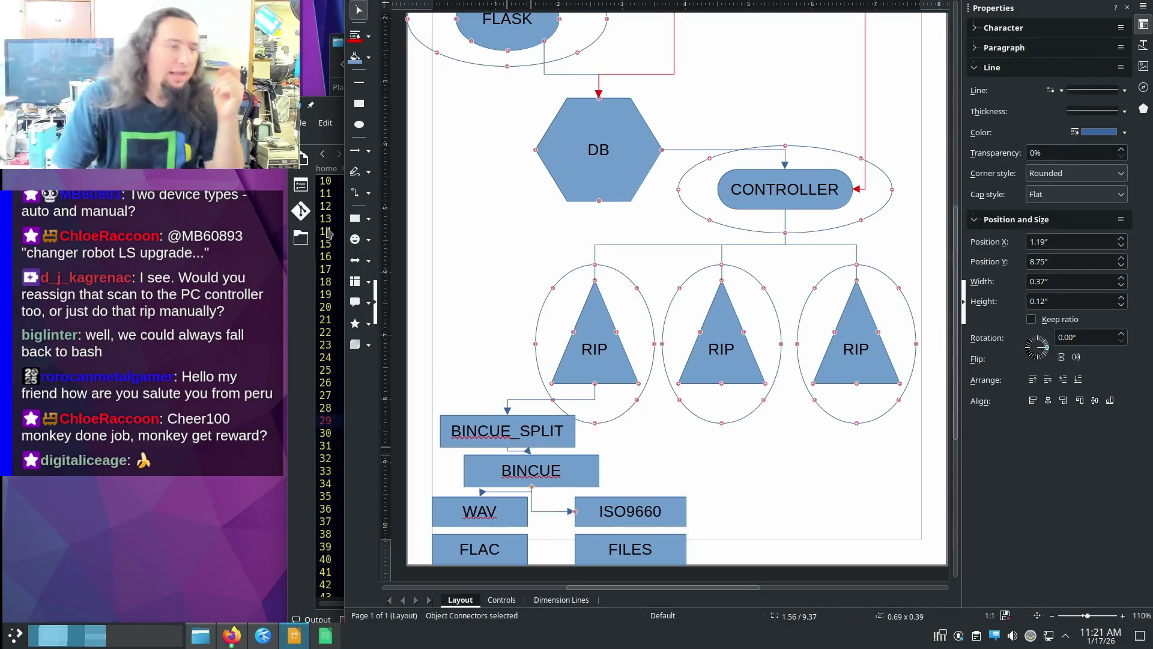
key("Escape")
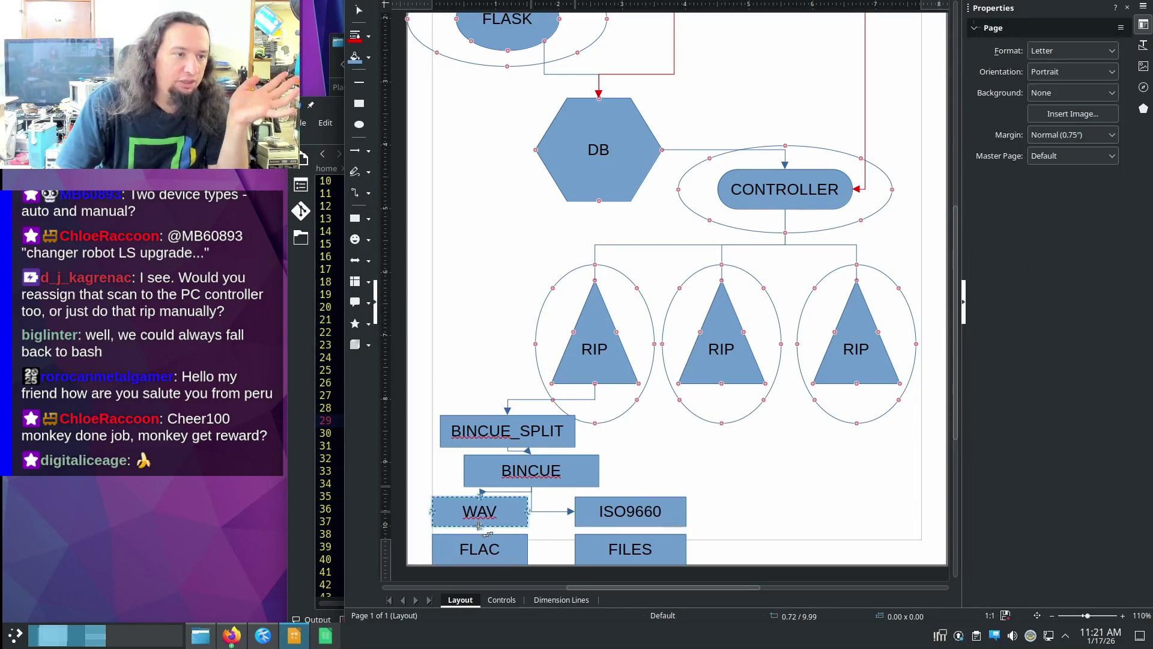
left_click_drag(480, 526, 480, 535)
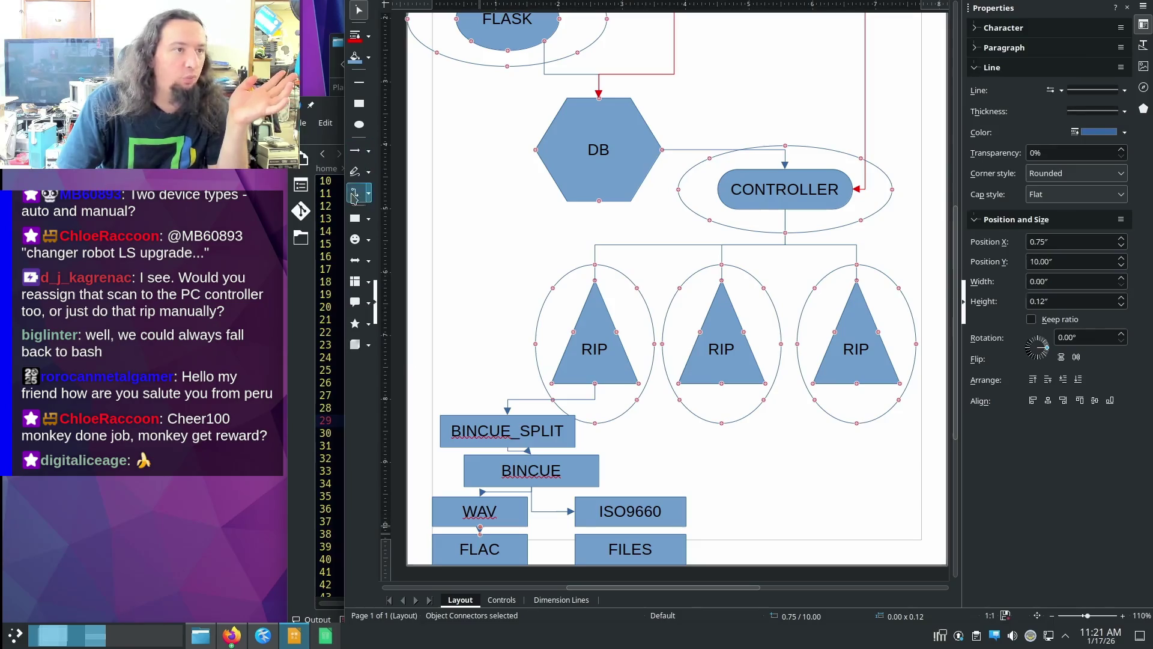
key("Escape")
left_click_drag(629, 526, 629, 535)
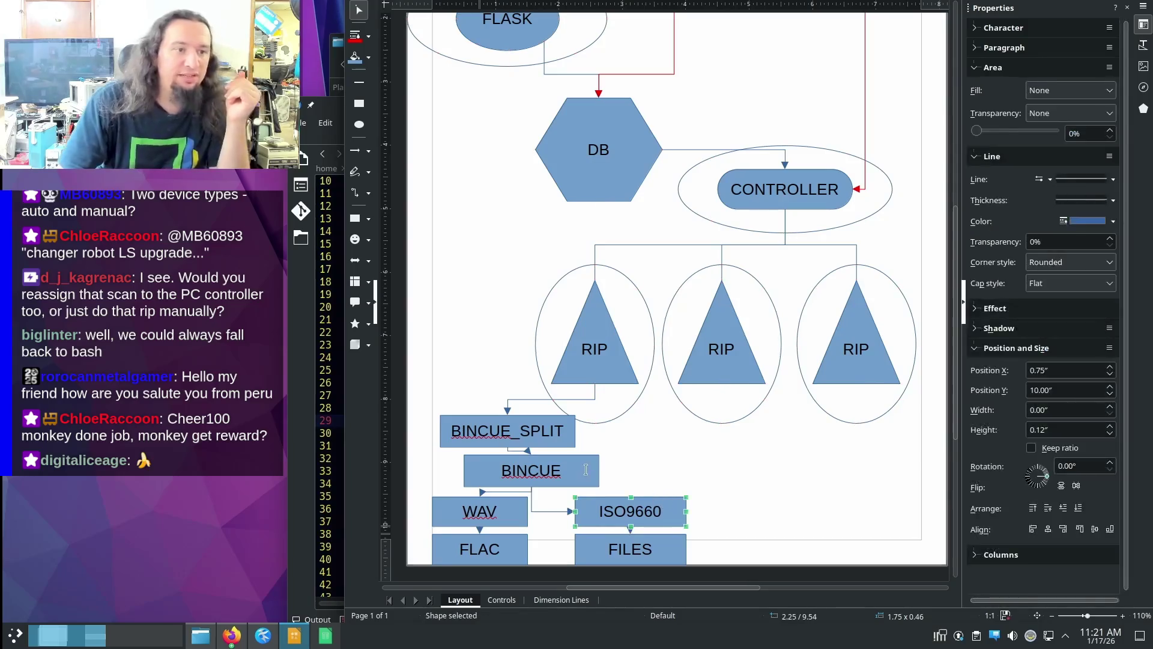
left_click(677, 475)
- Move BINCUE_SPLIT up and left and BINCUE up beneath it to tidy the layout
left_click(598, 471)
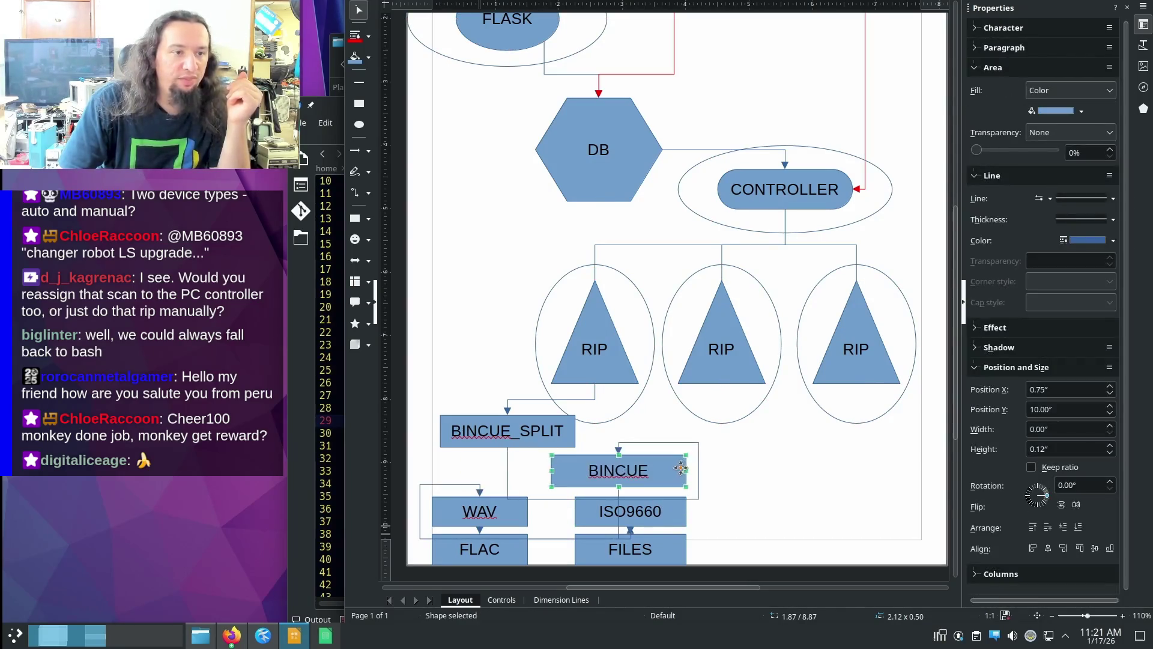
left_click_drag(598, 470, 694, 455)
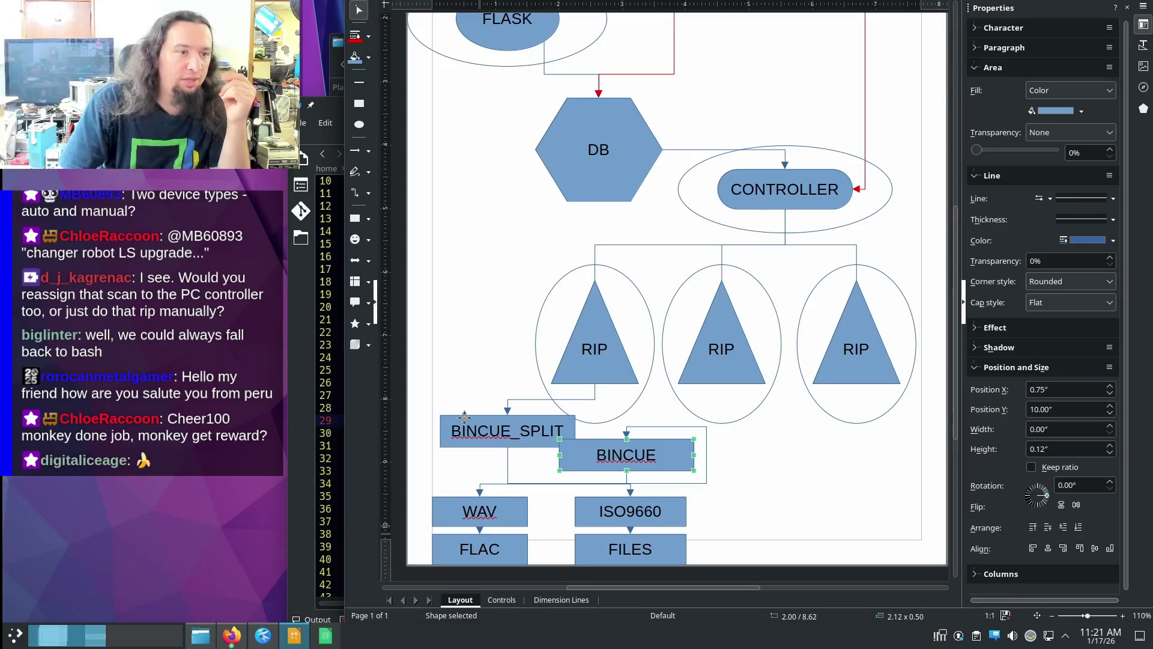
left_click_drag(466, 419, 442, 396)
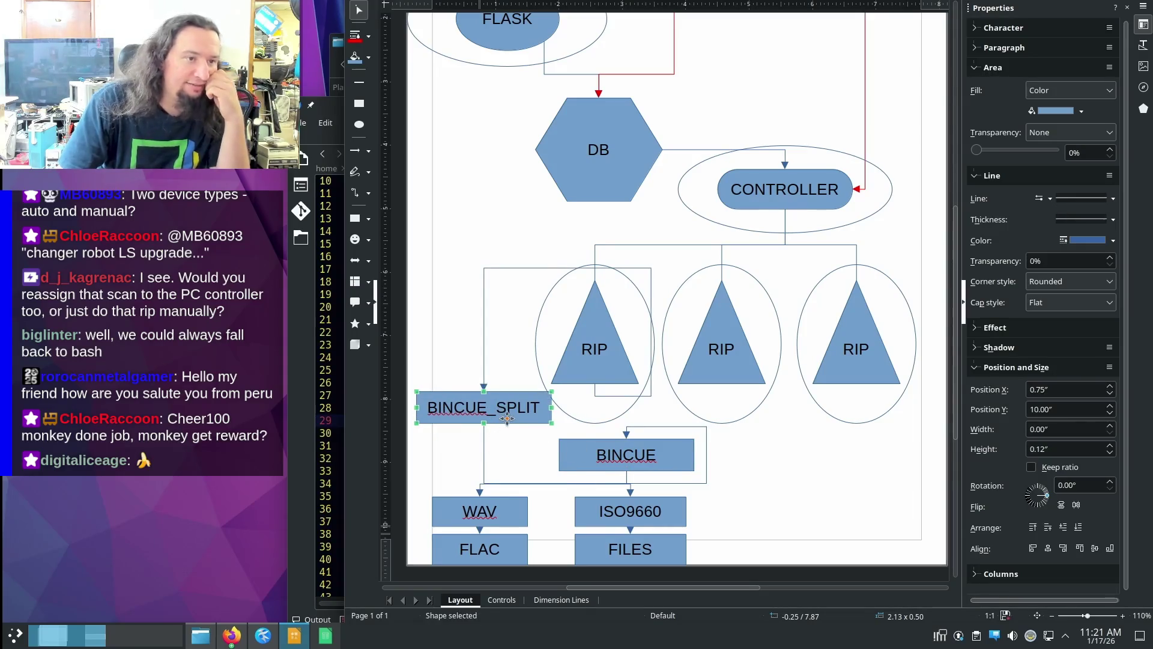
left_click_drag(507, 417, 499, 409)
left_click_drag(580, 455, 571, 433)
- Reroute the connector into BINCUE so it attaches at the box's top edge
left_click(661, 479)
left_click_drag(587, 473, 590, 431)
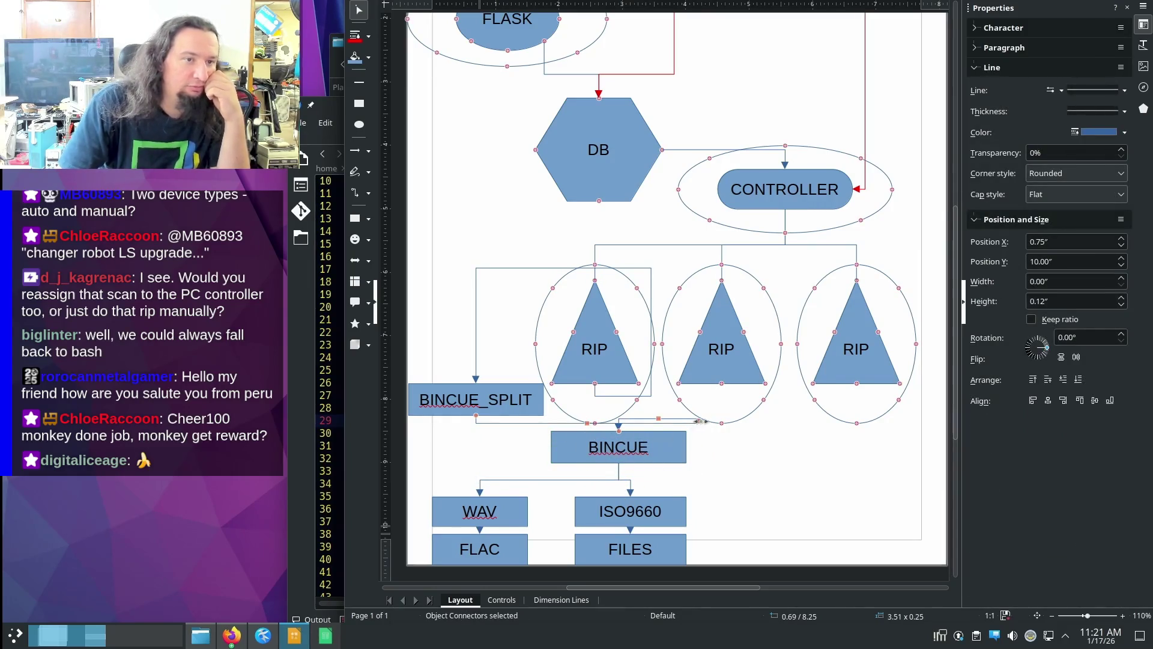
left_click_drag(701, 421, 675, 458)
left_click(723, 493)
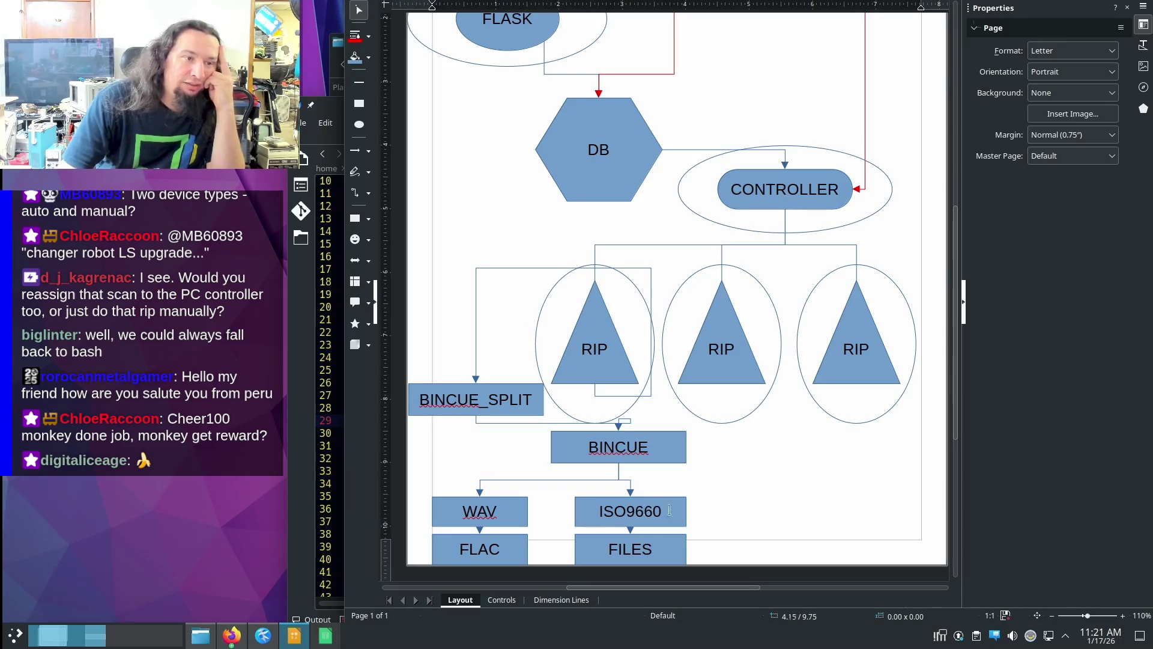
double_click(498, 512)
left_click(329, 397)
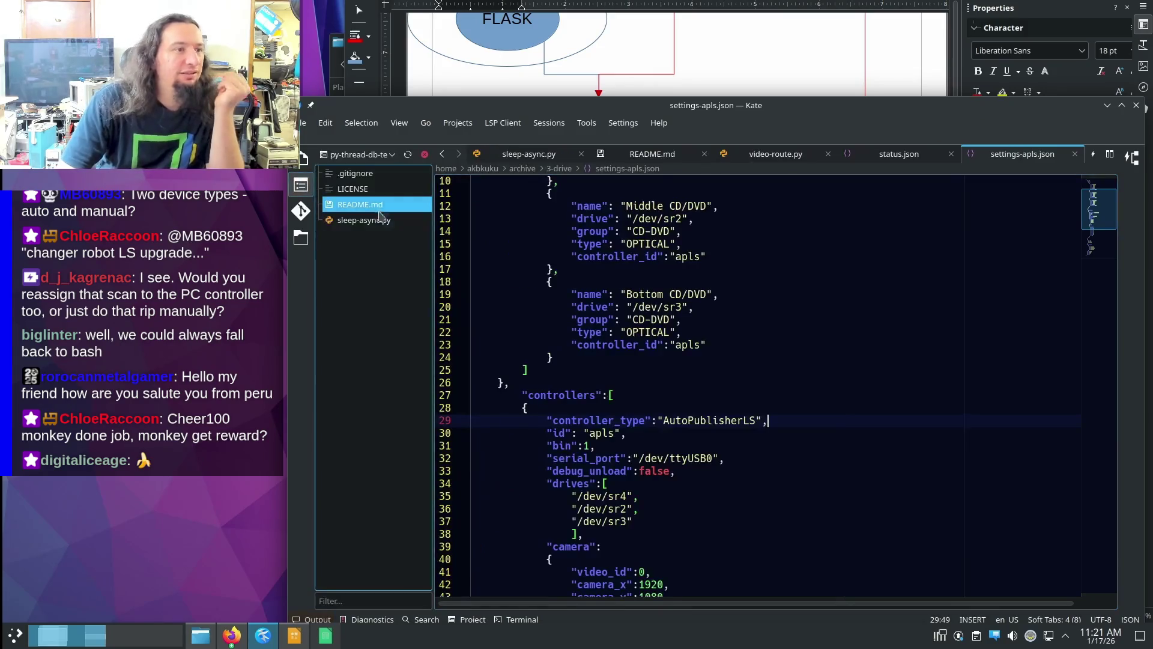
left_click(775, 153)
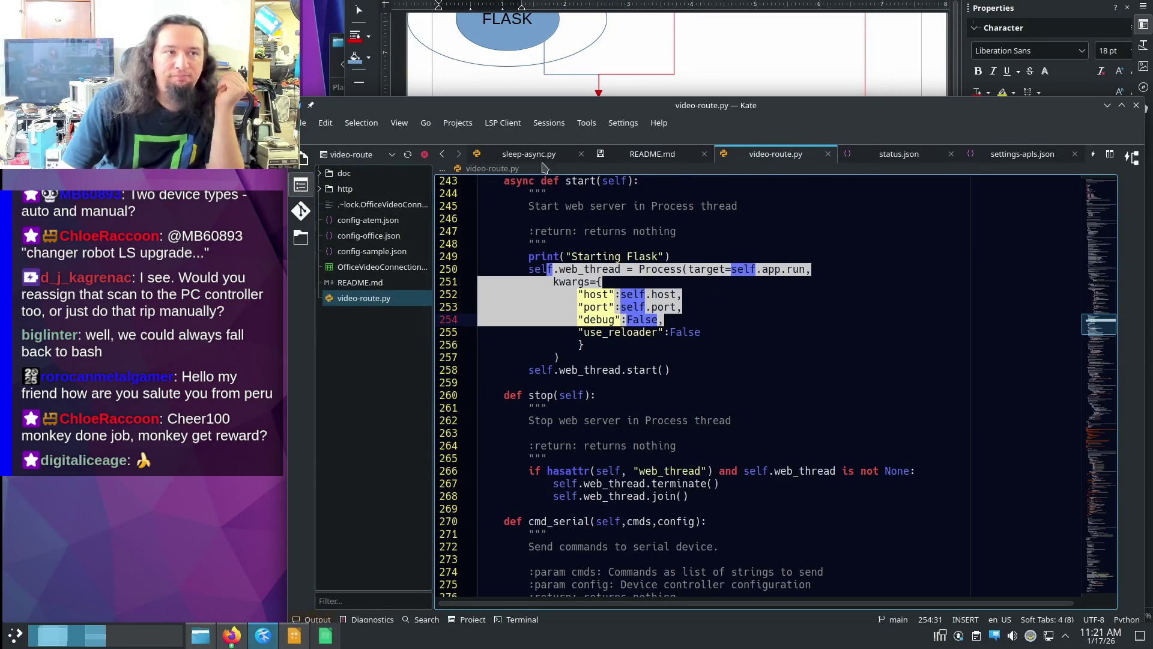
left_click(1022, 155)
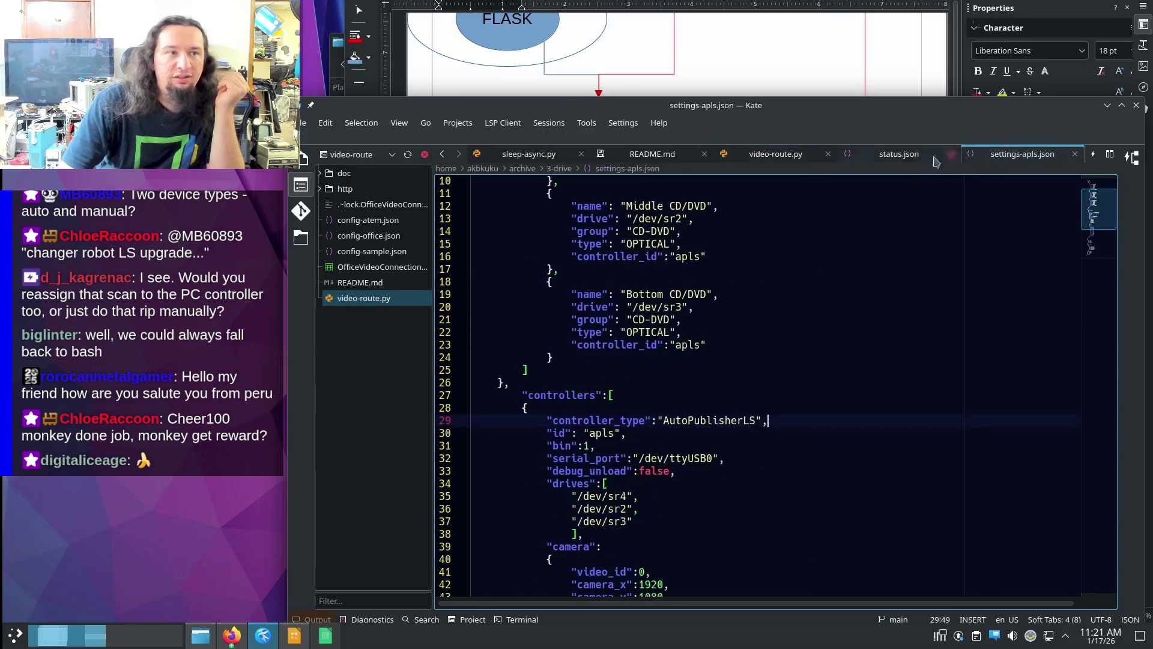
left_click(889, 154)
left_click(652, 154)
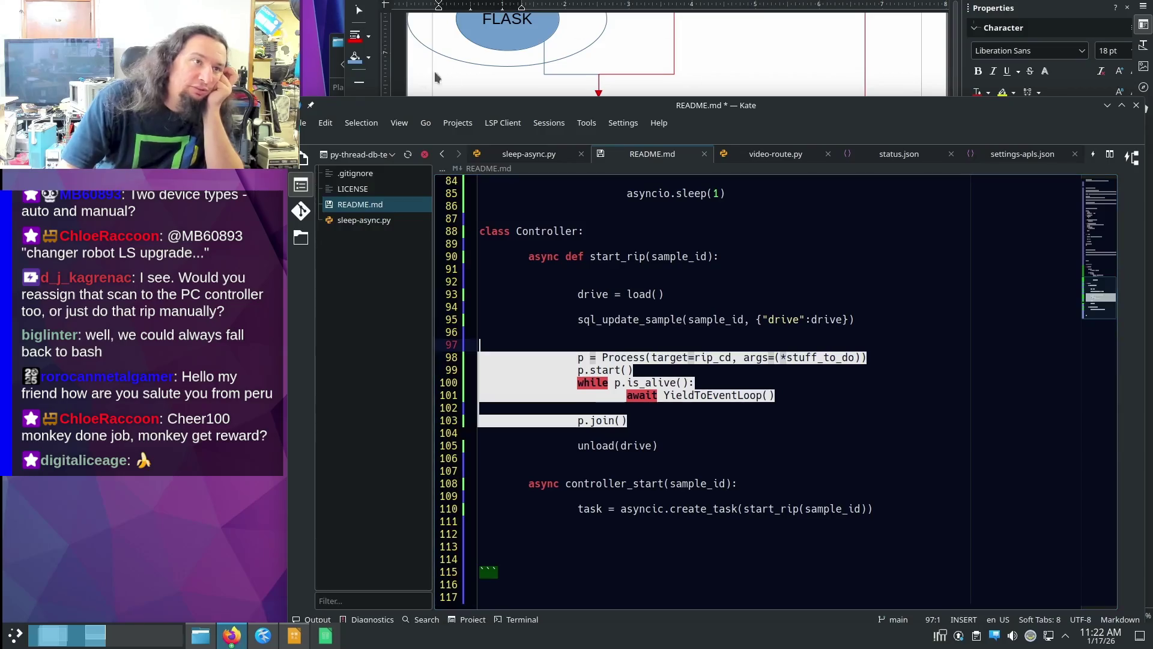
left_click(456, 74)
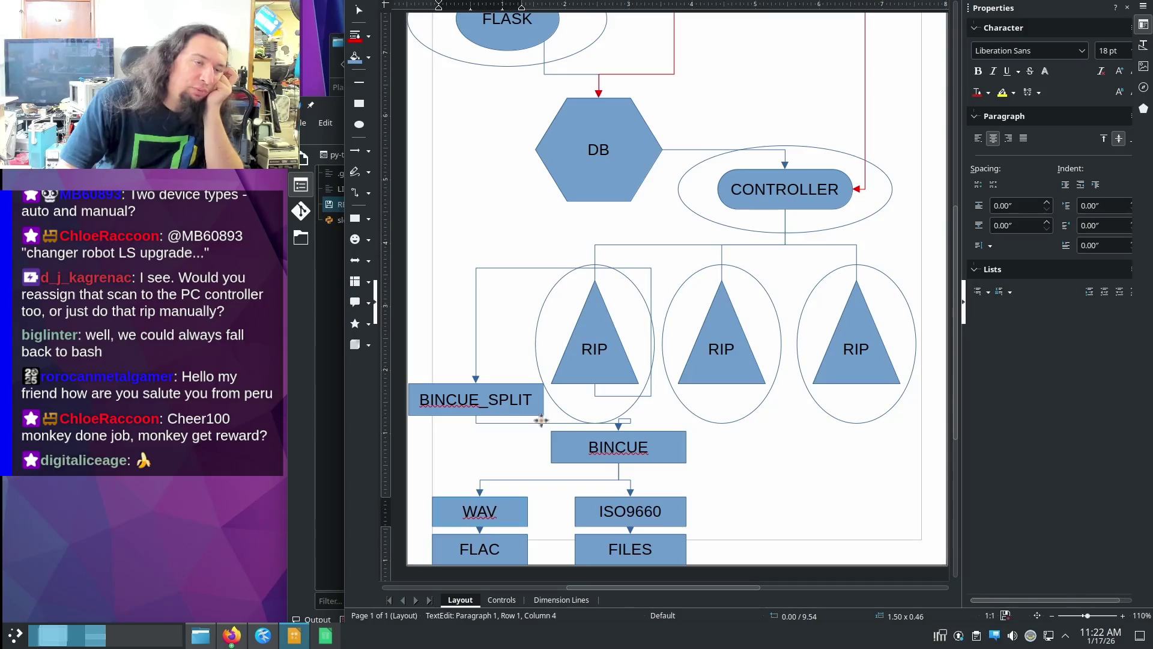
left_click(566, 448)
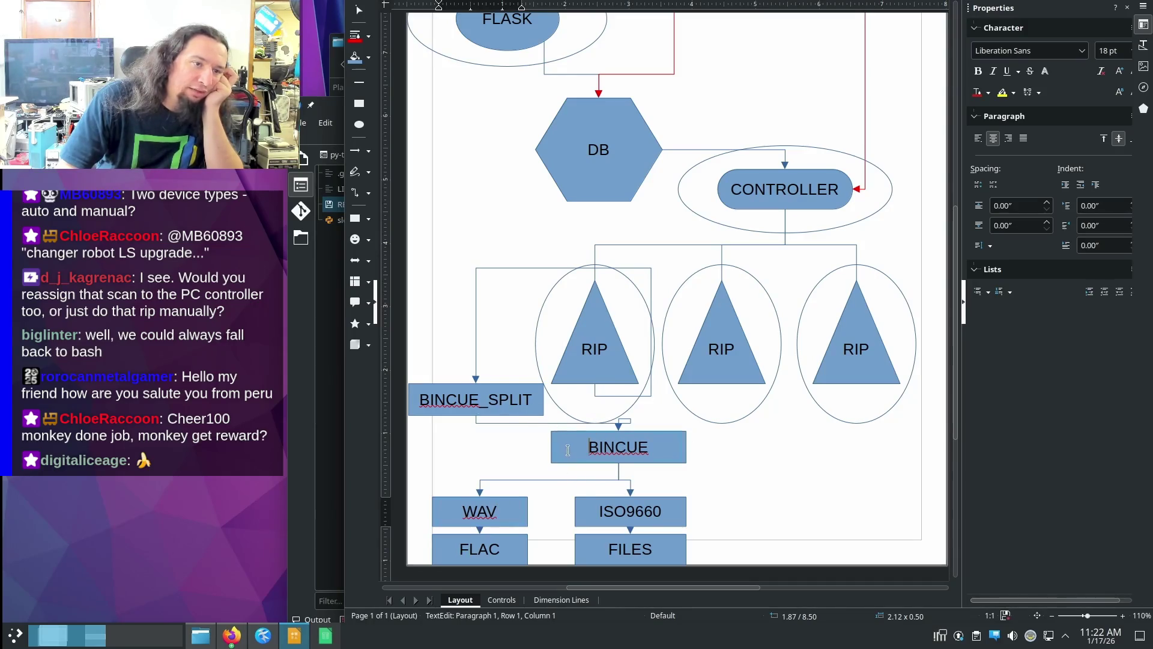
key("Escape")
key("Escape")
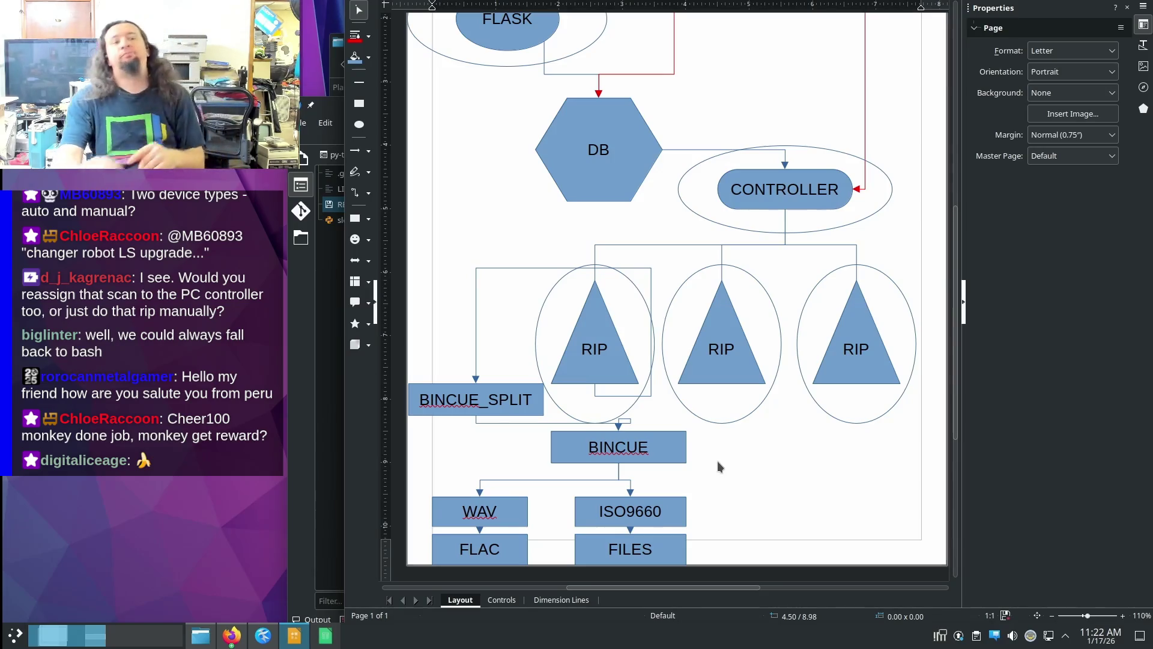
- Undo the BINCUE and format boxes with their connectors, then start saving the diagram
key("ctrl+z")
key("ctrl+z")
key("ctrl+z")
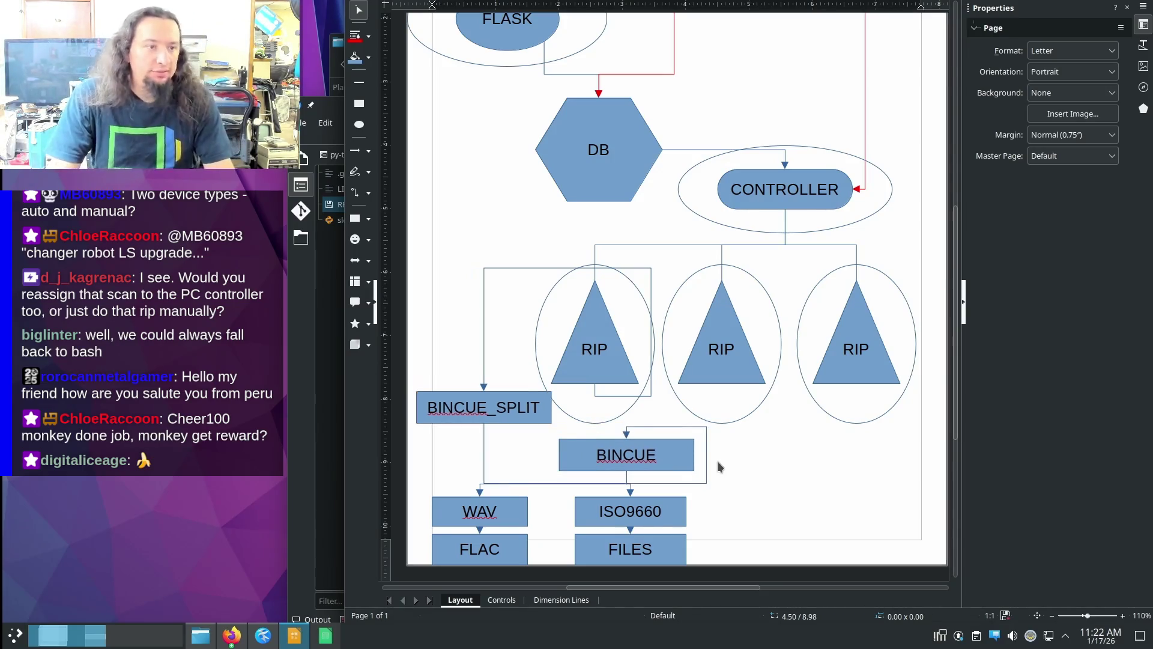
key("ctrl+z")
key("ctrl+z")
key("ctrl+z")
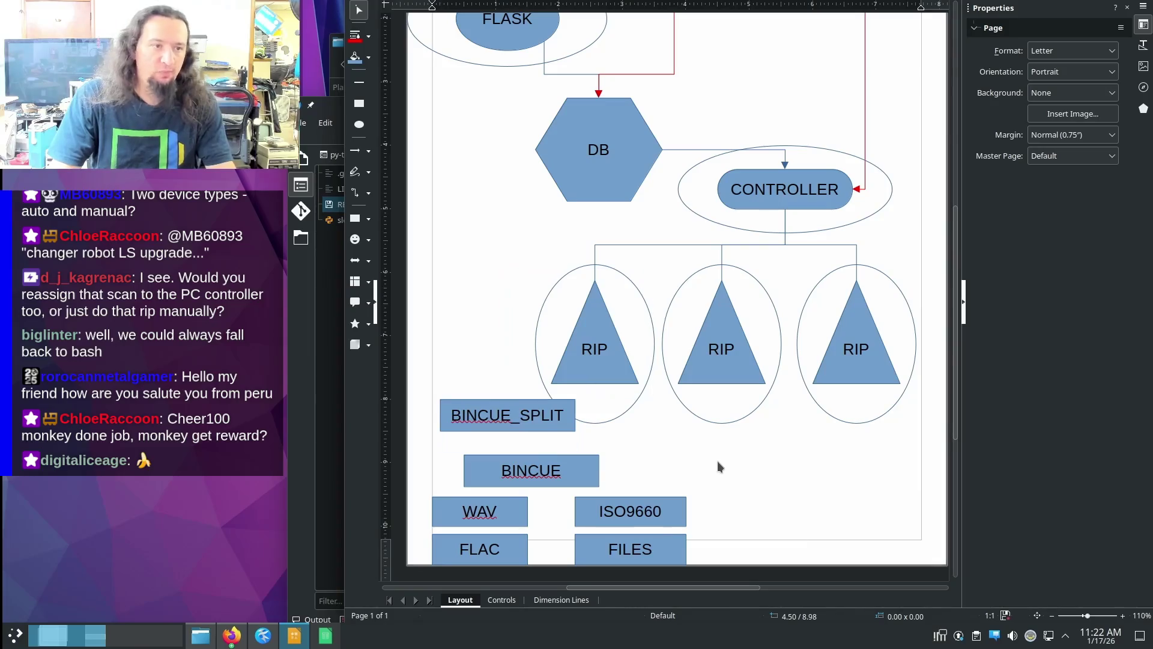
key("ctrl+z")
key("ctrl+z")
key("ctrl+z")
key("ctrl+z")
key("ctrl+z")
key("ctrl+z")
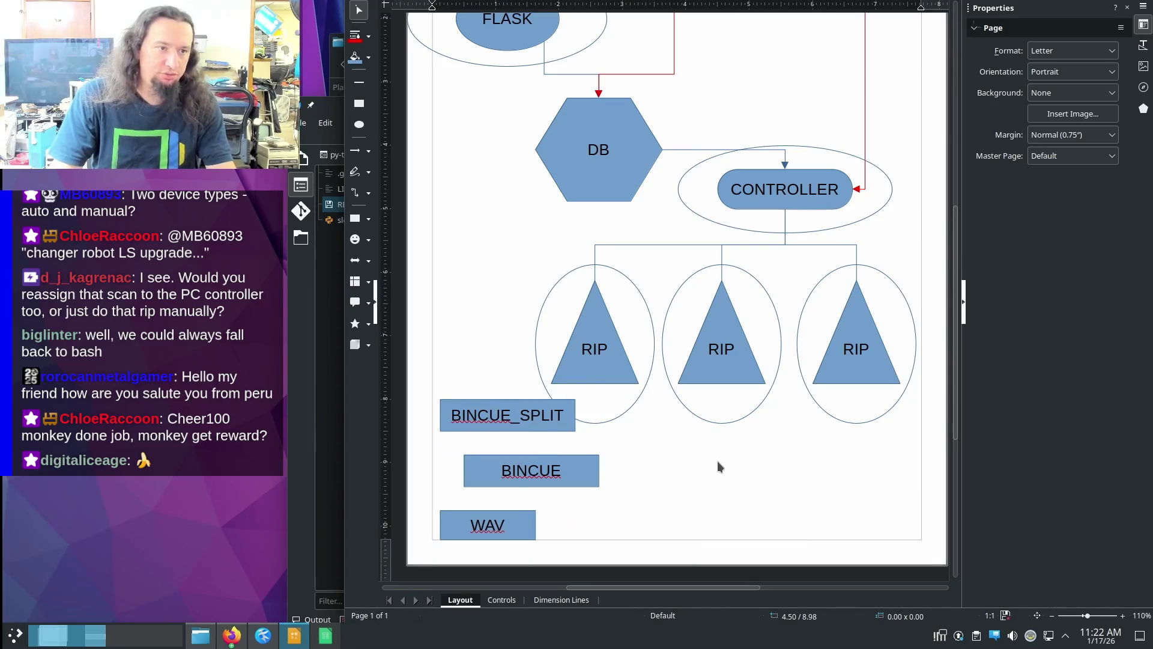
key("ctrl+z")
key("ctrl+z")
key("ctrl+z")
key("ctrl+z")
key("ctrl+z")
key("ctrl+z")
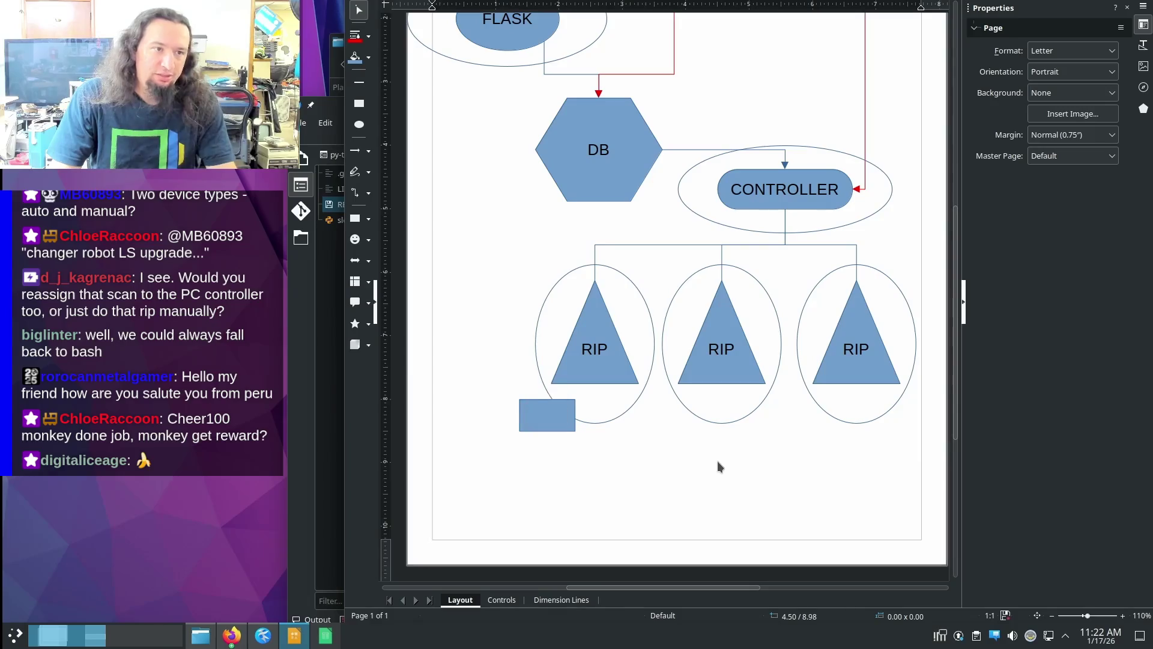
key("ctrl+z")
scroll(679, 436, "up", 3)
key("ctrl+s")
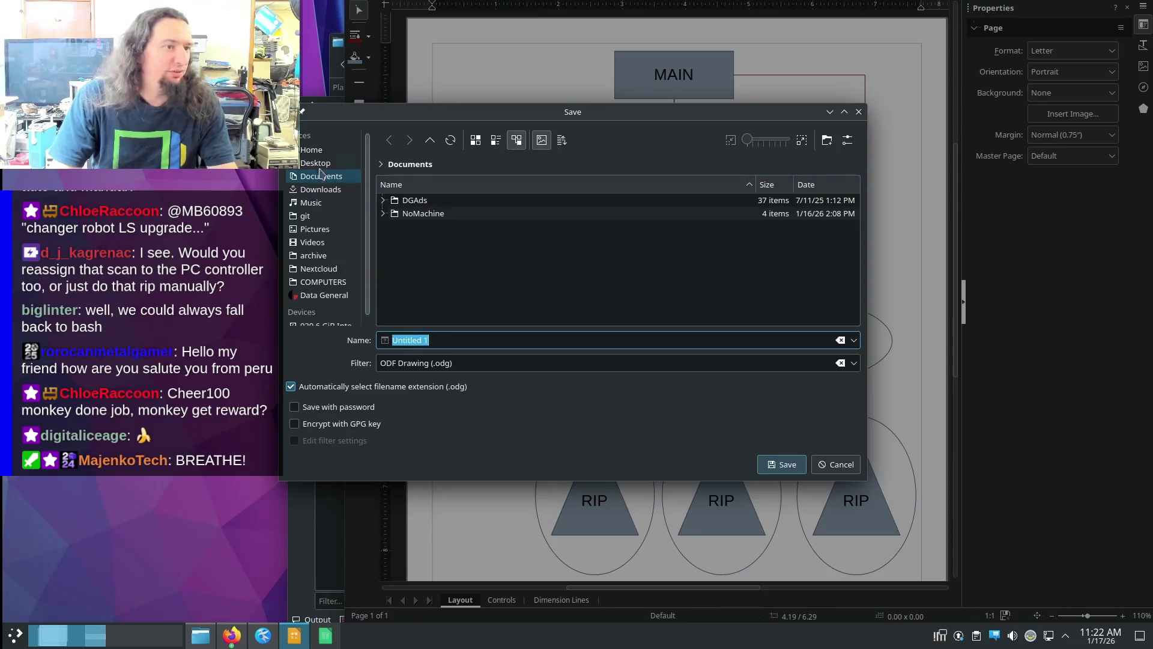
scroll(324, 197, "down", 1)
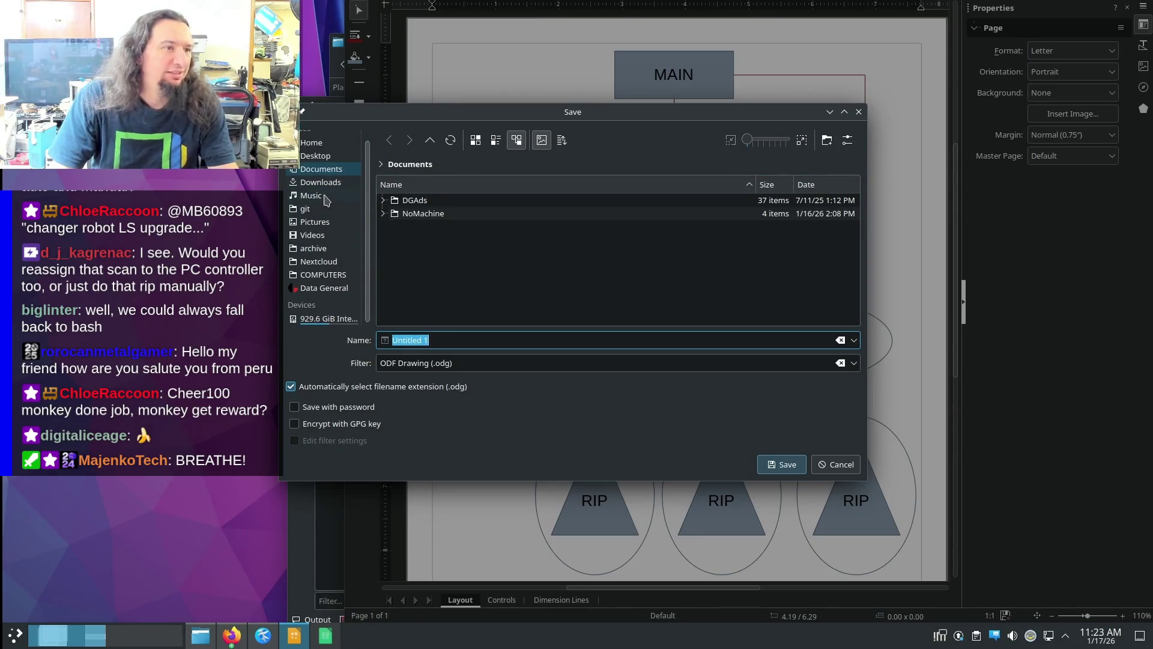
- Save the diagram as plan.odg in the git/py-thread-db-test folder
left_click(303, 209)
scroll(468, 261, "down", 5)
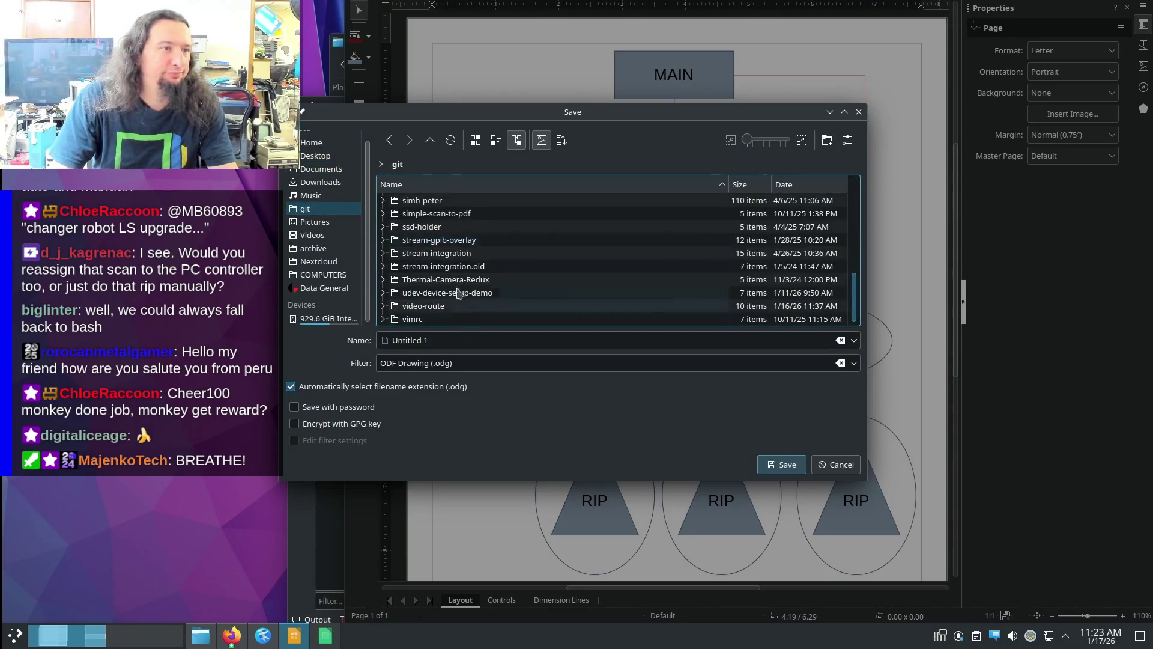
scroll(471, 307, "up", 2)
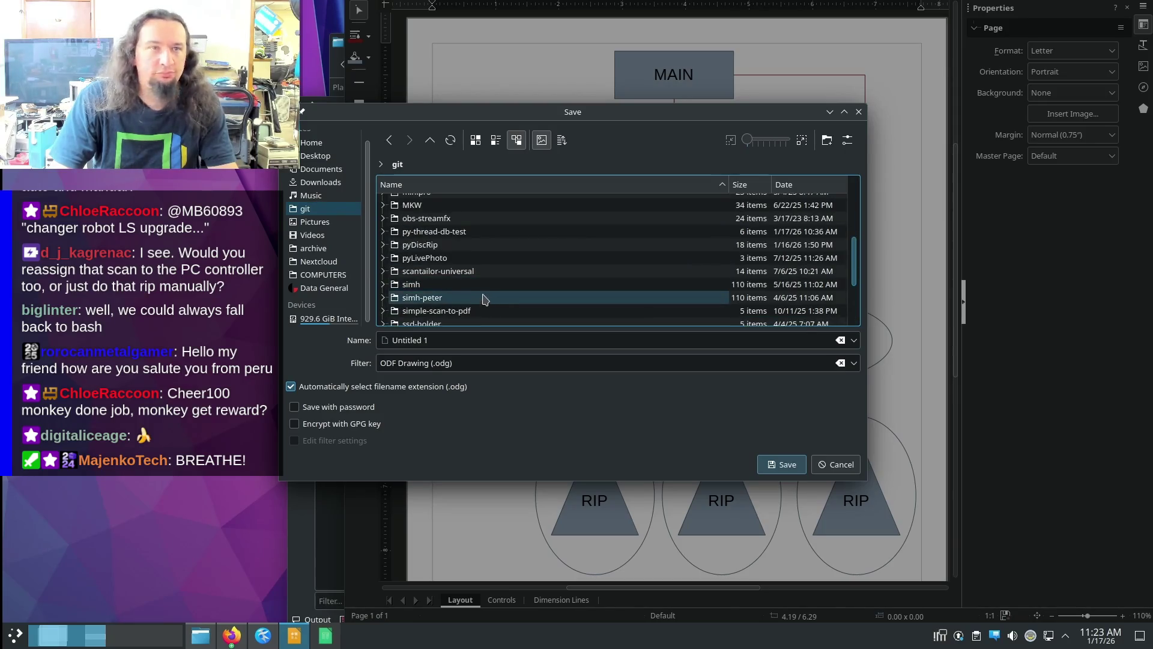
scroll(484, 300, "up", 5)
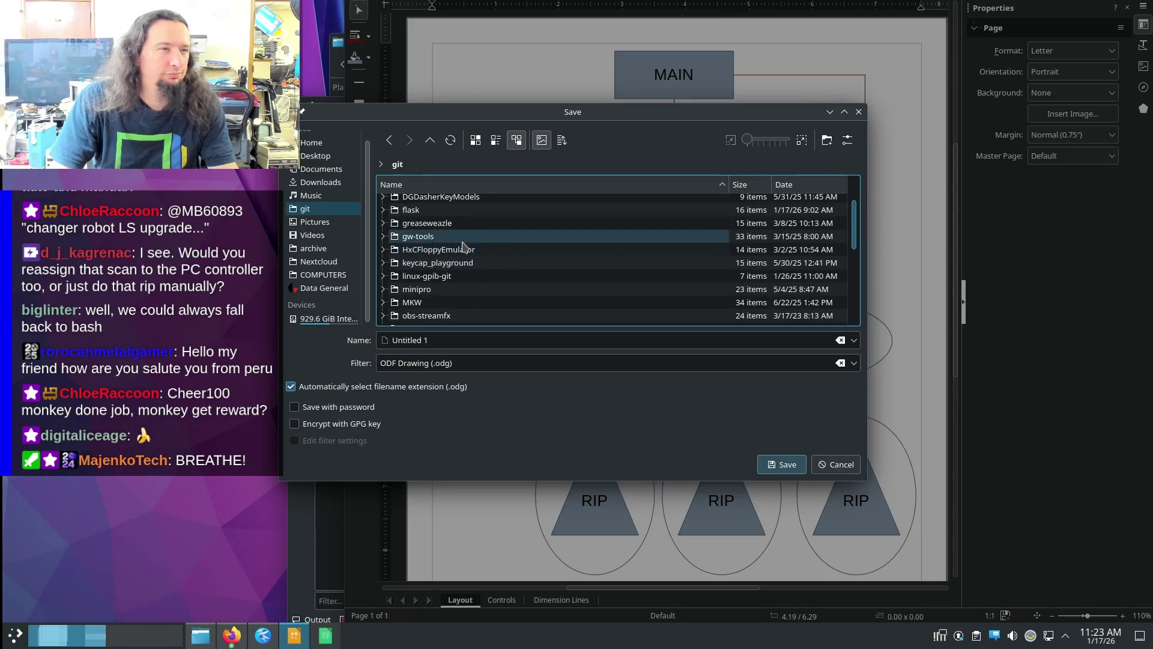
left_click(438, 327)
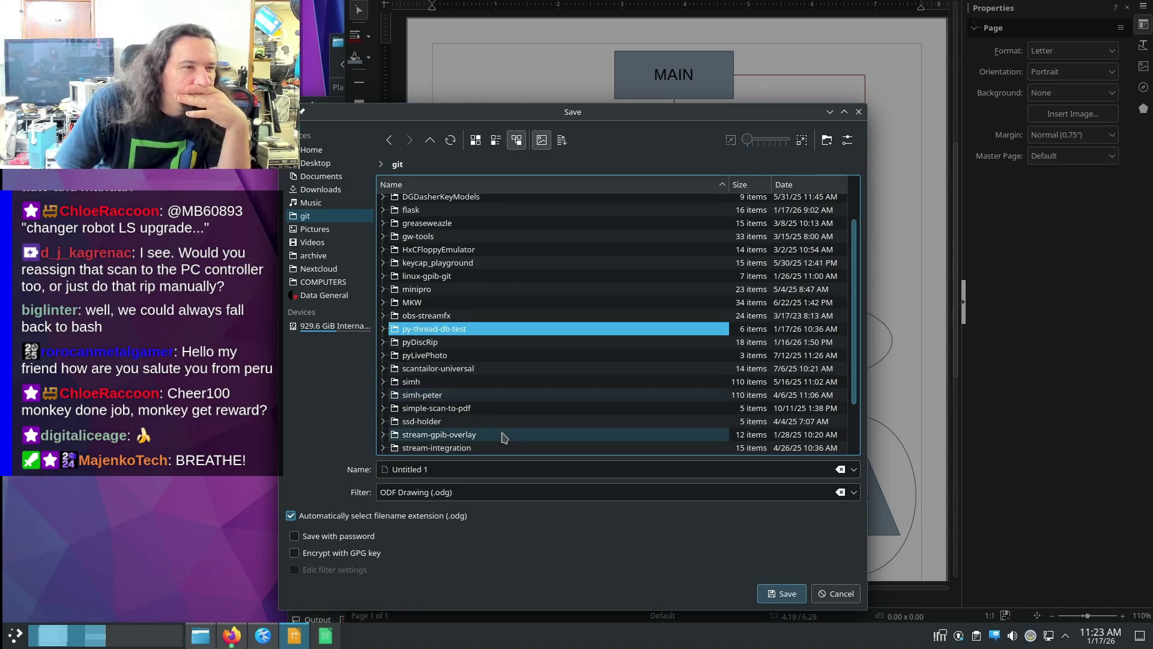
double_click(445, 328)
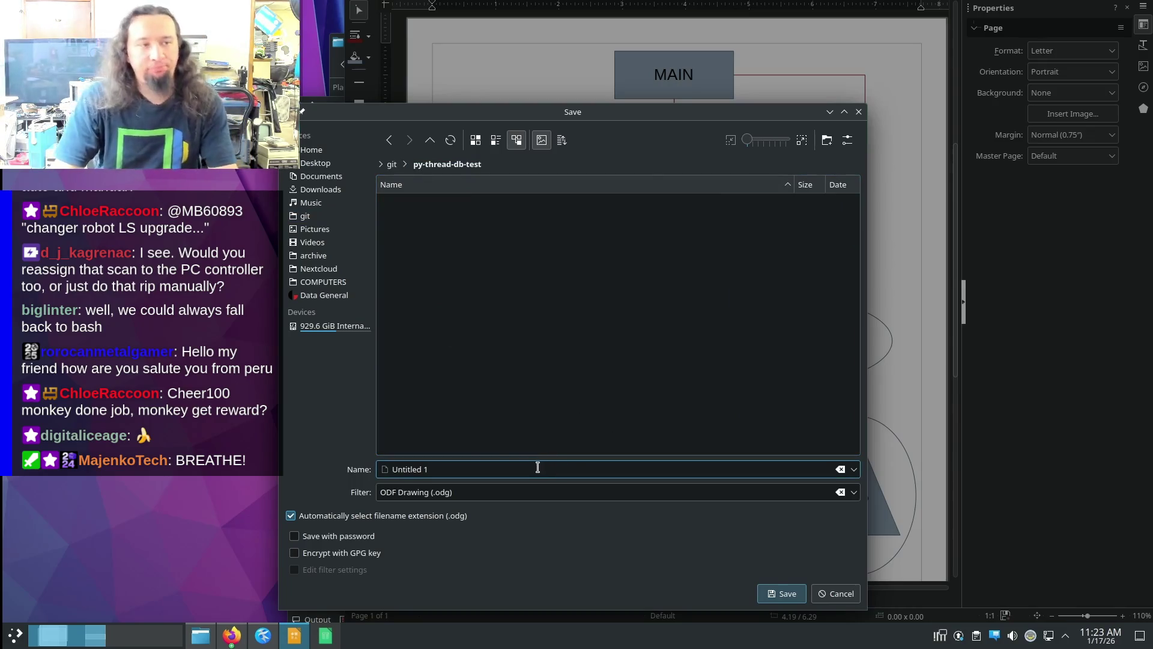
left_click_drag(538, 466, 363, 438)
type("plan")
key("Return")
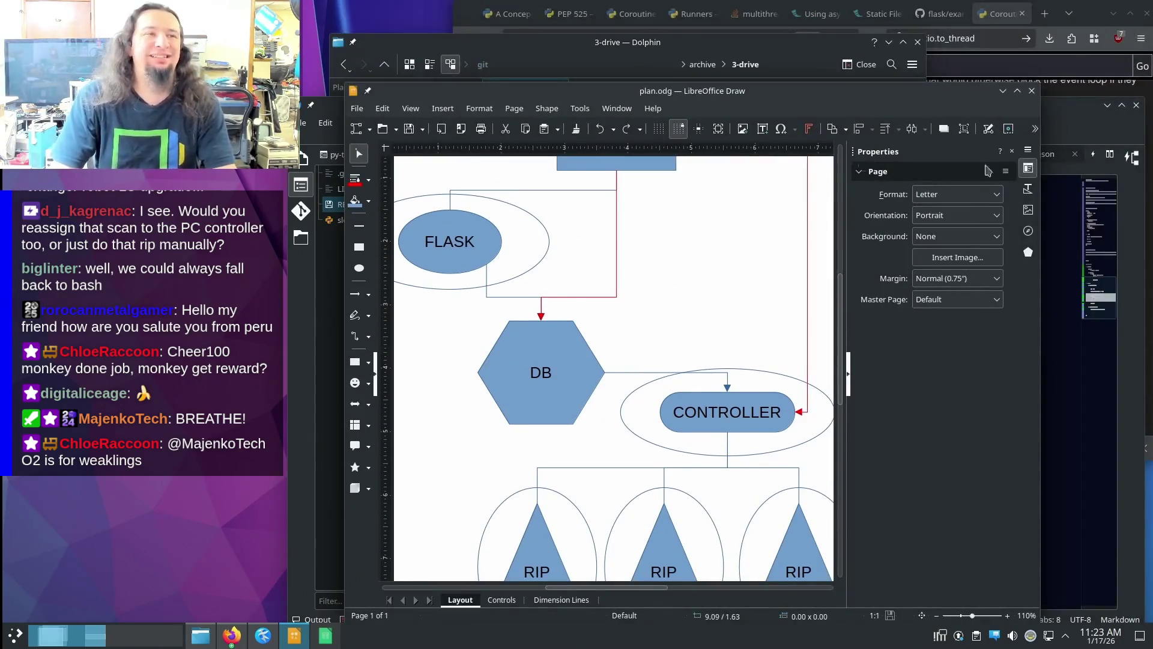
- Close the Draw window and delete the SampleWatch class from README.md's pseudocode
left_click(1031, 91)
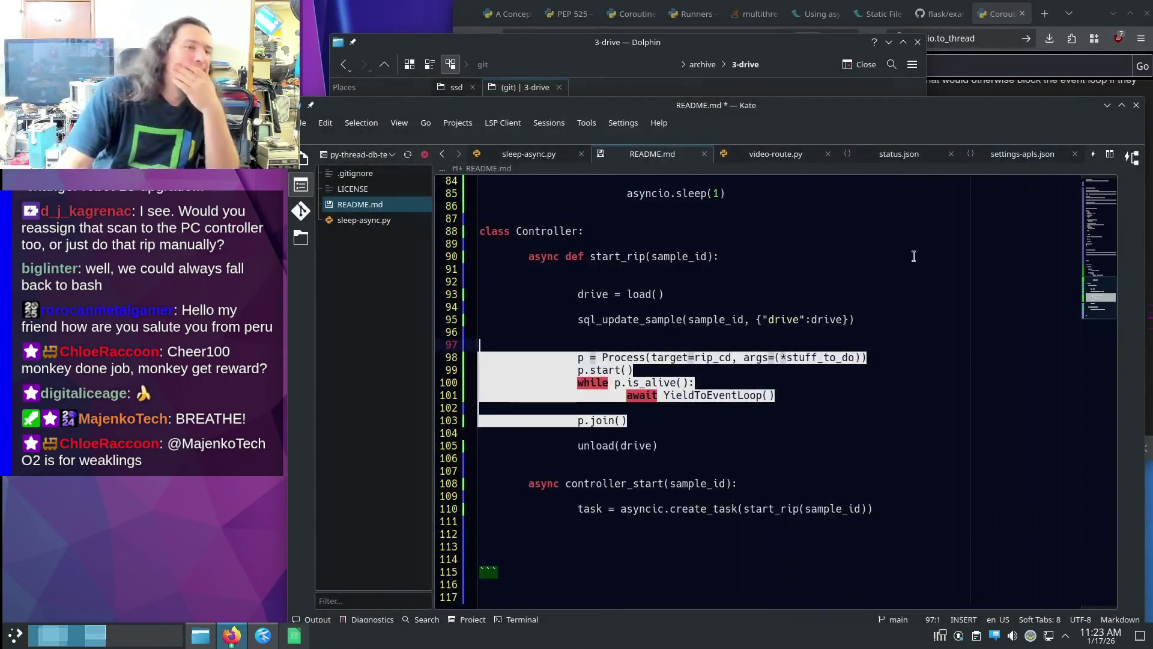
left_click(919, 280)
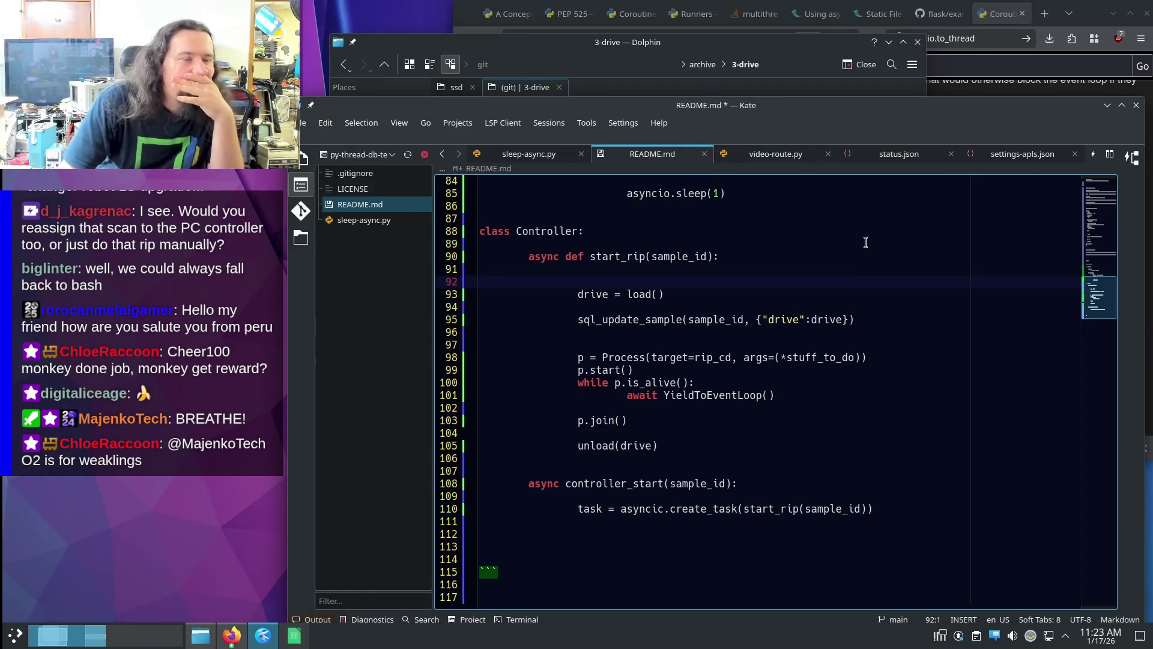
scroll(866, 242, "up", 3)
scroll(870, 242, "up", 3)
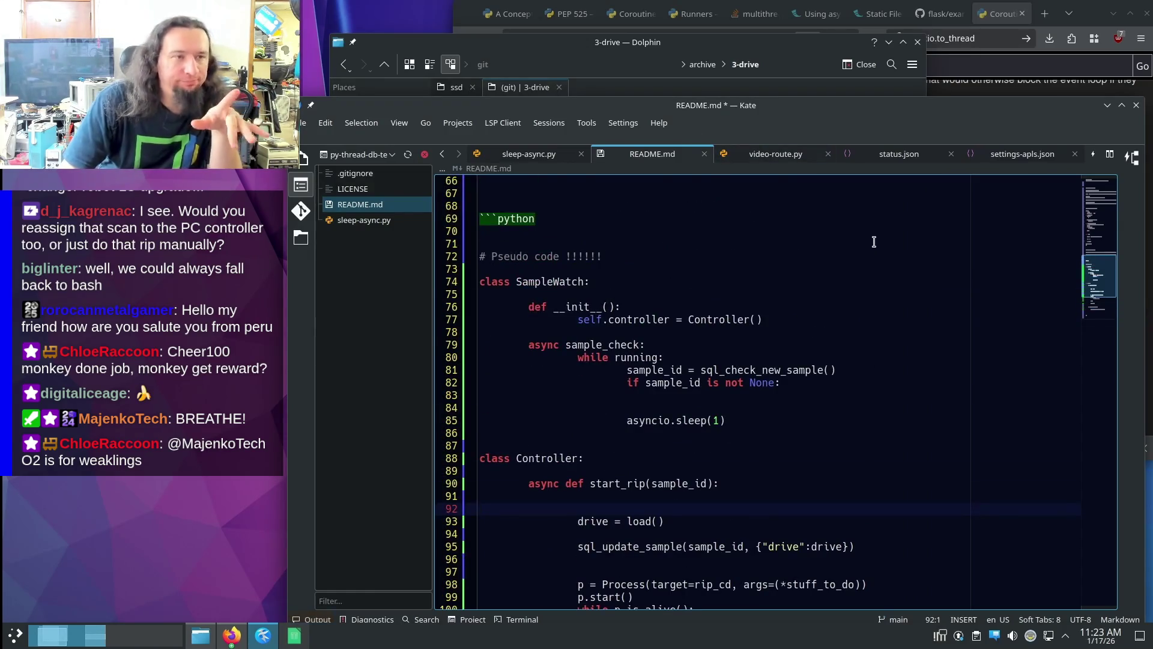
left_click(819, 375)
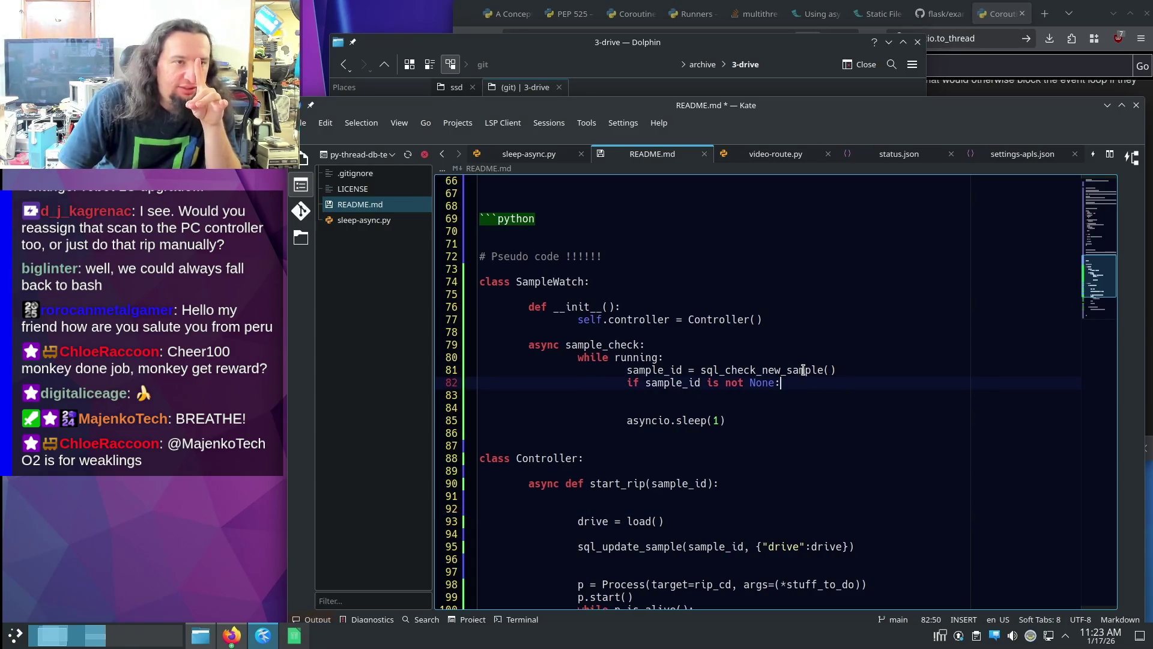
left_click_drag(777, 432, 754, 267)
key("Delete")
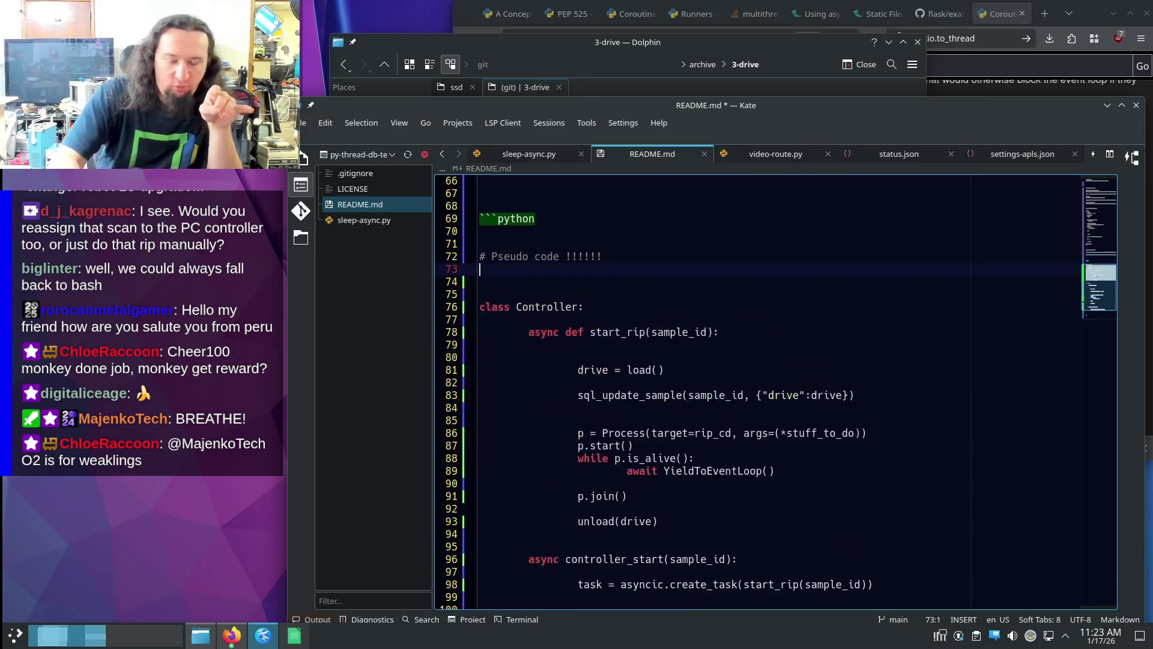
left_click(739, 320)
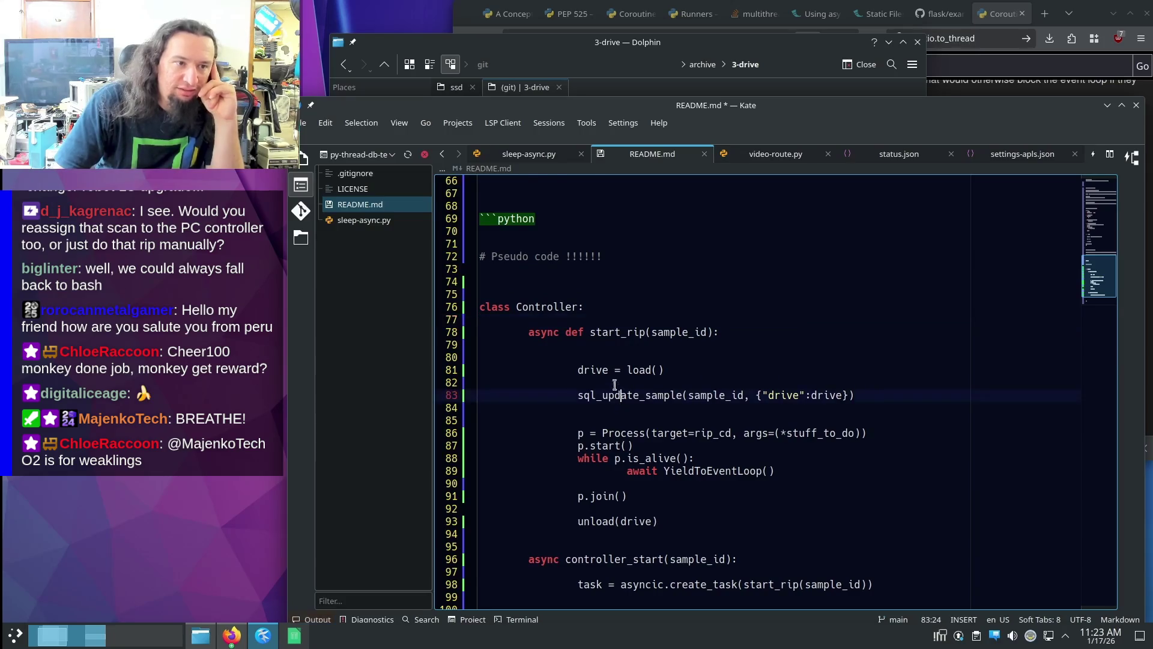
scroll(619, 401, "down", 2)
left_click(781, 493)
- Wrap controller_start's task line in a while running loop with an await asyncio.sleep
key("Tab")
key("Tab")
type("while ru")
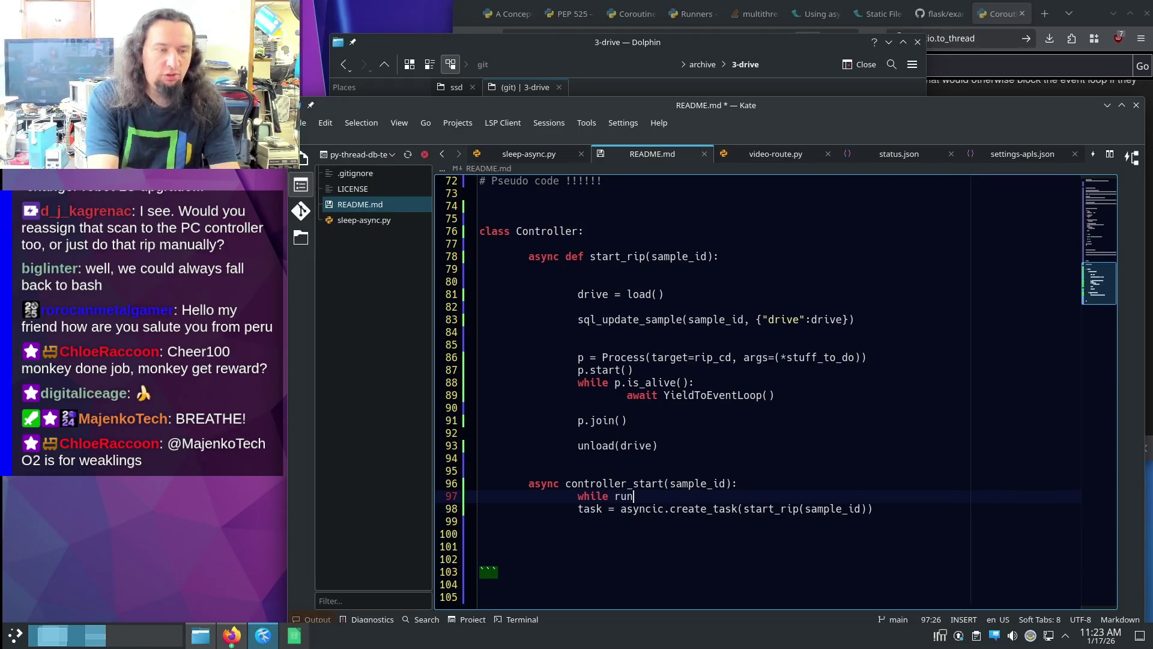
type("ningh")
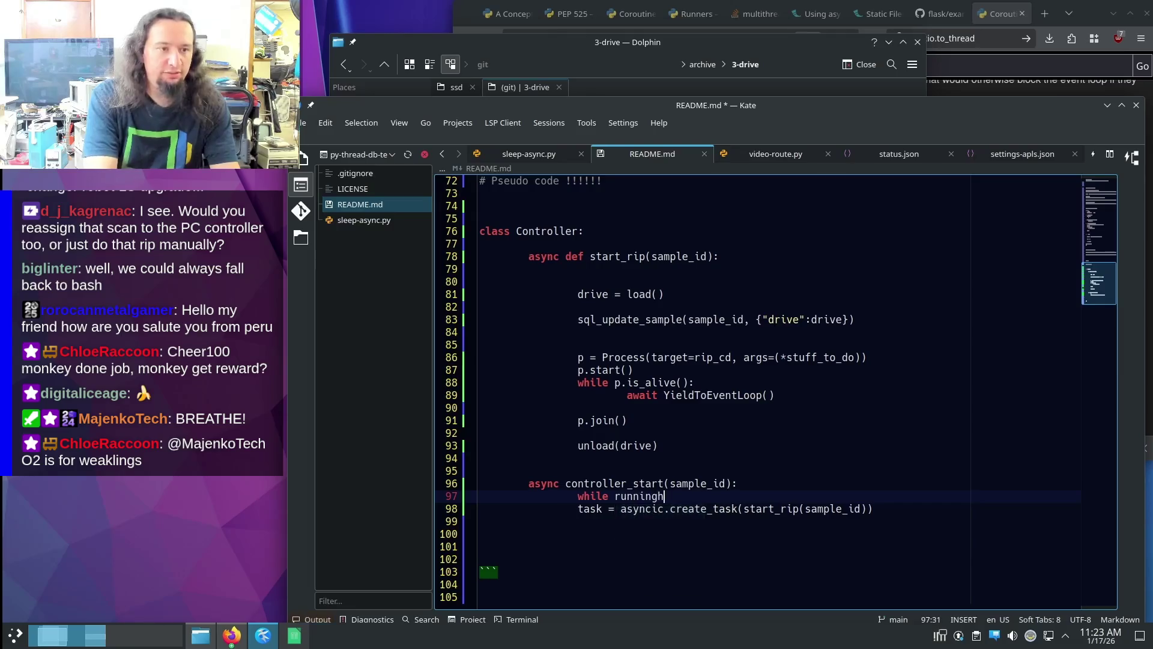
key("Return")
key("Down")
key("Down")
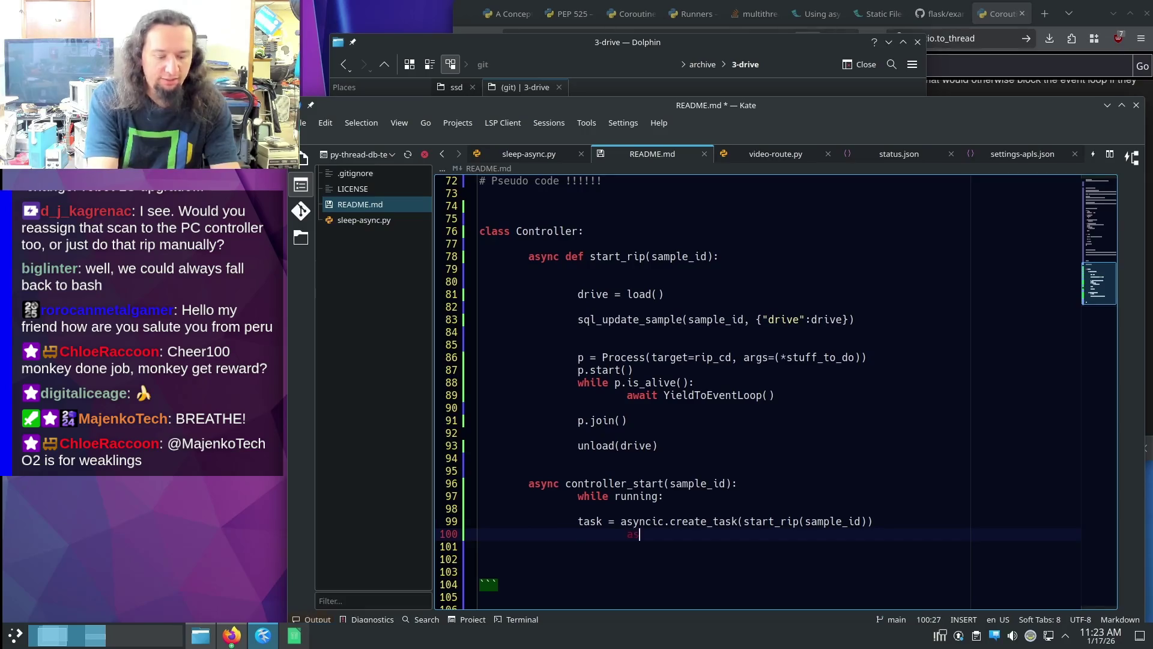
type("yncio.sleep(1)")
left_click(725, 522)
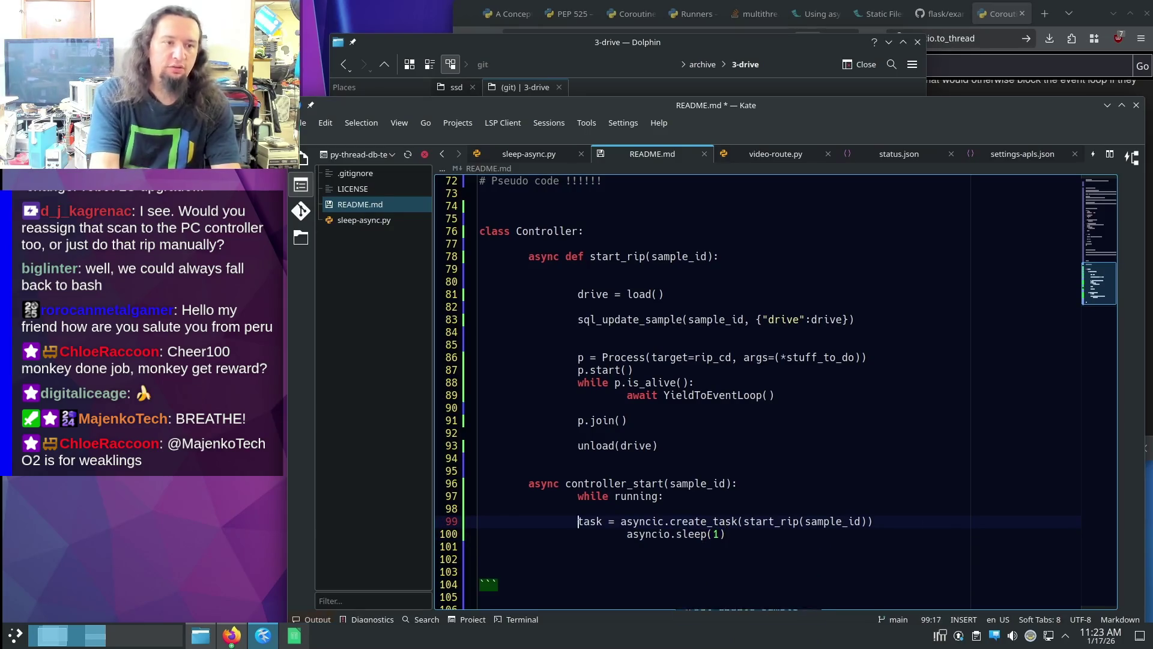
key("Tab")
key("Up")
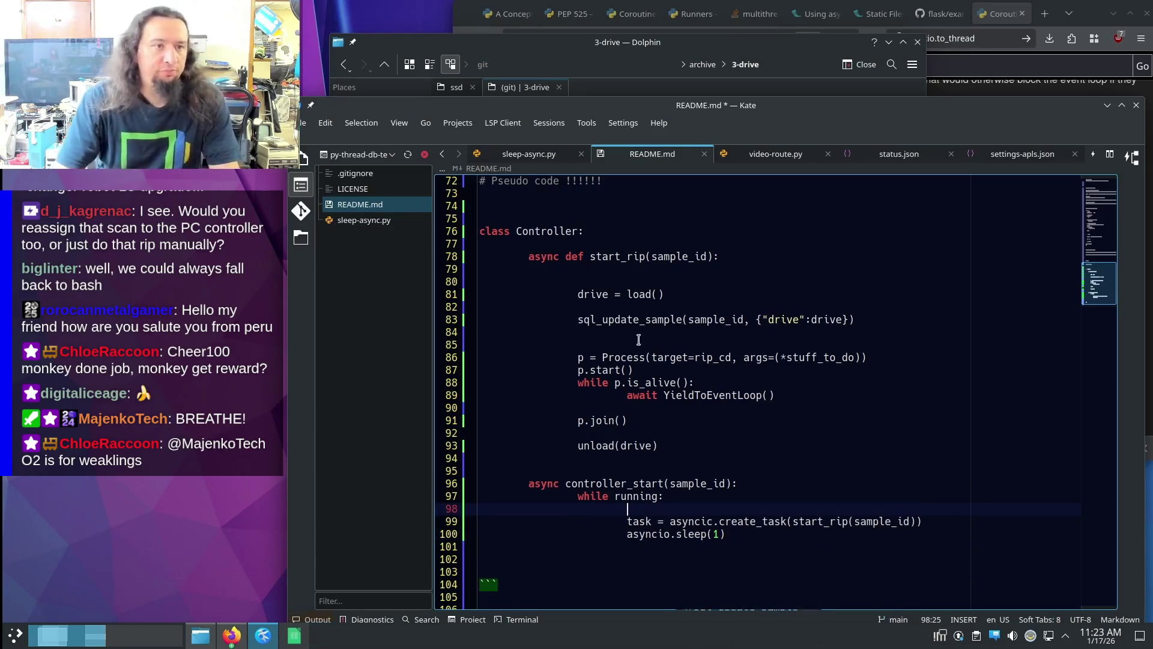
type("sql_check")
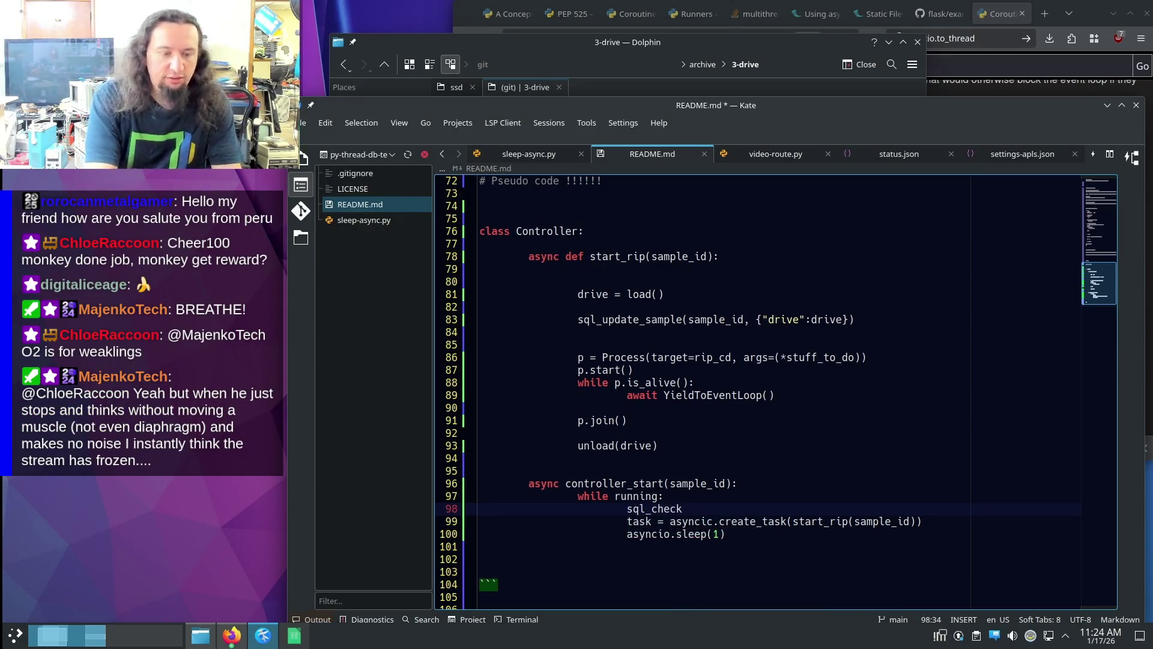
type("sample")
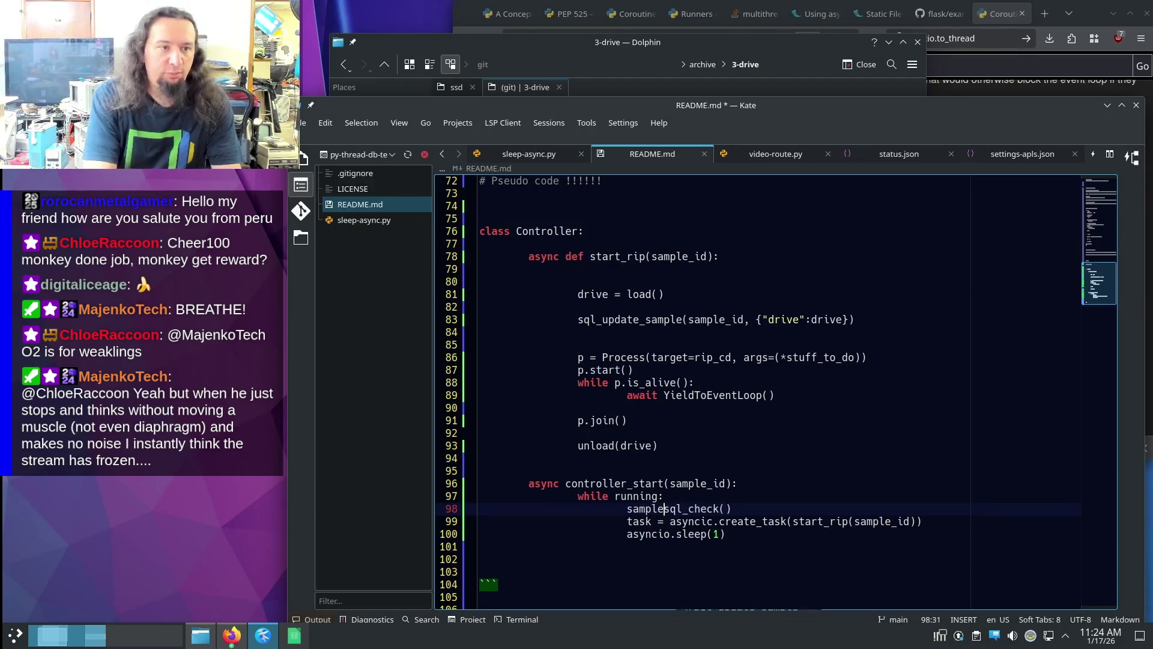
type("_id ")
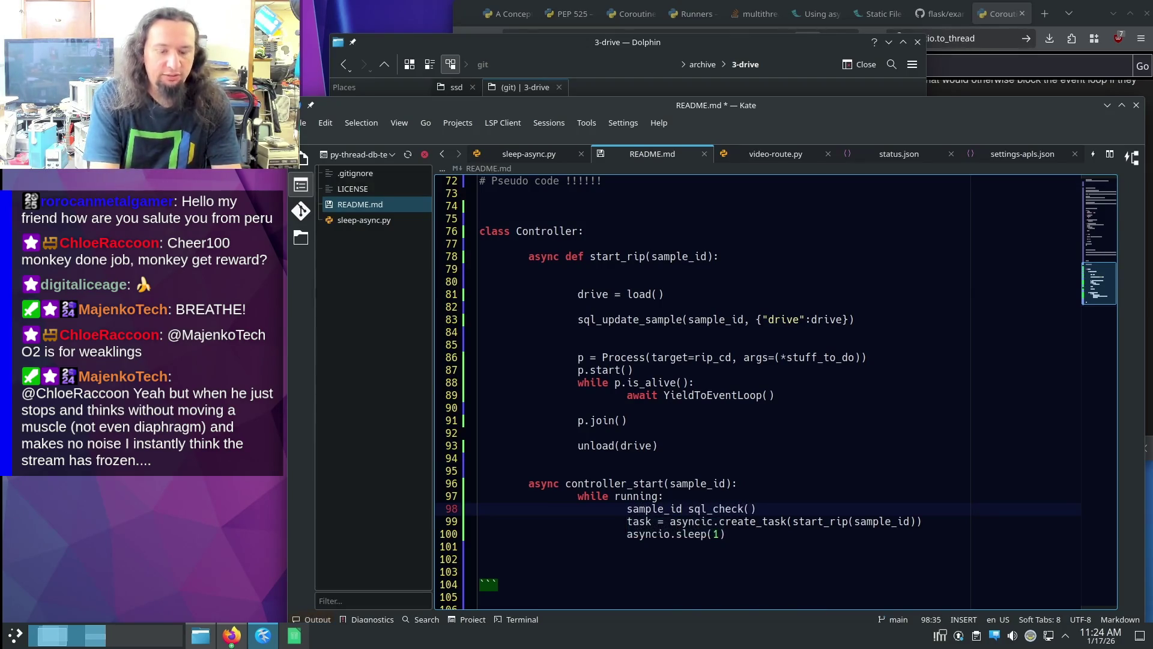
type("=")
- Assign sample_id from sql_check and create the start_rip task only if sample_id is set
key("End")
key("Return")
type("if sample_")
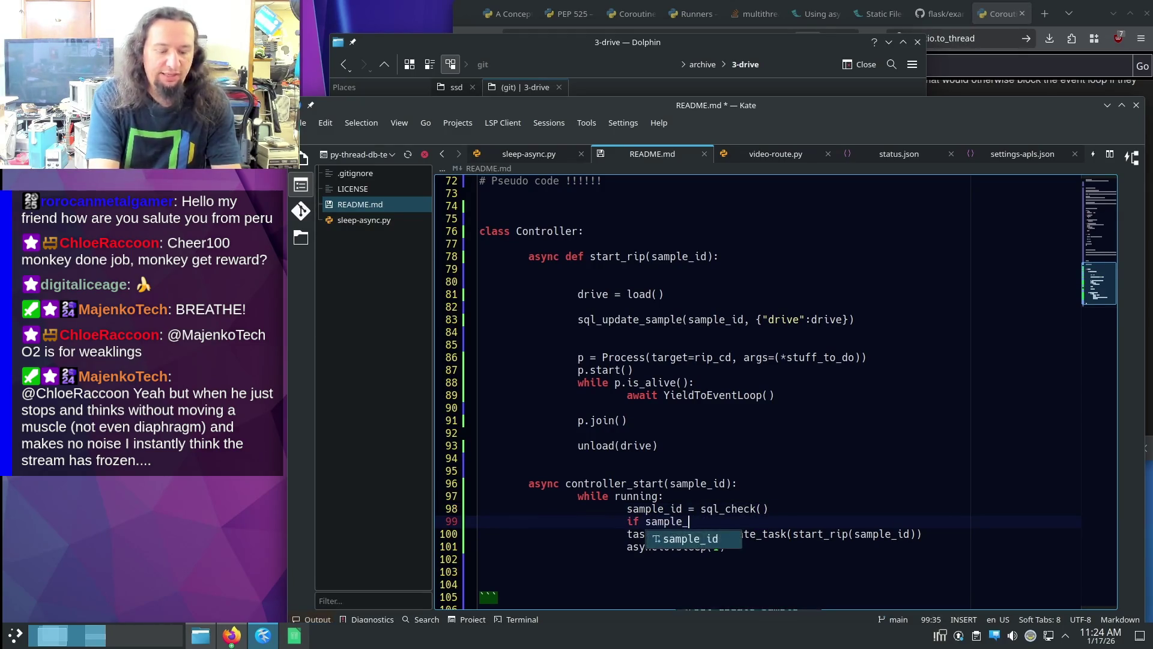
type("id is not None:")
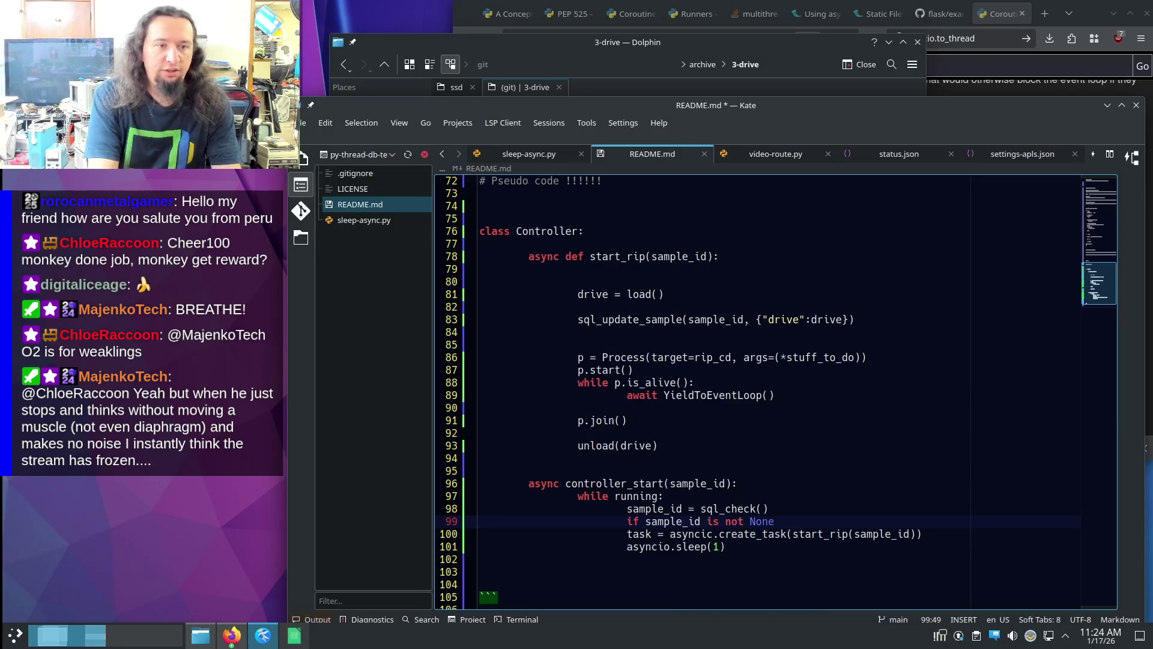
key("Down")
key("Home")
key("Tab")
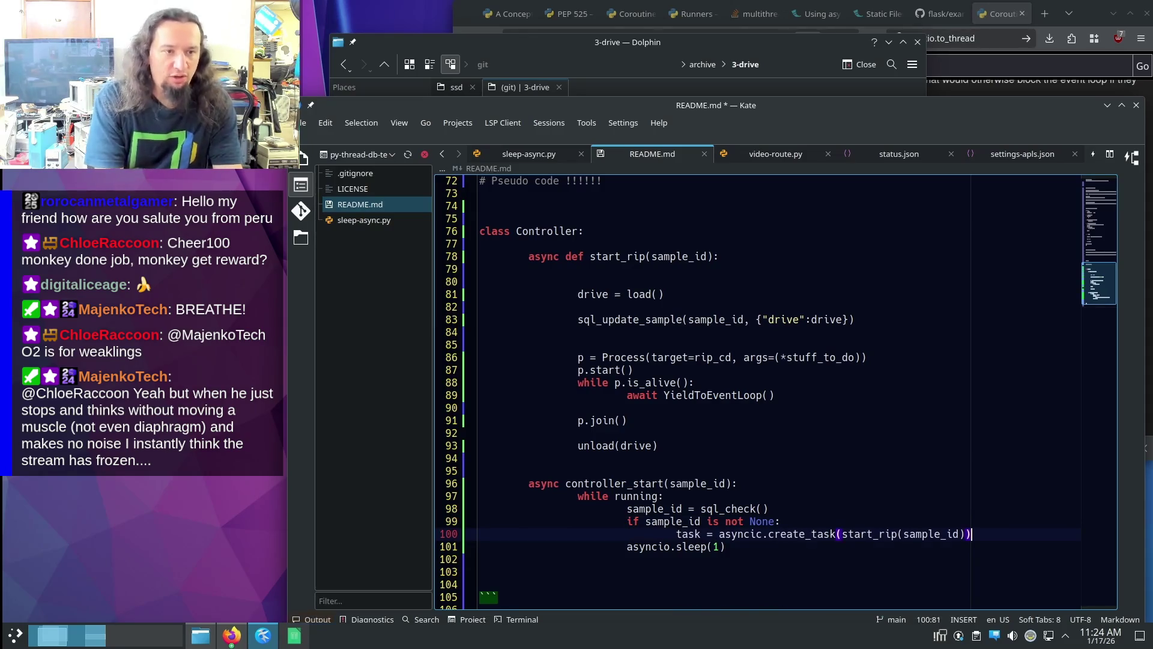
key("End")
key("Return")
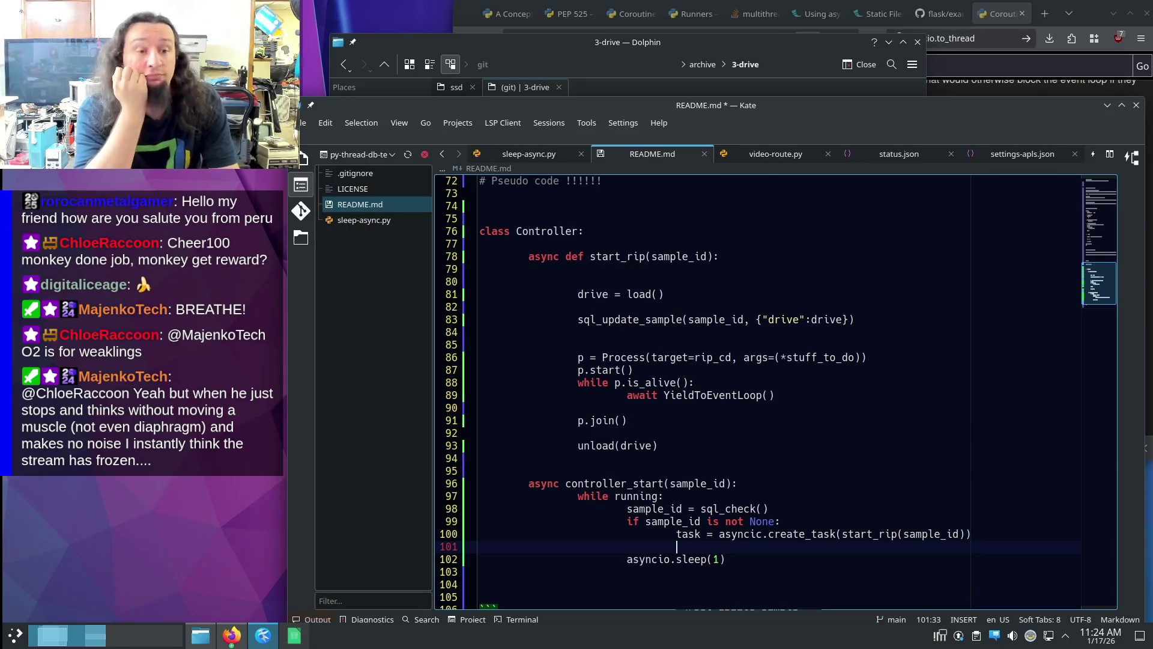
left_click(694, 534)
left_click_drag(694, 534, 874, 535)
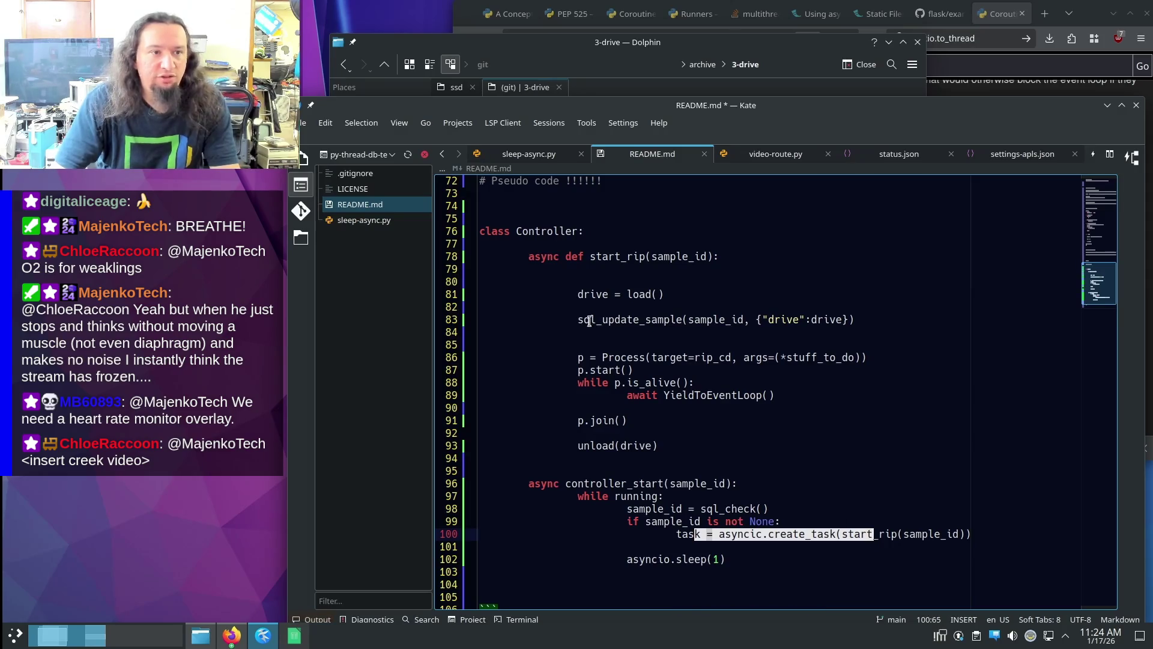
- Add an async load method under class Controller by duplicating start_rip's definition
left_click_drag(579, 294, 673, 293)
double_click(628, 294)
left_click(684, 294)
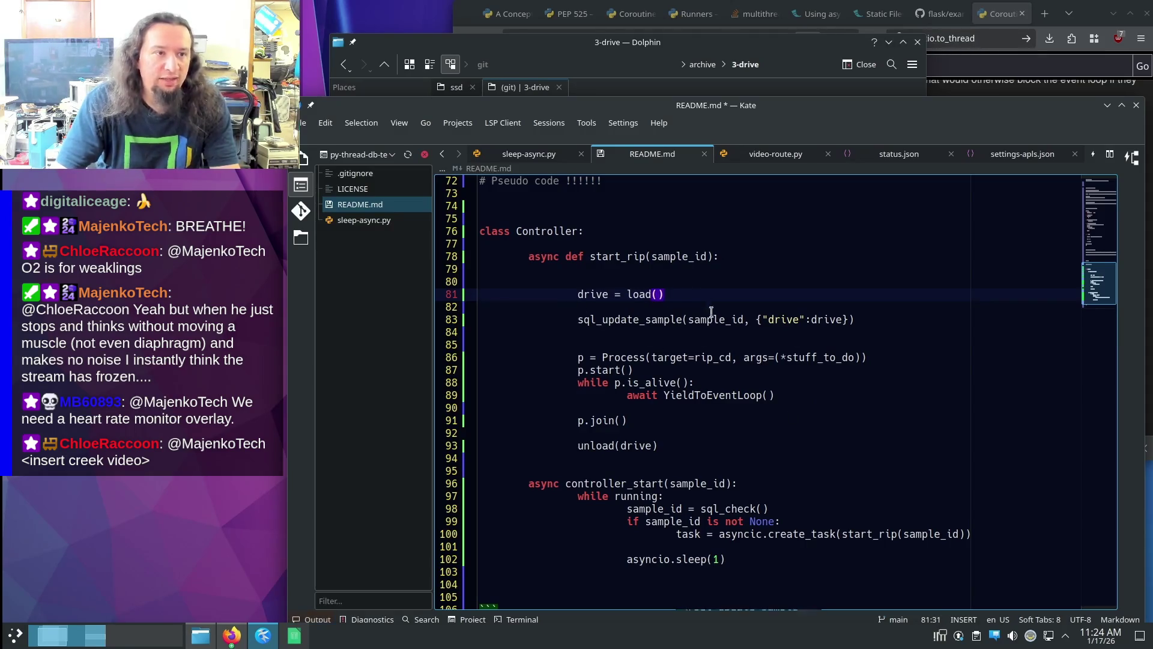
left_click_drag(740, 258, 739, 244)
key("ctrl+c")
left_click(709, 231)
key("ctrl+v")
double_click(639, 307)
key("ctrl+c")
double_click(621, 244)
key("ctrl+v")
- Copy the while p.is_alive waiting loop into the new load method
left_click_drag(811, 412, 808, 385)
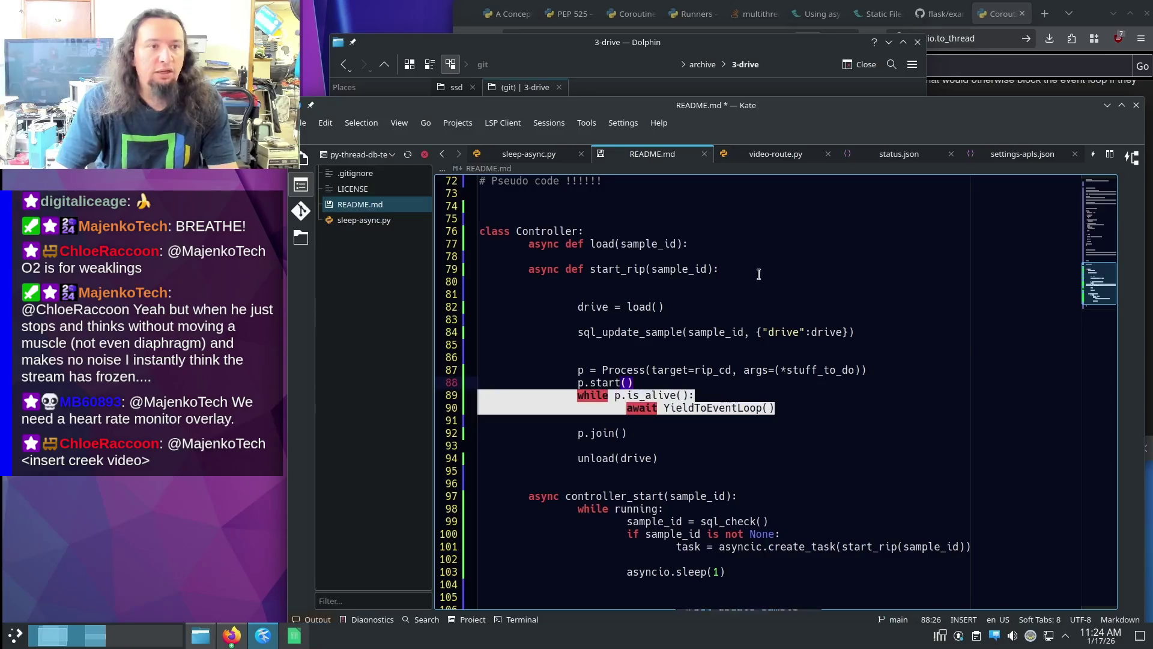
key("ctrl+c")
left_click(734, 232)
key("Return")
left_click(739, 256)
key("ctrl+v")
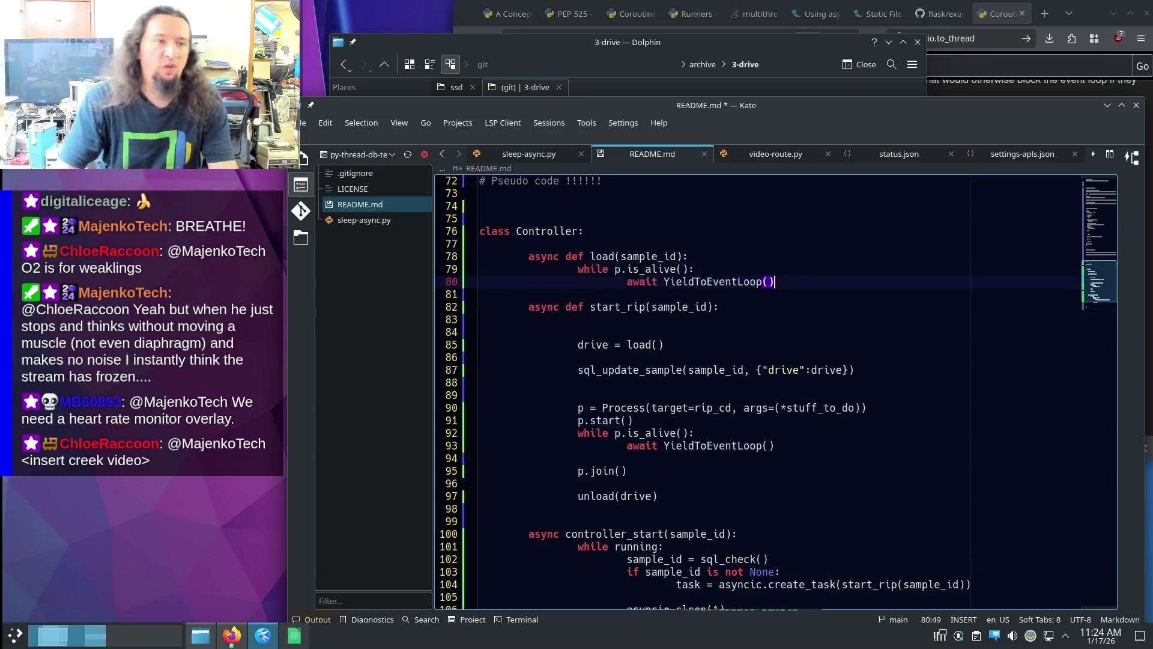
- Change load's loop condition to while not drive_available()
left_click_drag(615, 269, 677, 261)
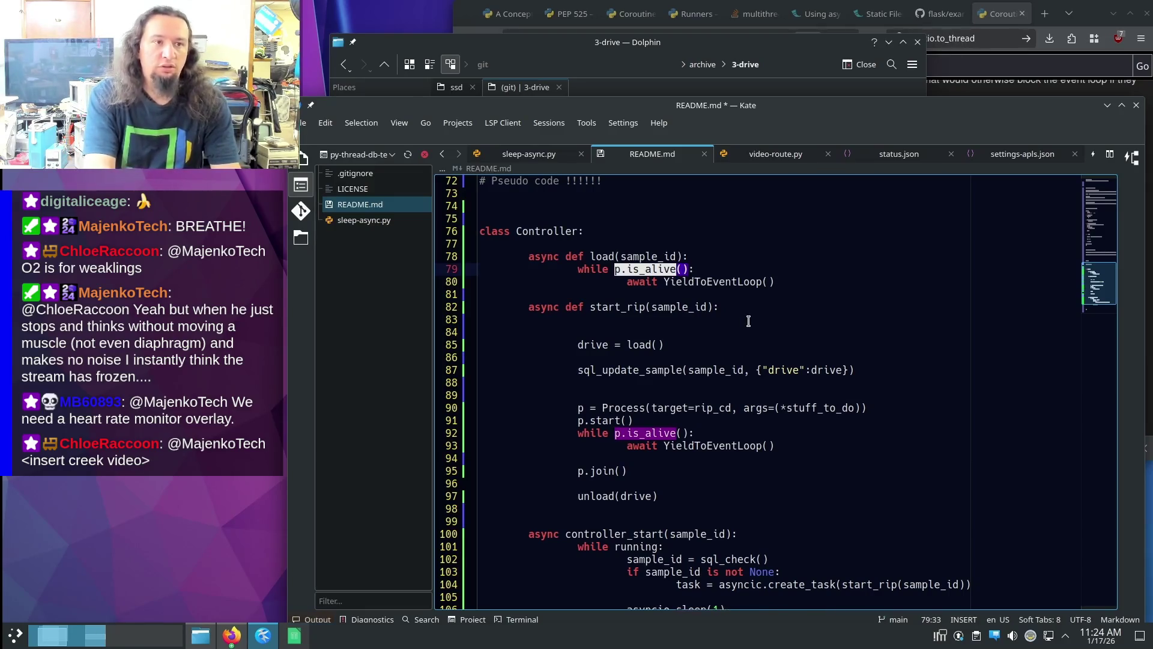
type("now drive_available")
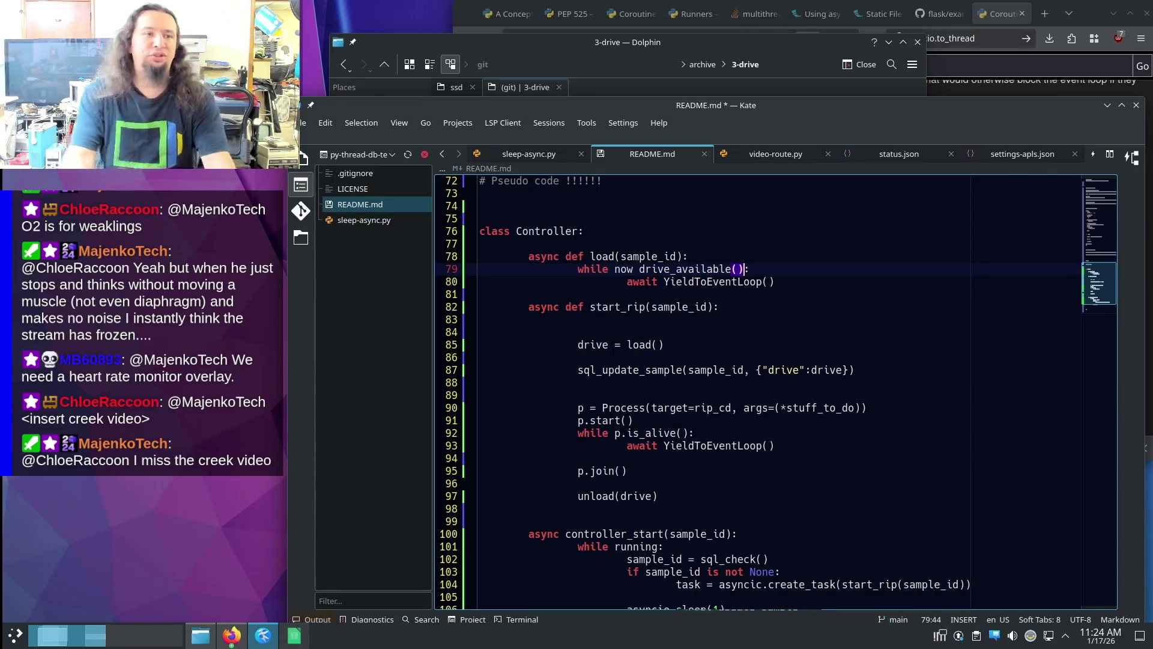
key("Right")
key("Right")
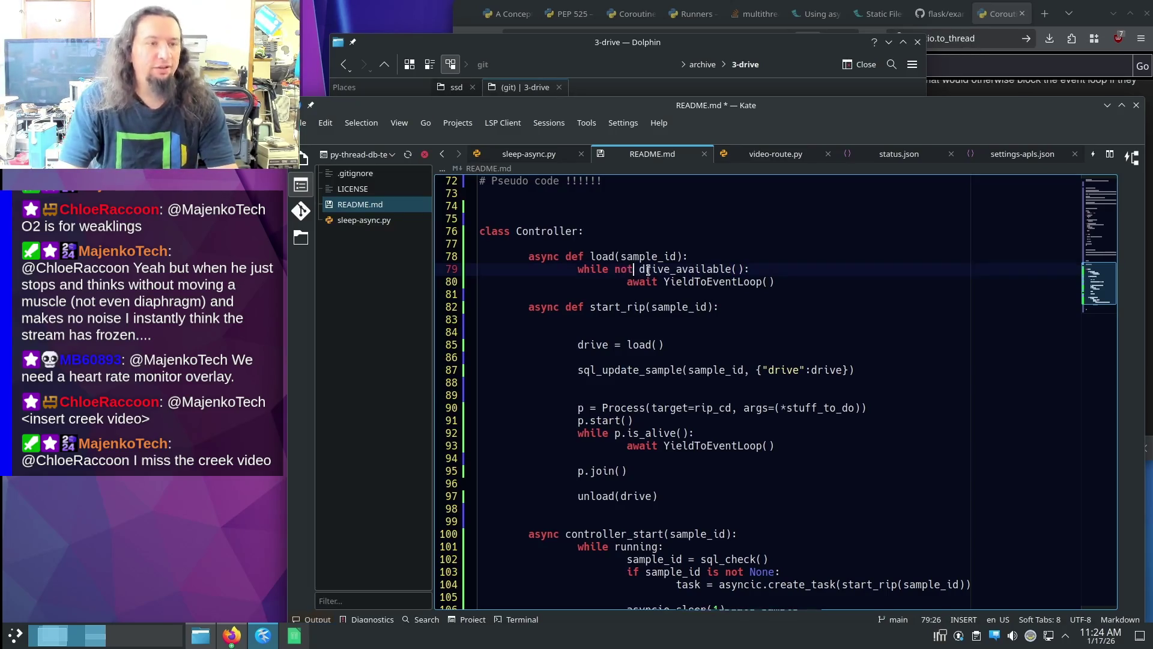
left_click(822, 283)
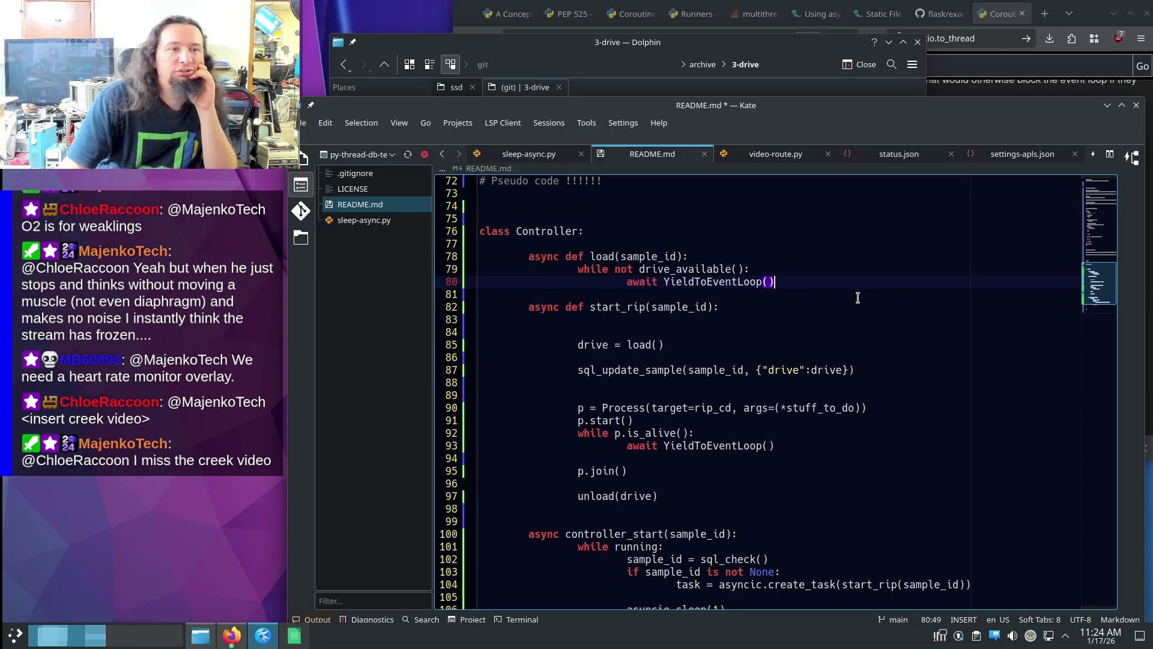
left_click(794, 260)
left_click(789, 281)
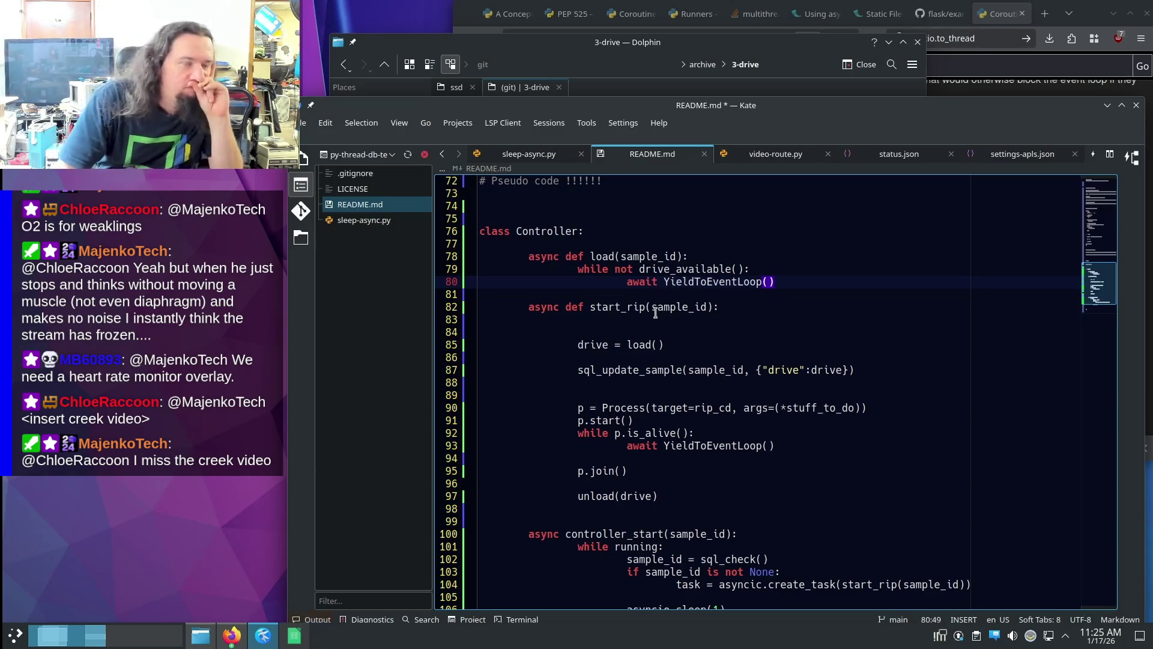
scroll(722, 491, "down", 1)
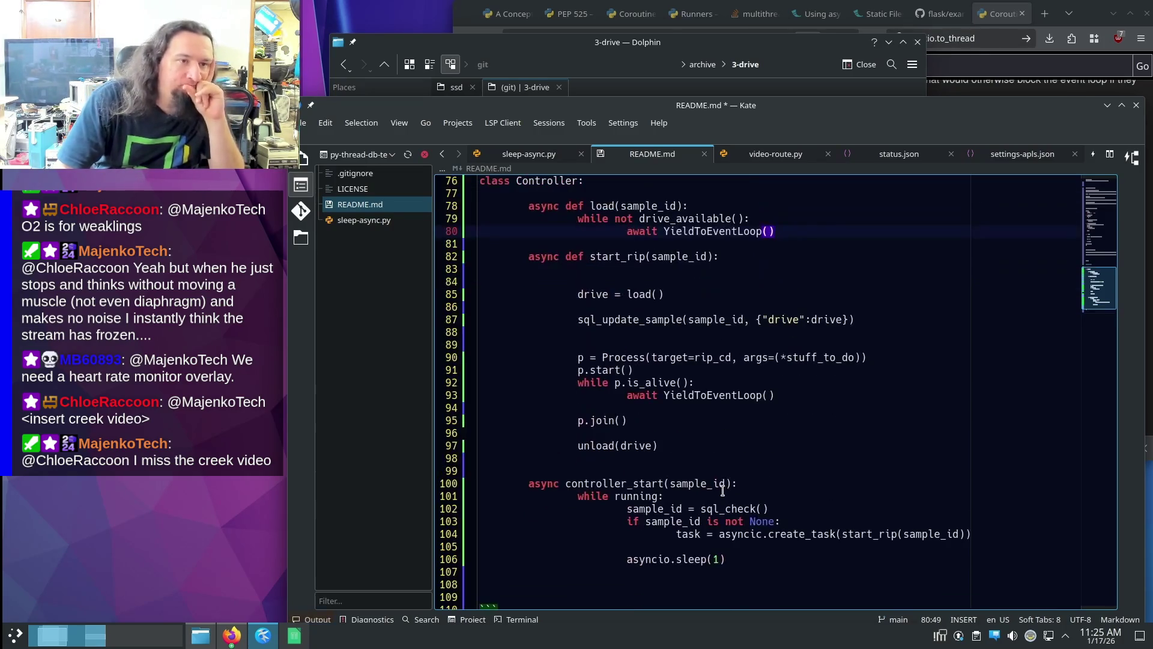
scroll(723, 491, "down", 1)
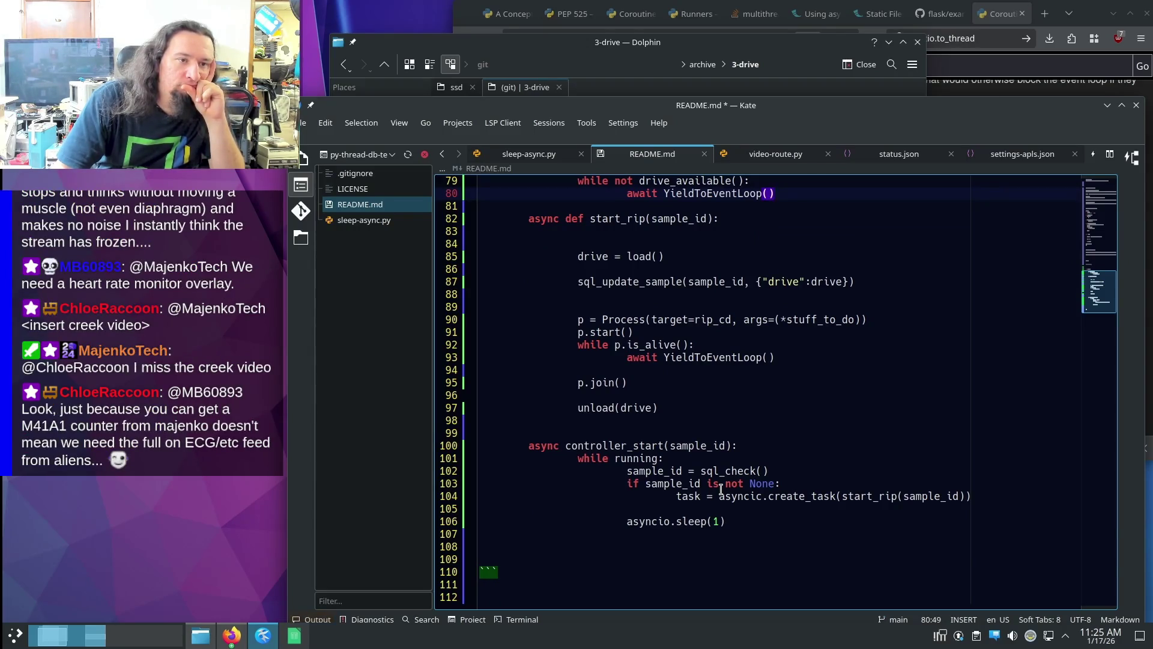
scroll(720, 489, "up", 3)
scroll(720, 490, "down", 2)
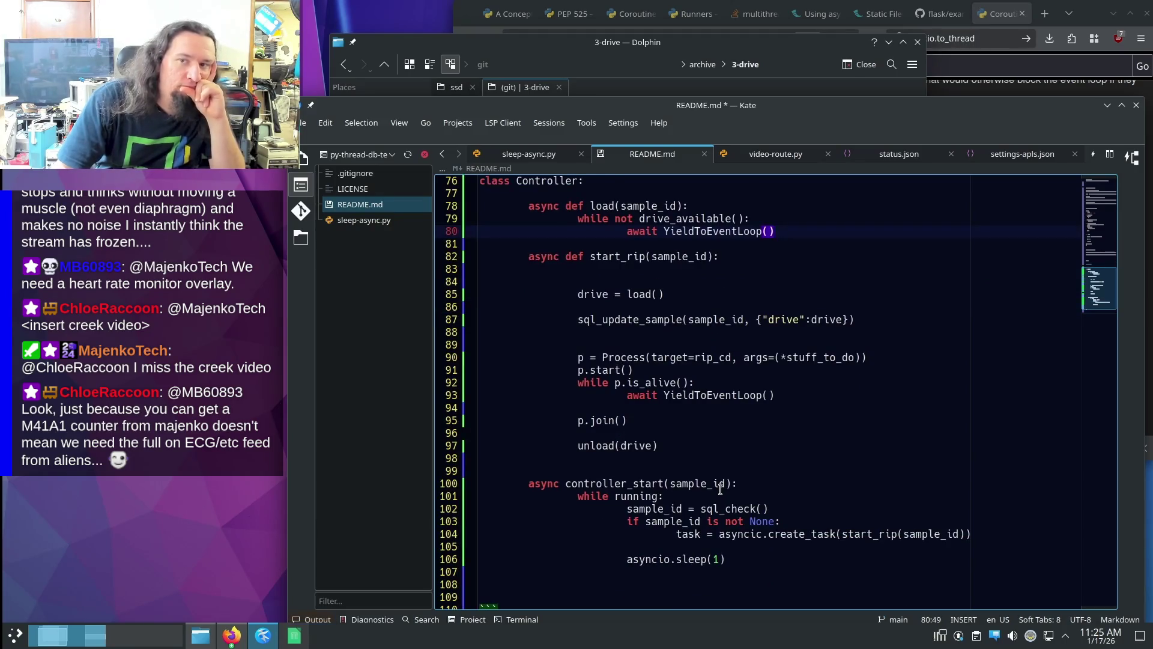
scroll(720, 489, "down", 1)
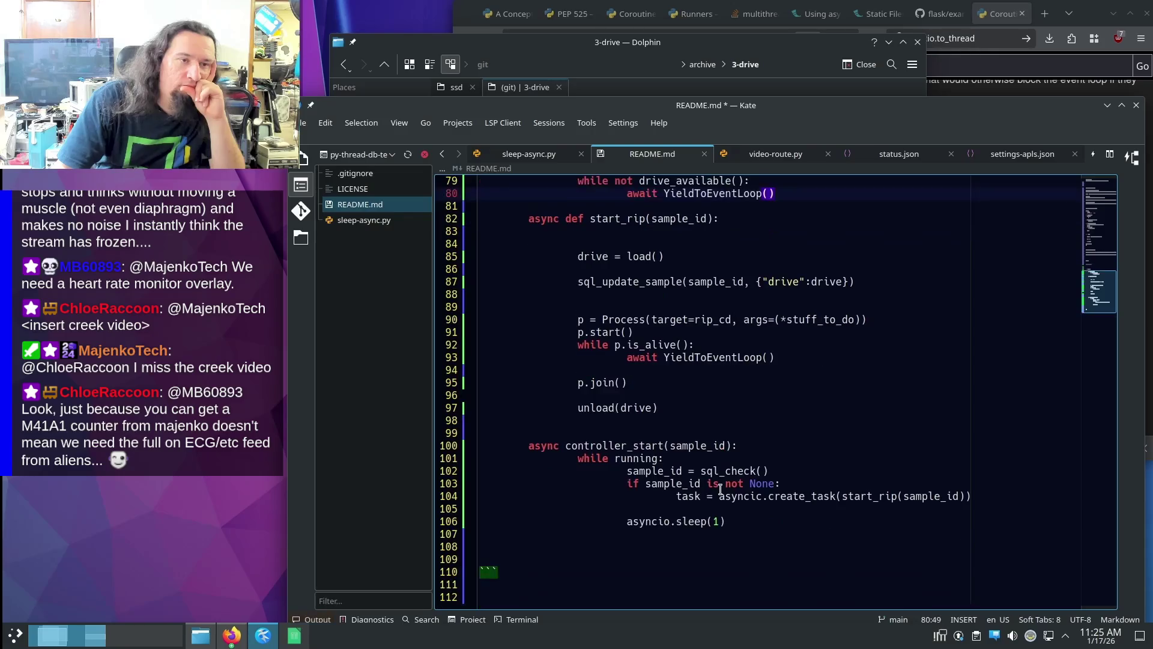
scroll(720, 488, "up", 3)
scroll(720, 489, "down", 3)
scroll(720, 489, "up", 4)
scroll(720, 489, "down", 2)
scroll(719, 489, "down", 2)
scroll(720, 489, "up", 2)
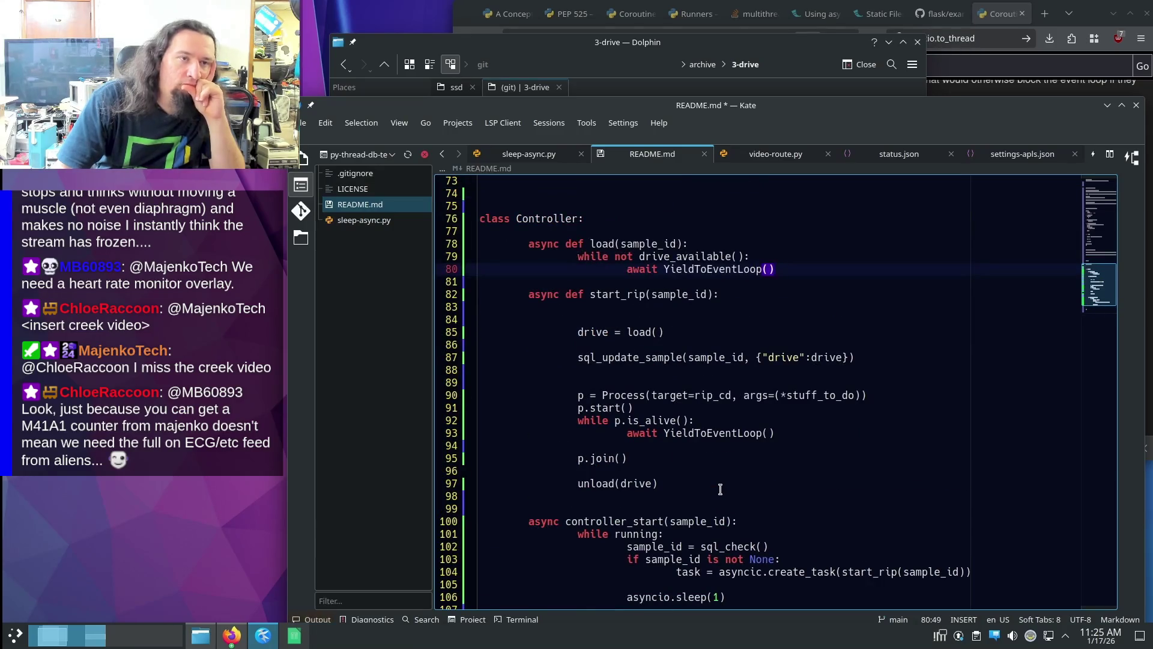
scroll(720, 490, "down", 2)
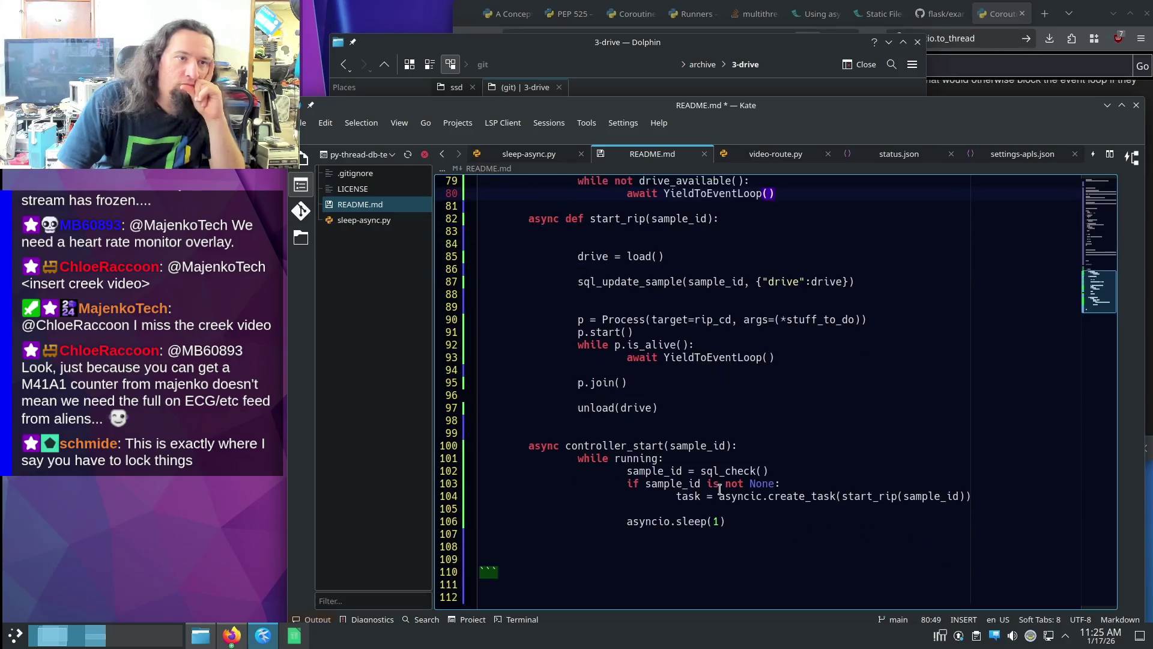
scroll(719, 489, "up", 5)
scroll(720, 490, "down", 2)
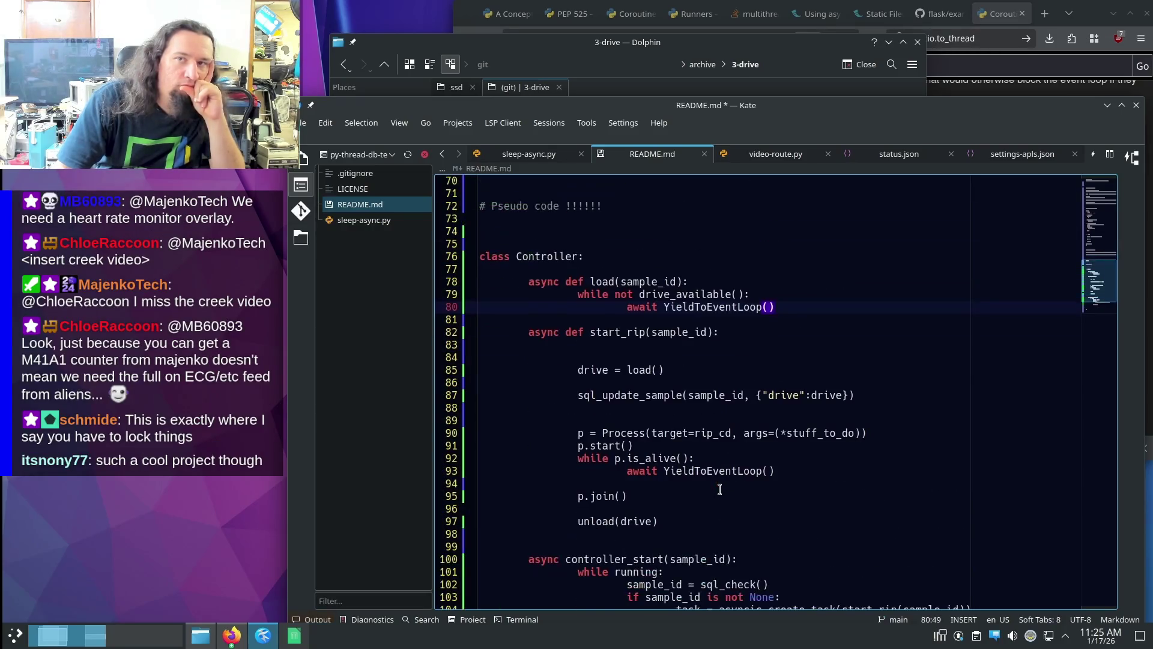
scroll(720, 490, "down", 2)
scroll(720, 489, "up", 2)
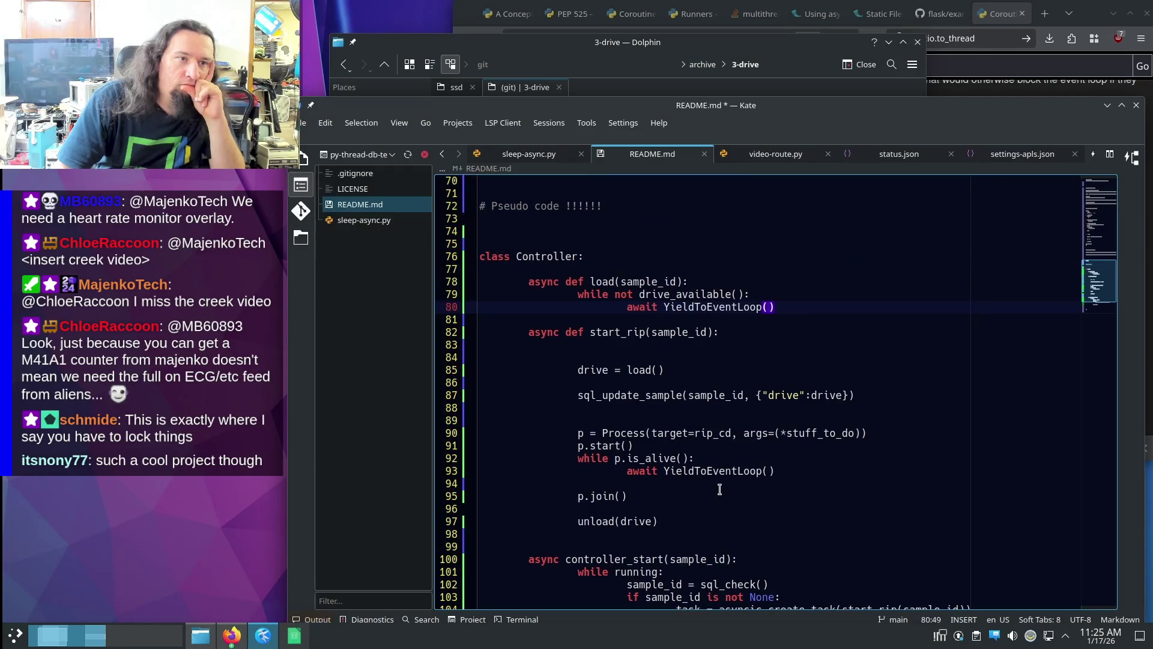
left_click_drag(798, 306, 794, 276)
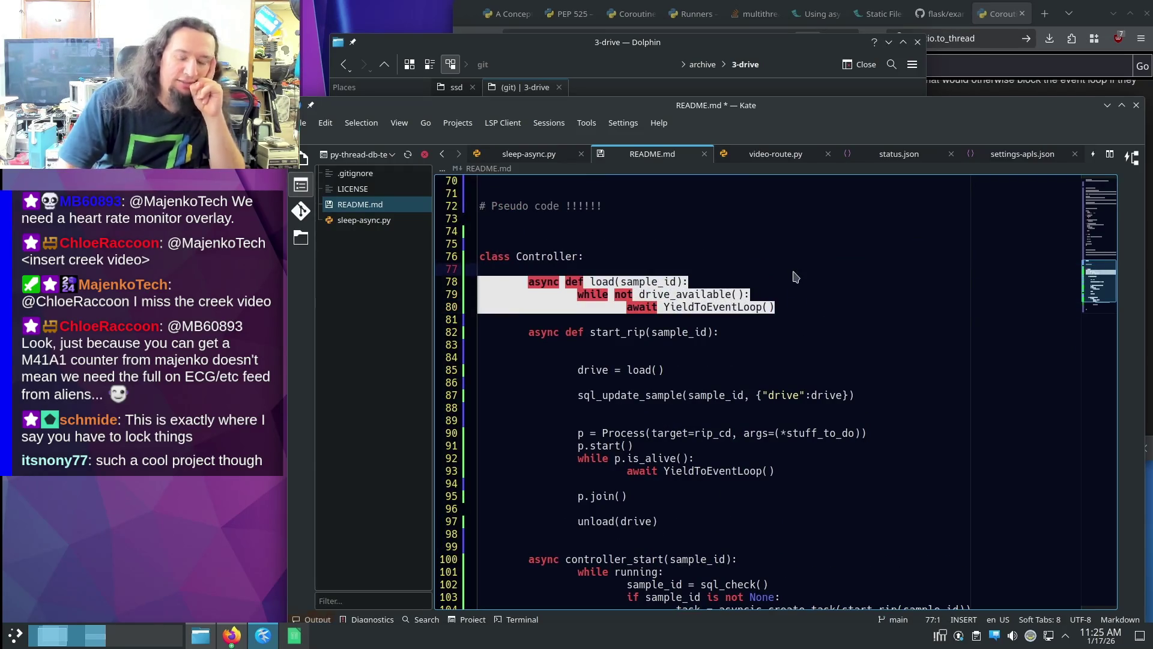
- Delete the load method leaving a blank line, then review controller_start's sql_check lines
key("BackSpace")
key("Return")
left_click(833, 434)
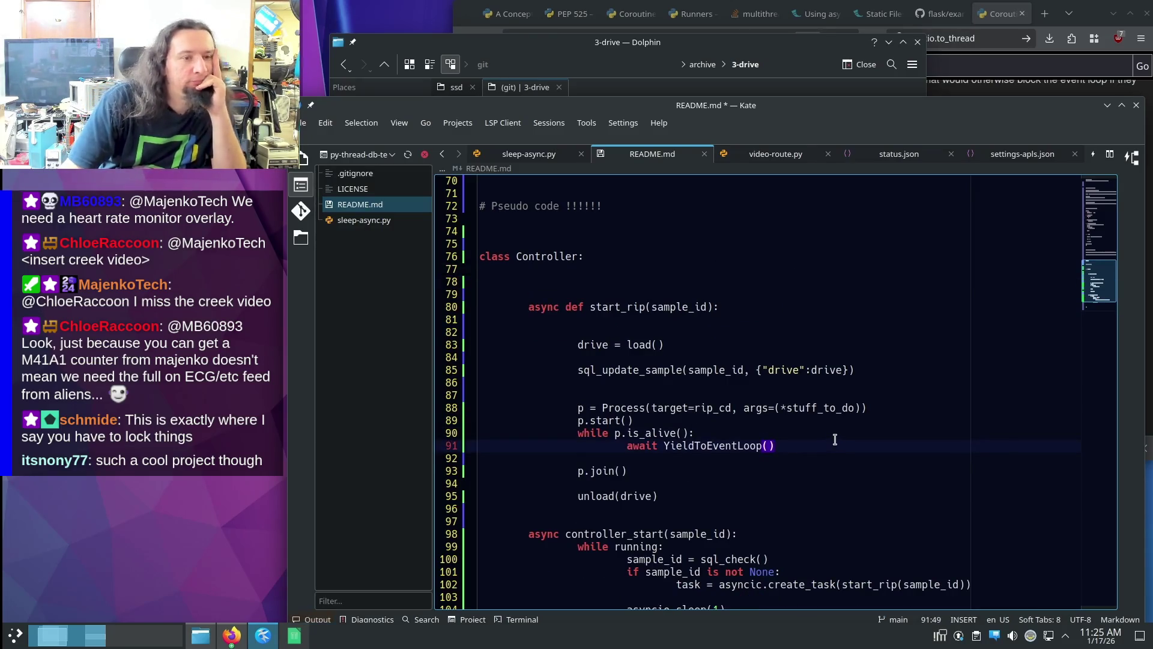
scroll(834, 439, "down", 2)
left_click(795, 473)
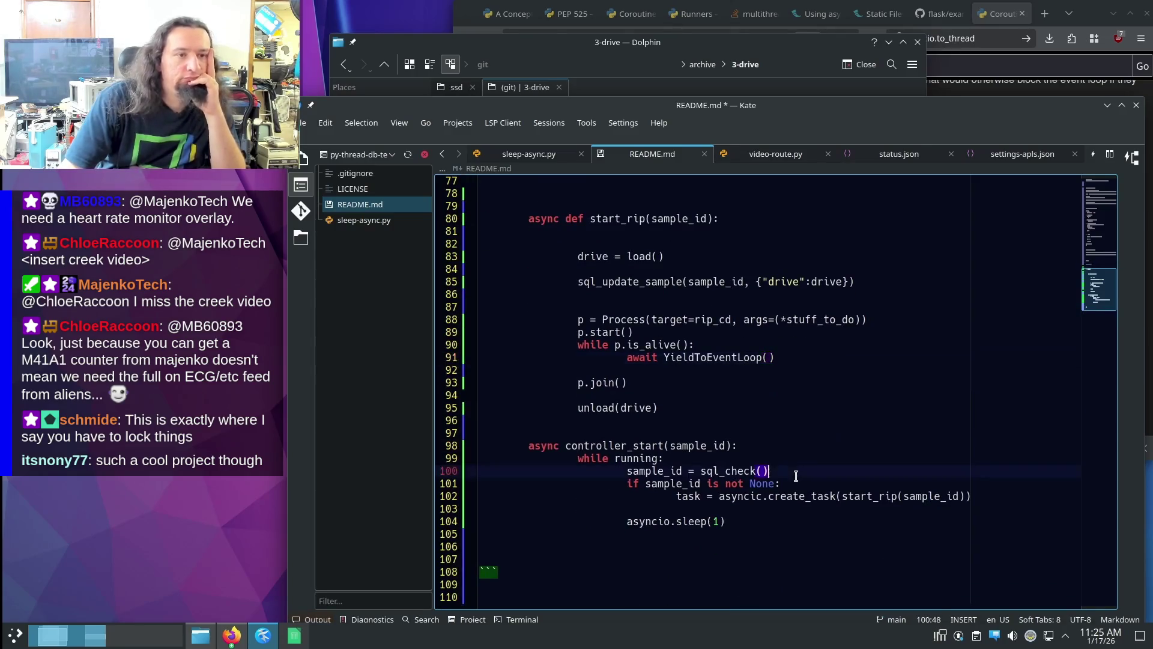
left_click_drag(796, 475, 804, 461)
left_click(805, 472)
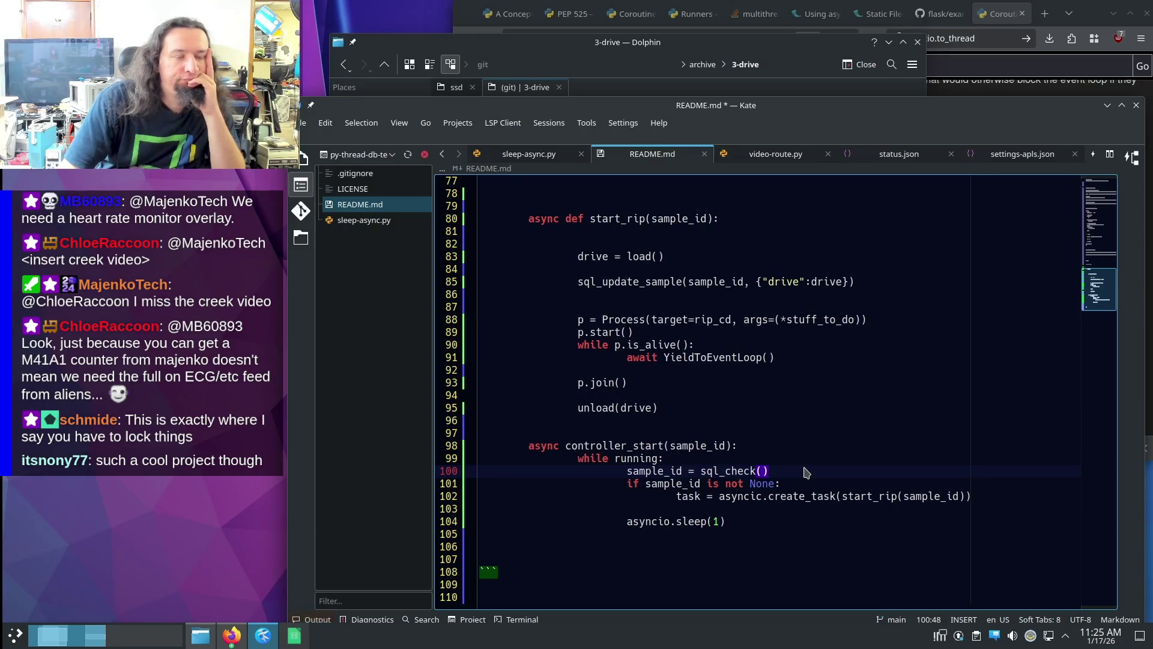
left_click(812, 486)
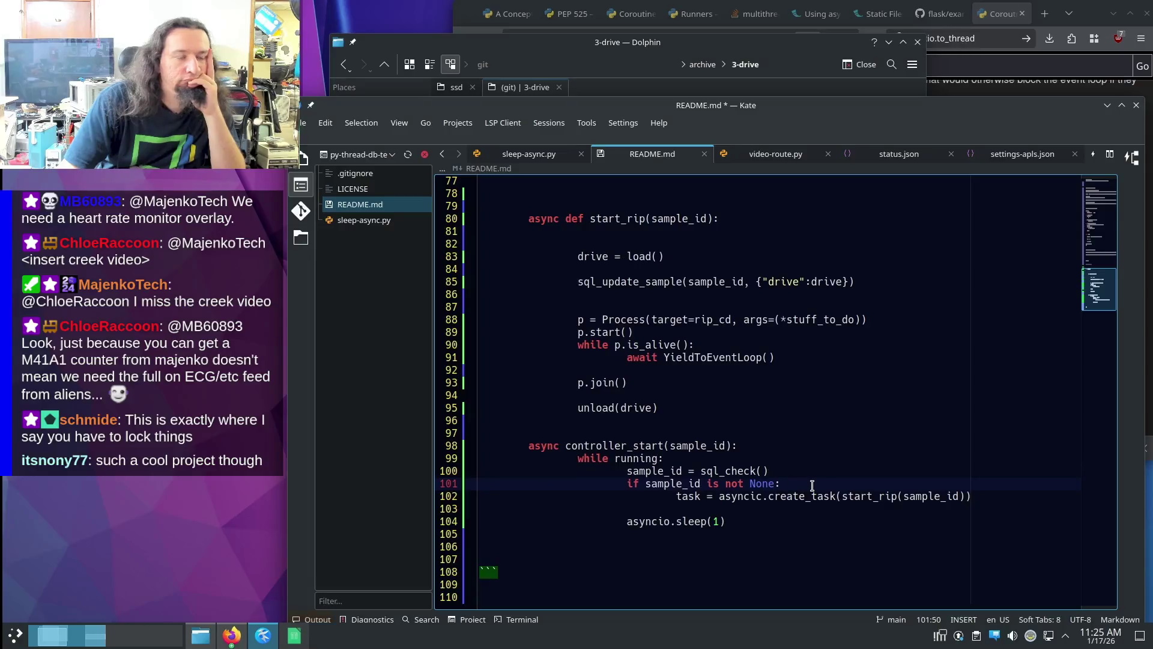
left_click(805, 450)
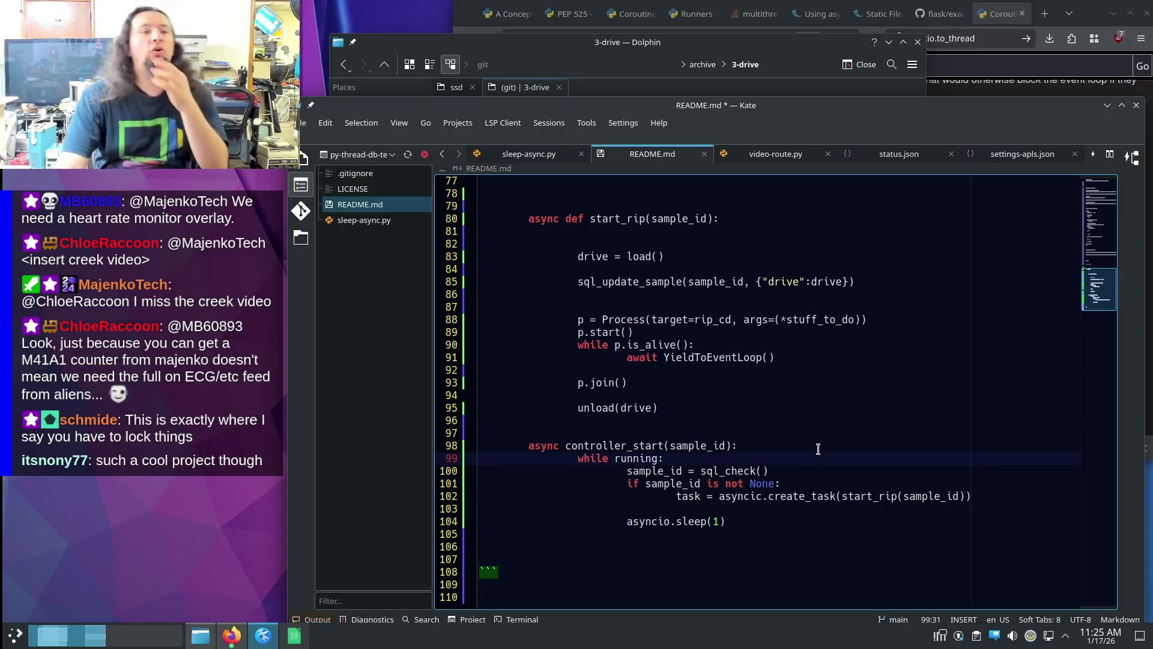
scroll(818, 447, "up", 3)
left_click(656, 307)
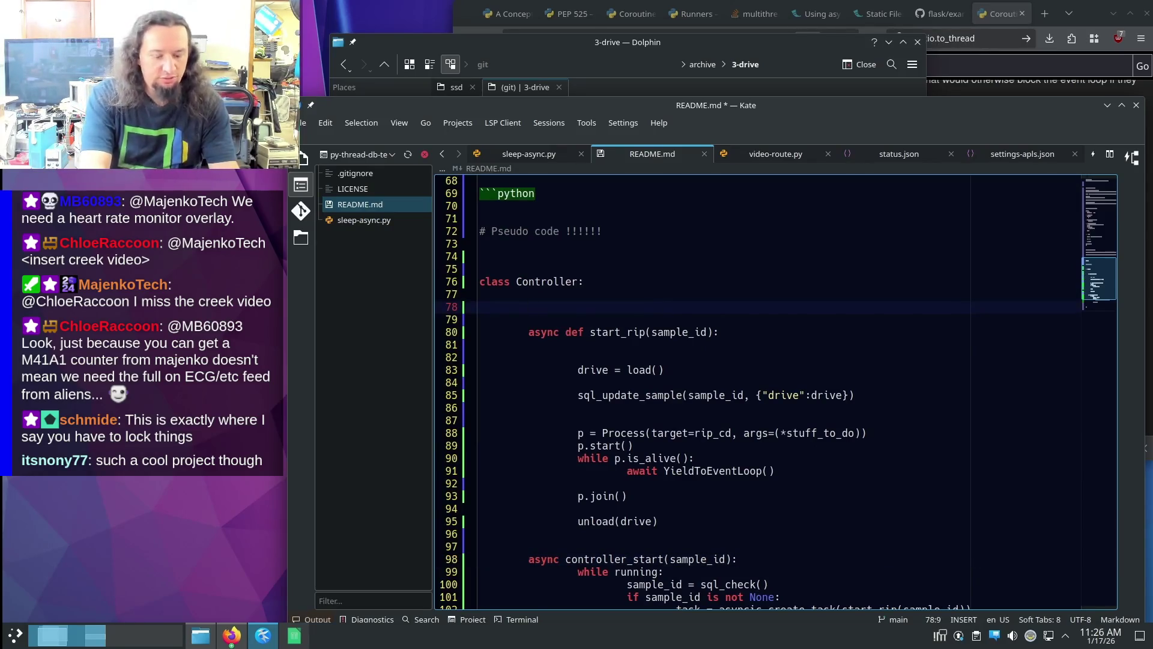
type("def __init")
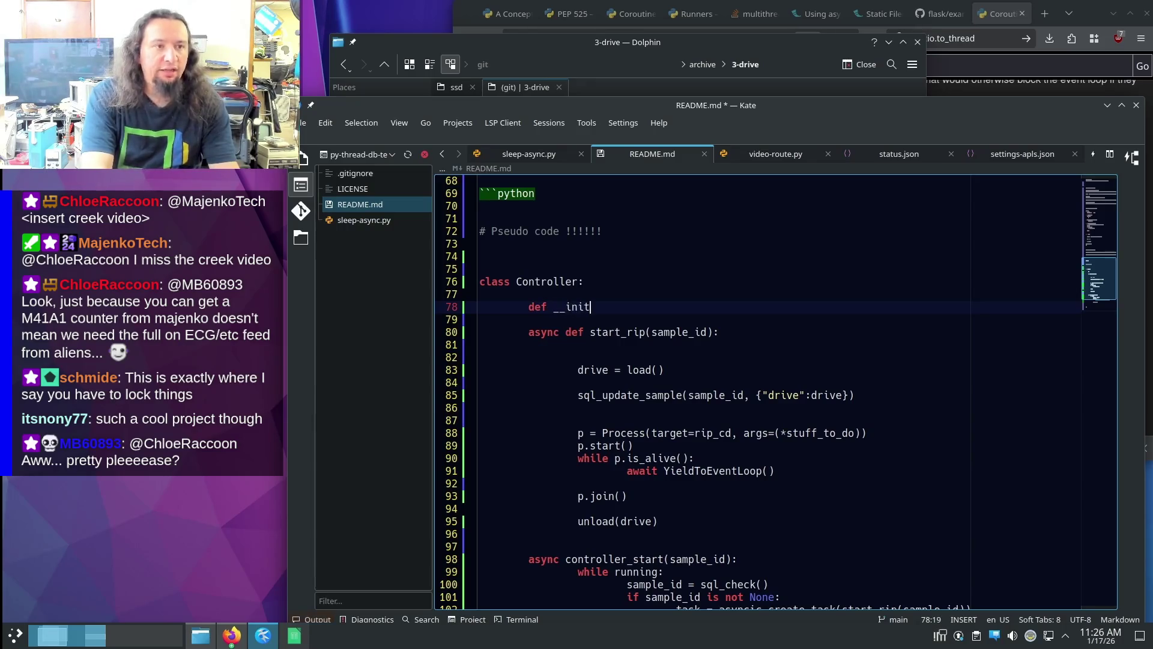
type("()\"")
key("BackSpace")
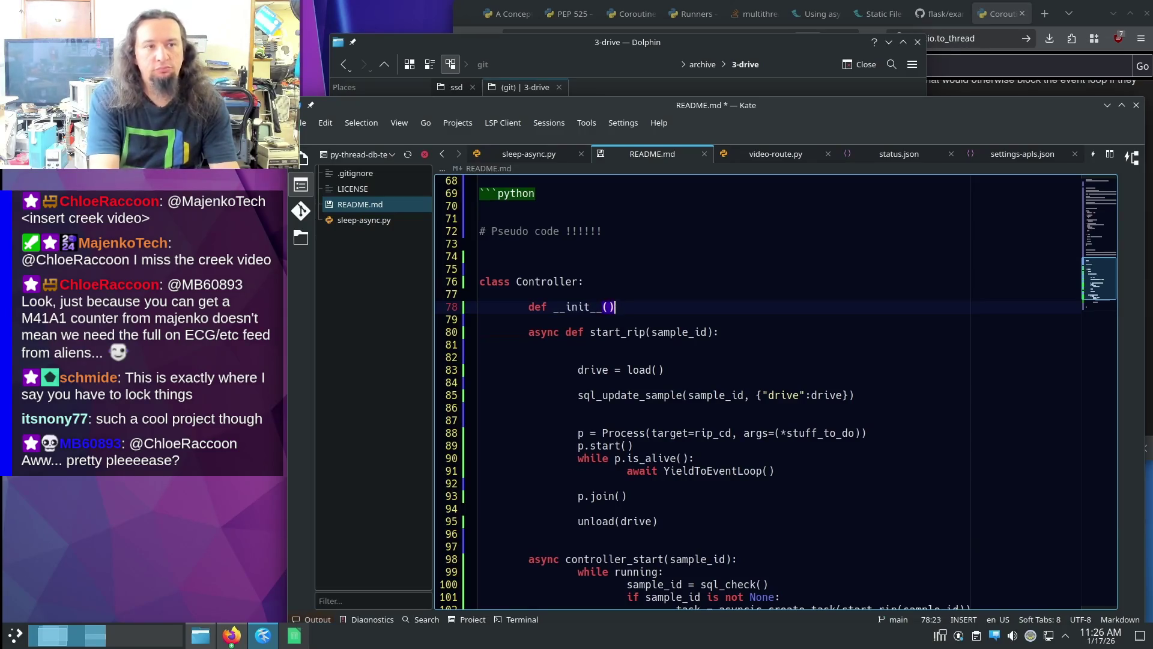
type("drive_count)")
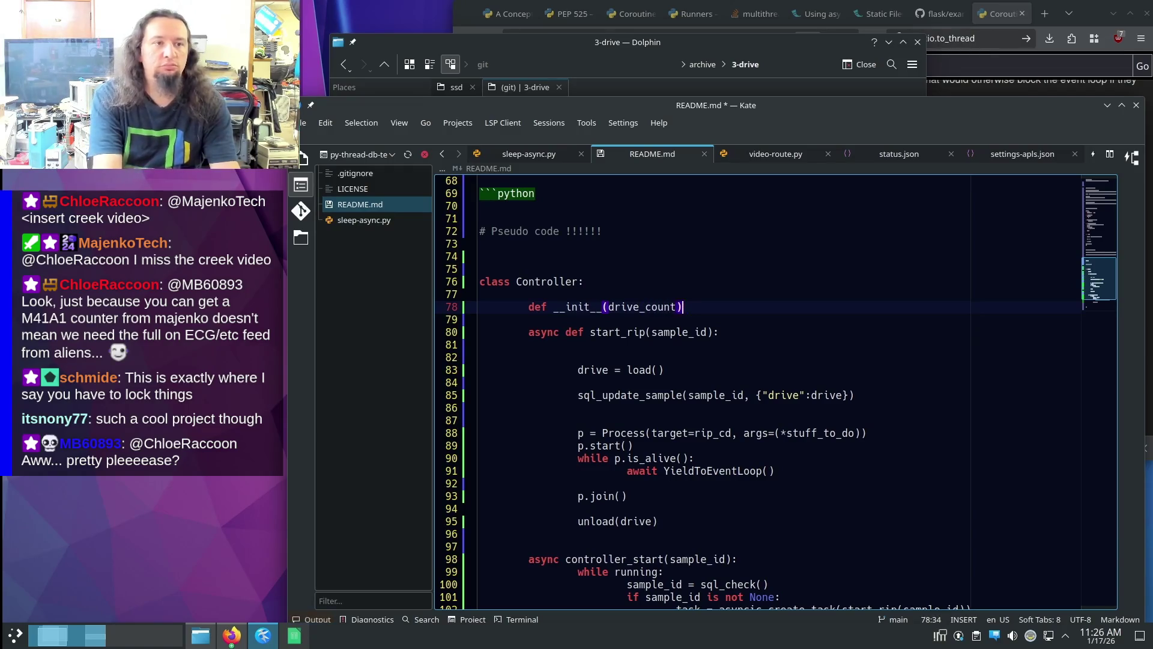
type(":")
key("Return")
key("Return")
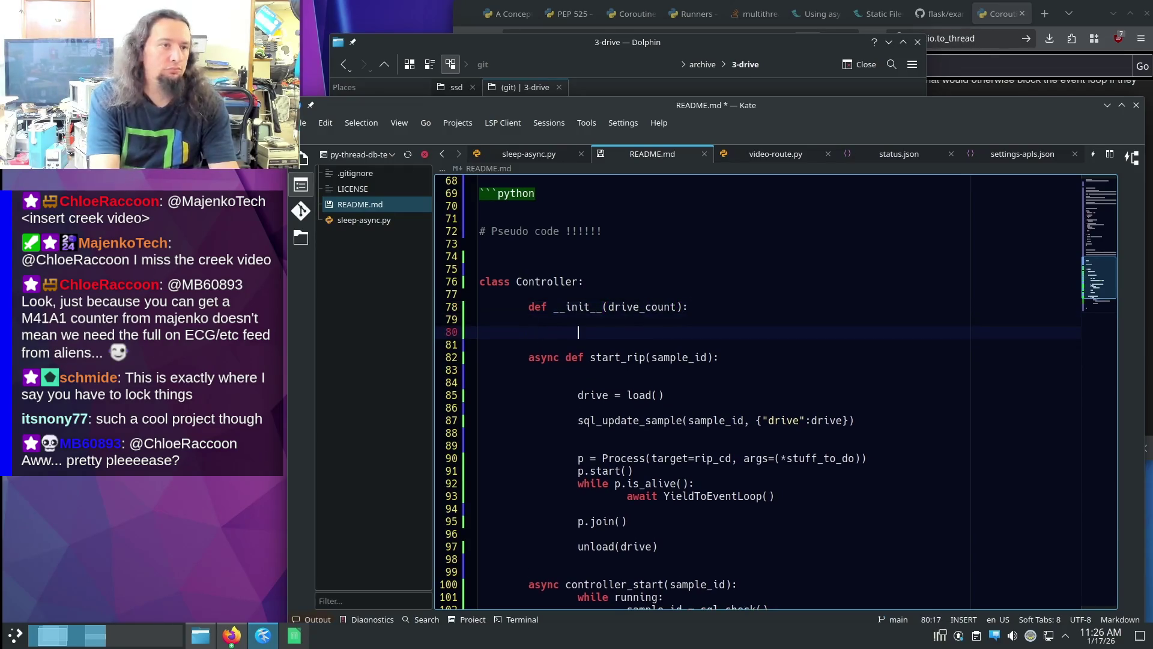
key("BackSpace")
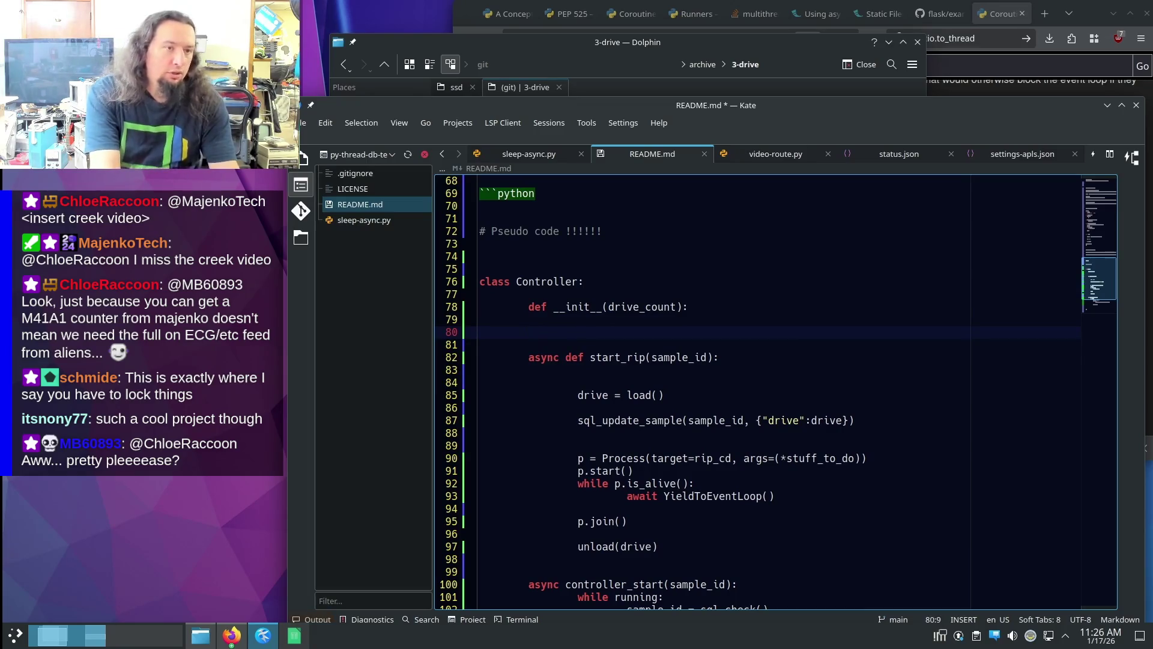
key("Tab")
type("f")
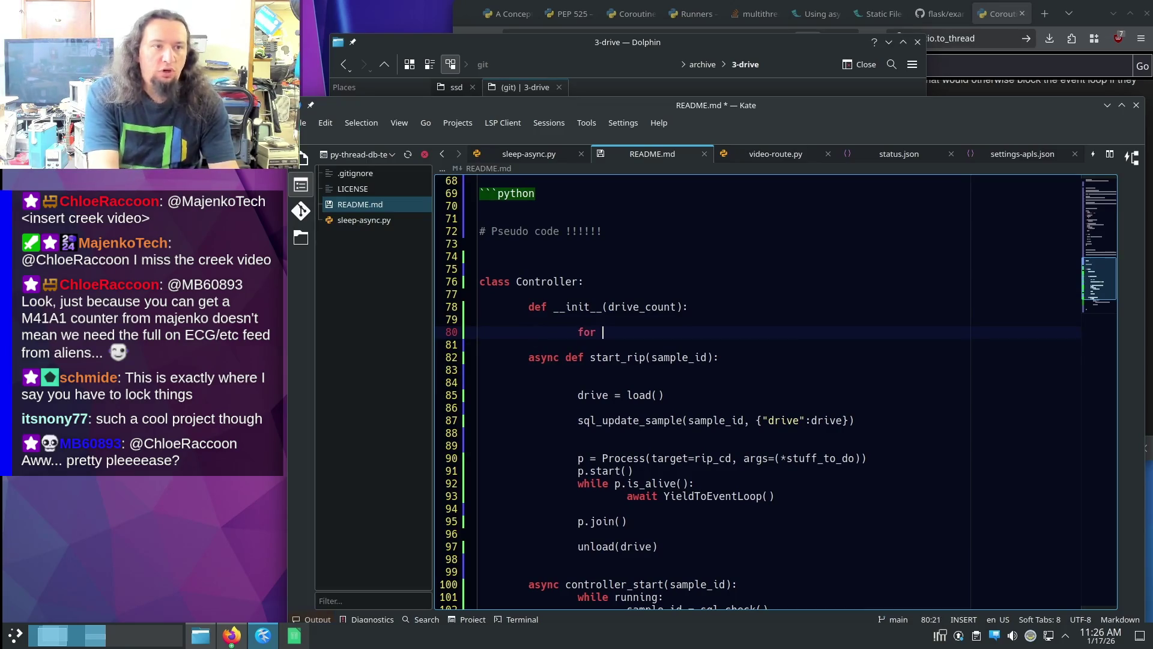
type("range")
key("BackSpace")
type("(1,drive)count")
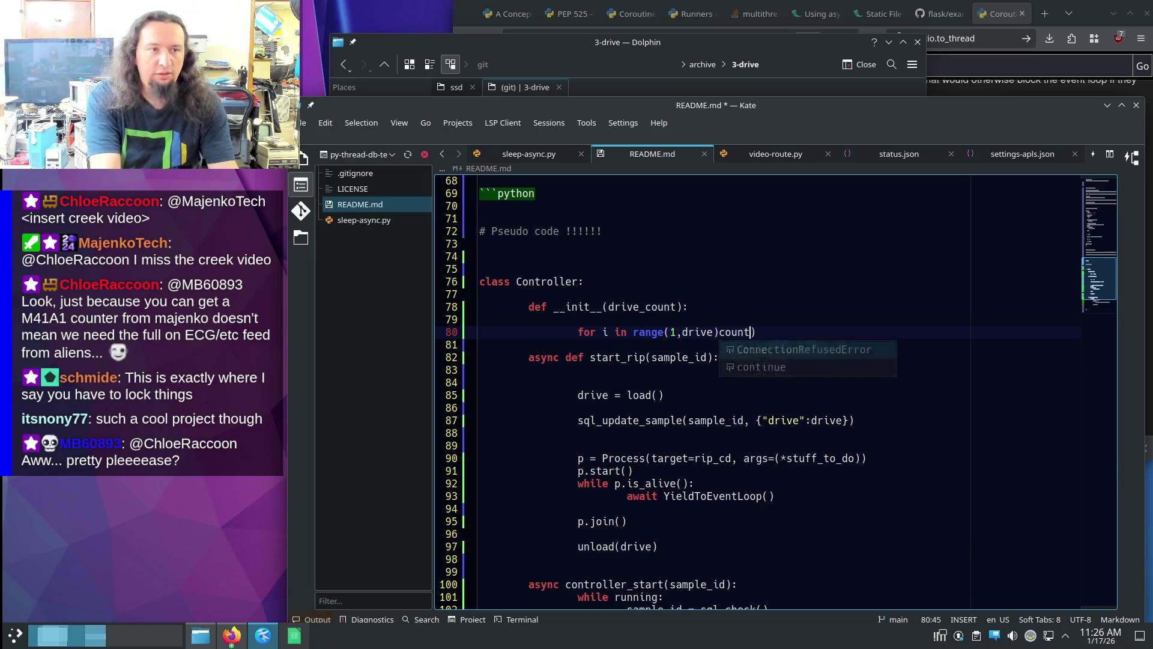
key("Left")
key("Left")
key("Left")
key("BackSpace")
type("_")
key("End")
type(":")
key("Return")
key("Up")
key("Up")
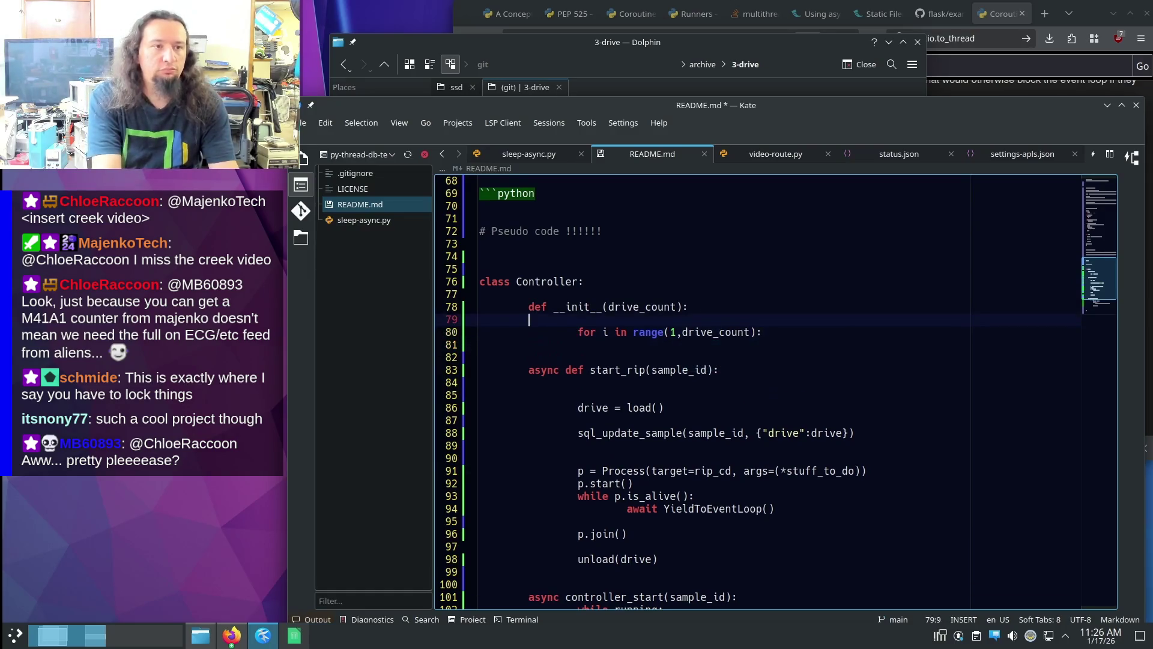
key("Return")
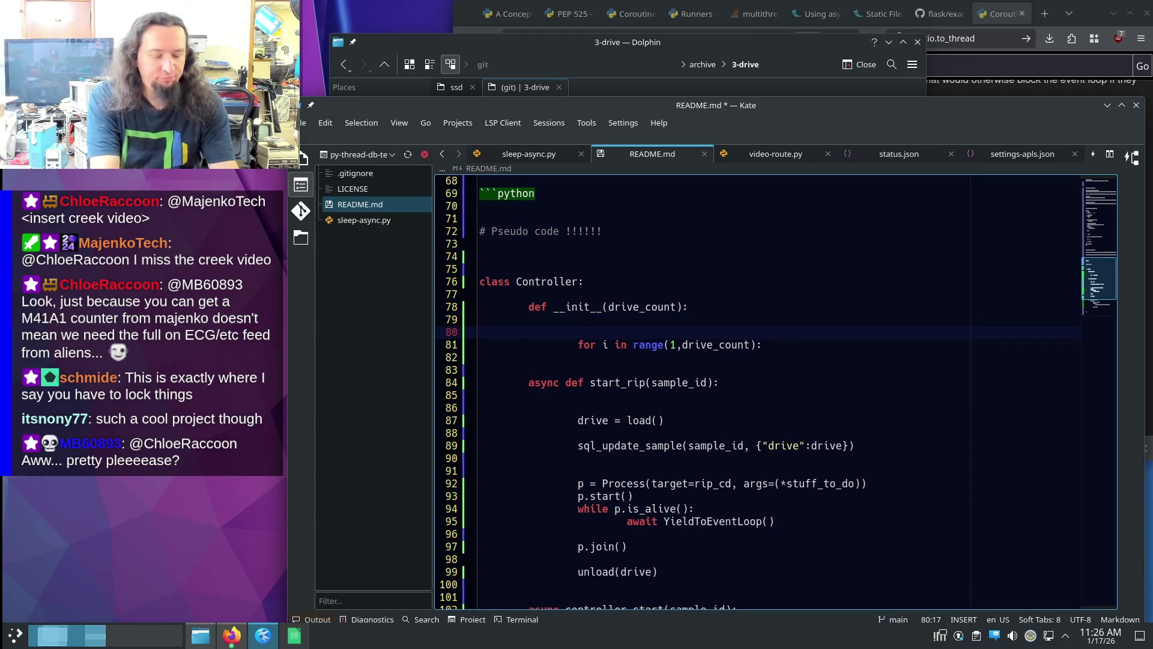
type("self.drive_tasks=")
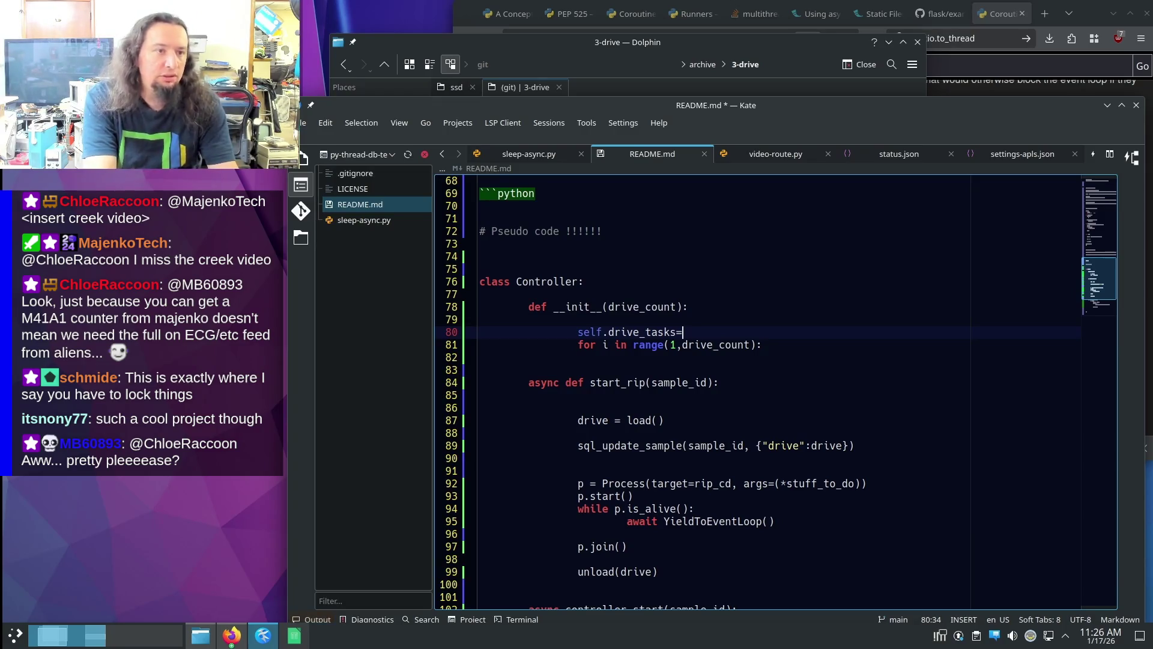
type("[]")
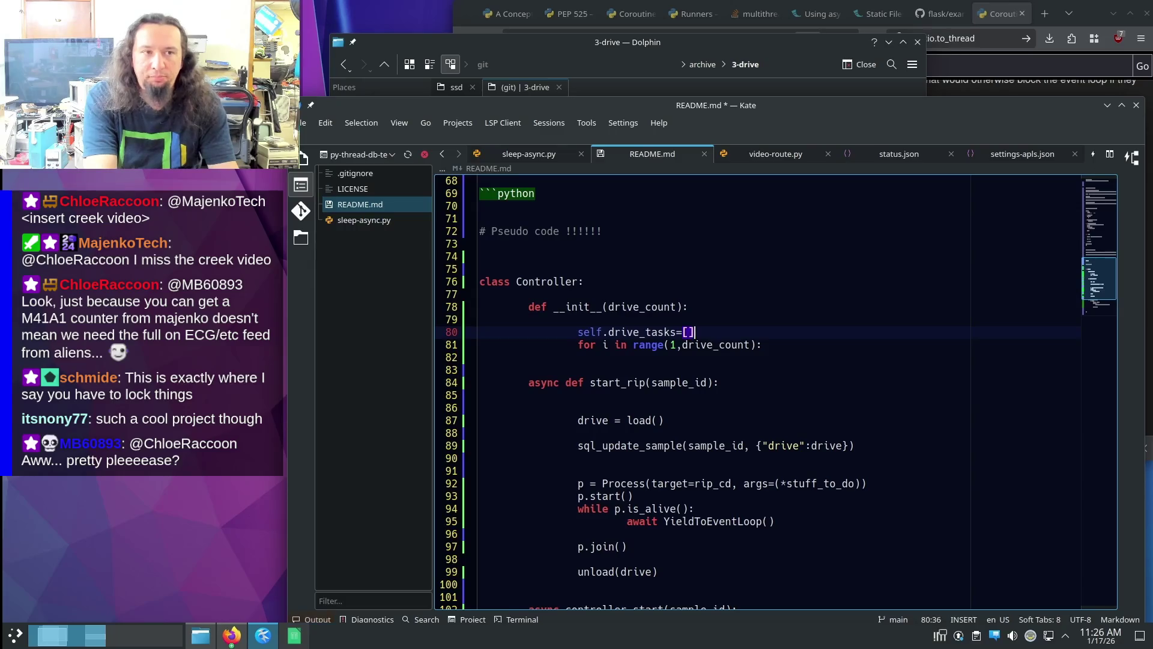
key("Down")
key("Down")
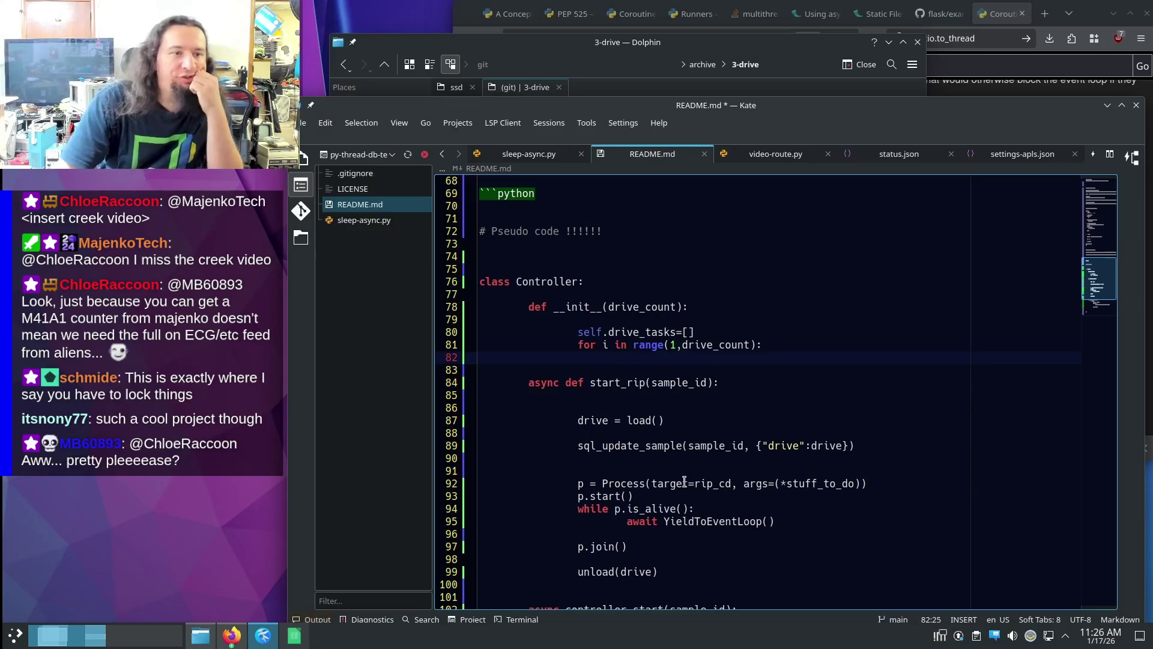
scroll(645, 492, "down", 2)
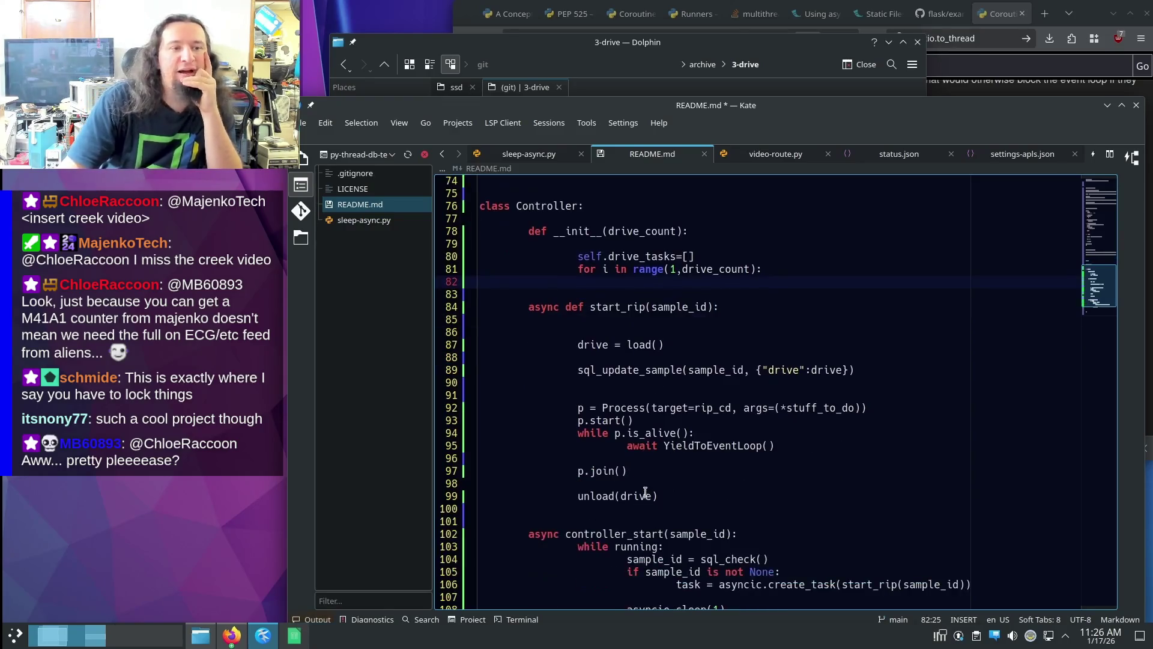
scroll(645, 493, "down", 2)
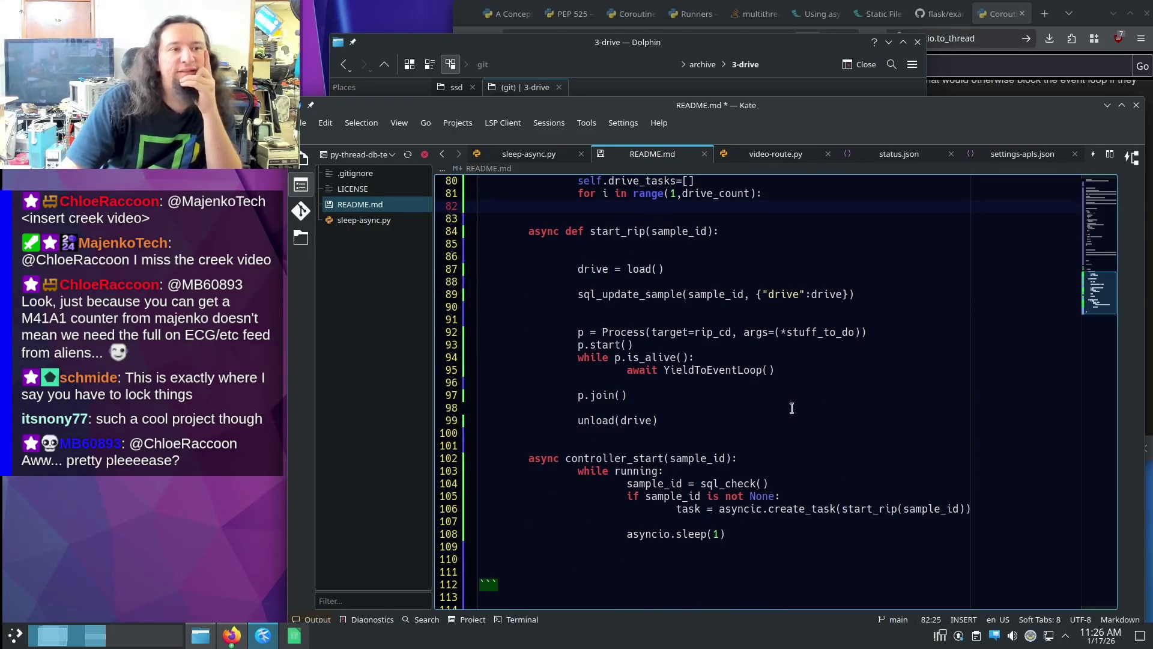
scroll(766, 473, "up", 2)
scroll(766, 554, "down", 1)
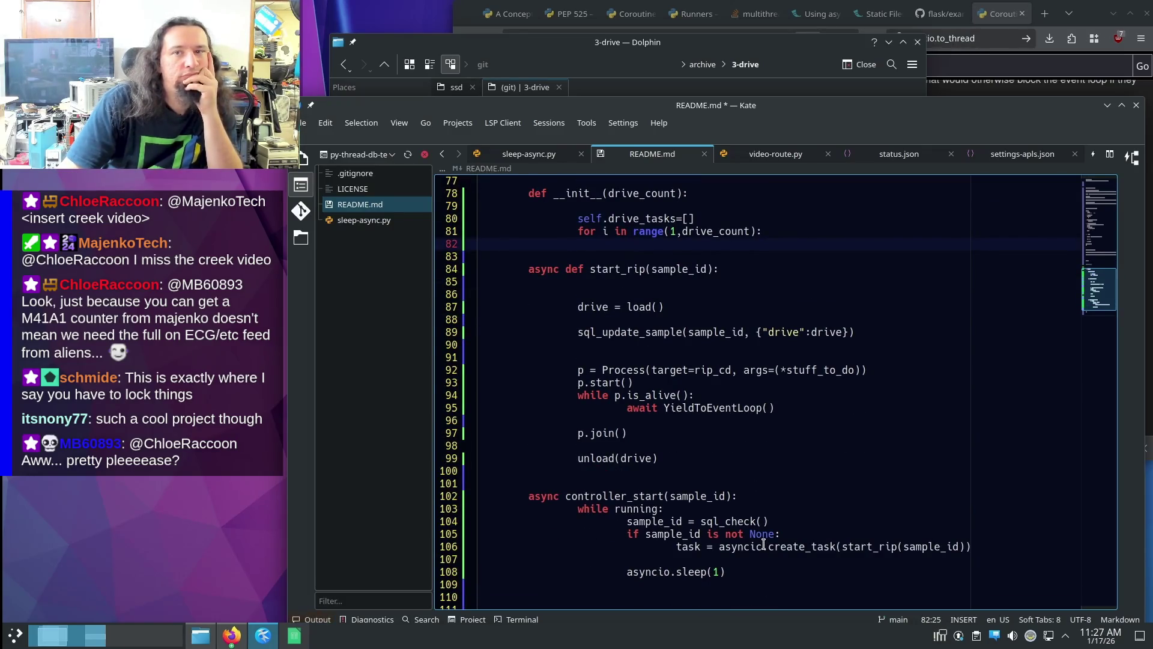
scroll(764, 544, "up", 2)
scroll(763, 544, "down", 3)
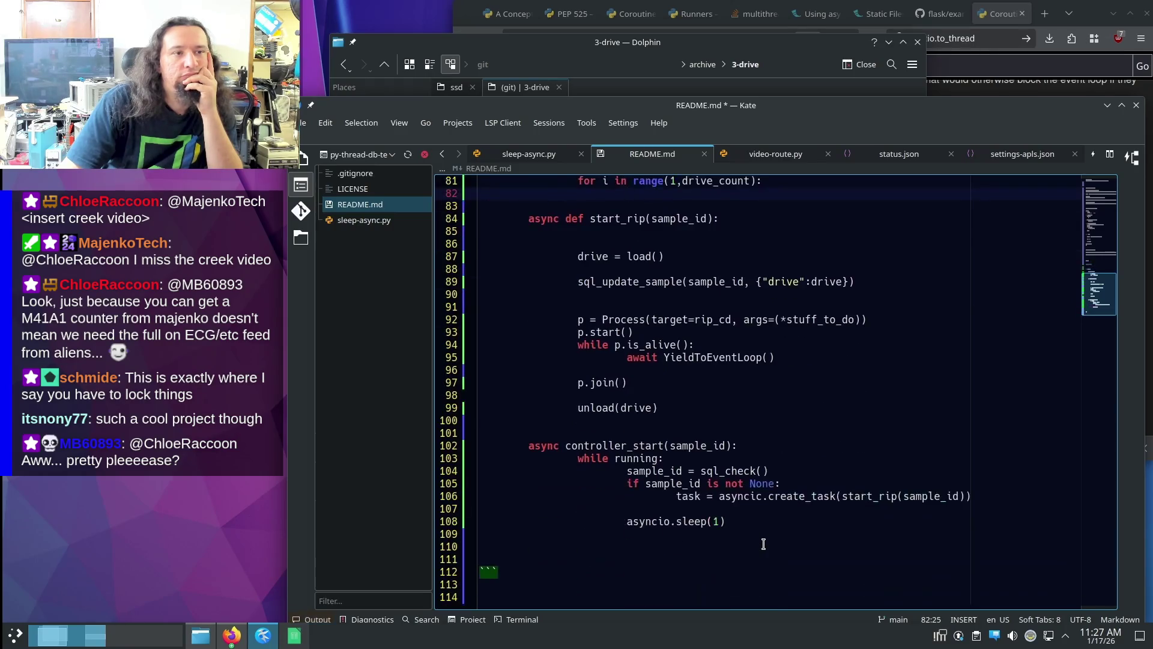
left_click(797, 487)
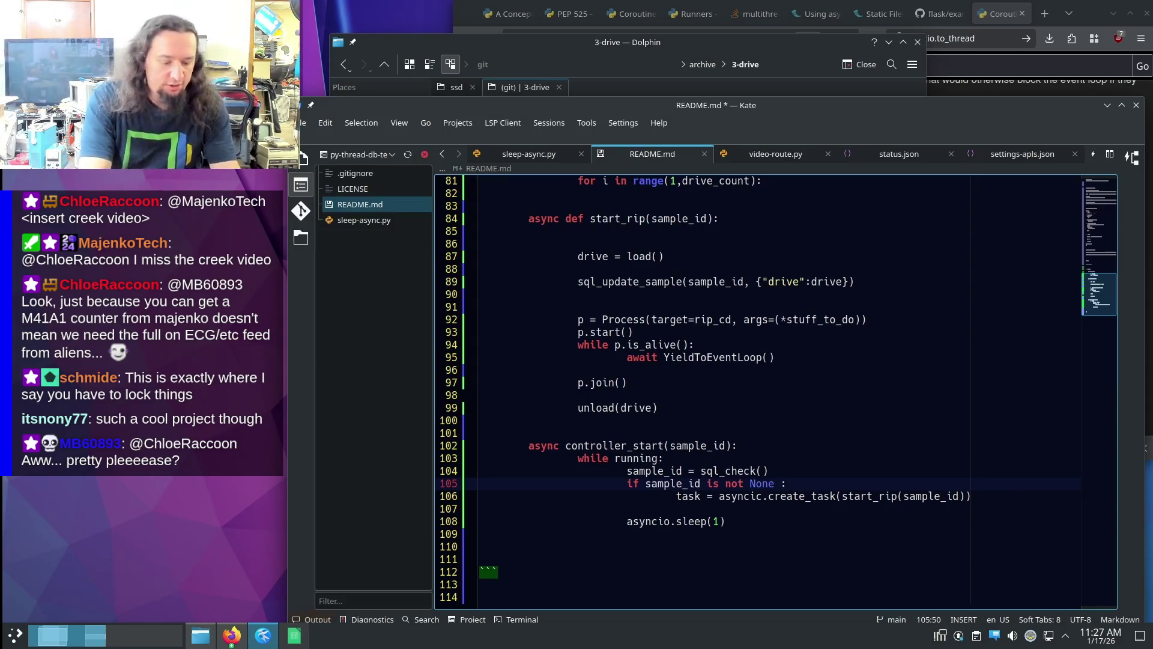
type("and ")
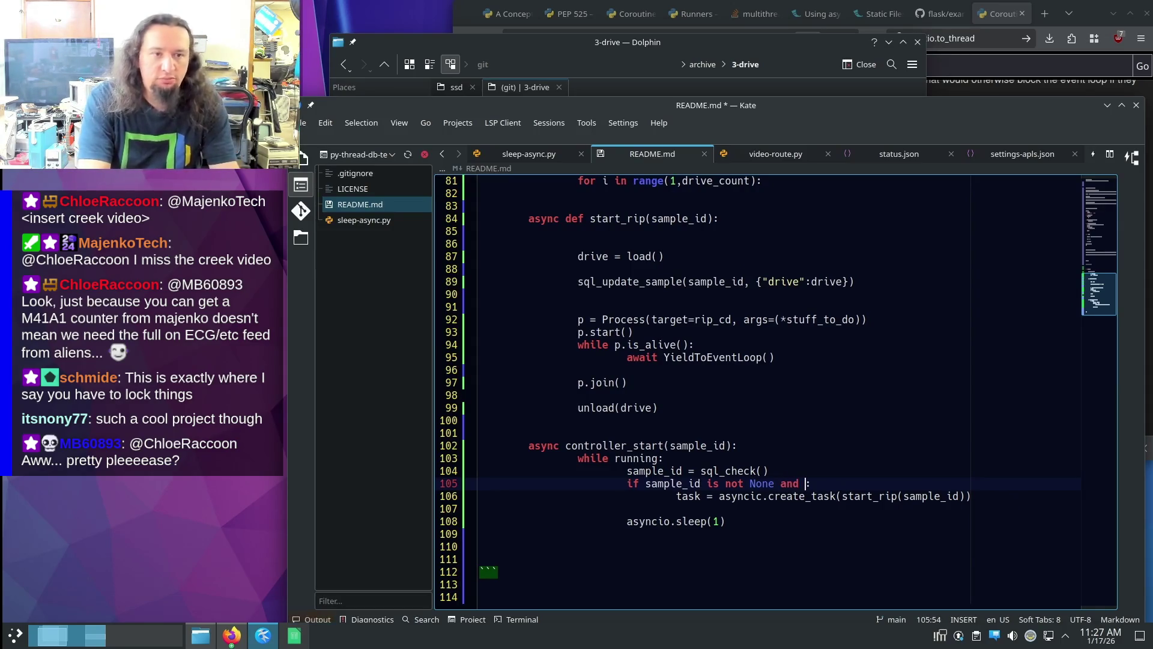
type("get_drive_")
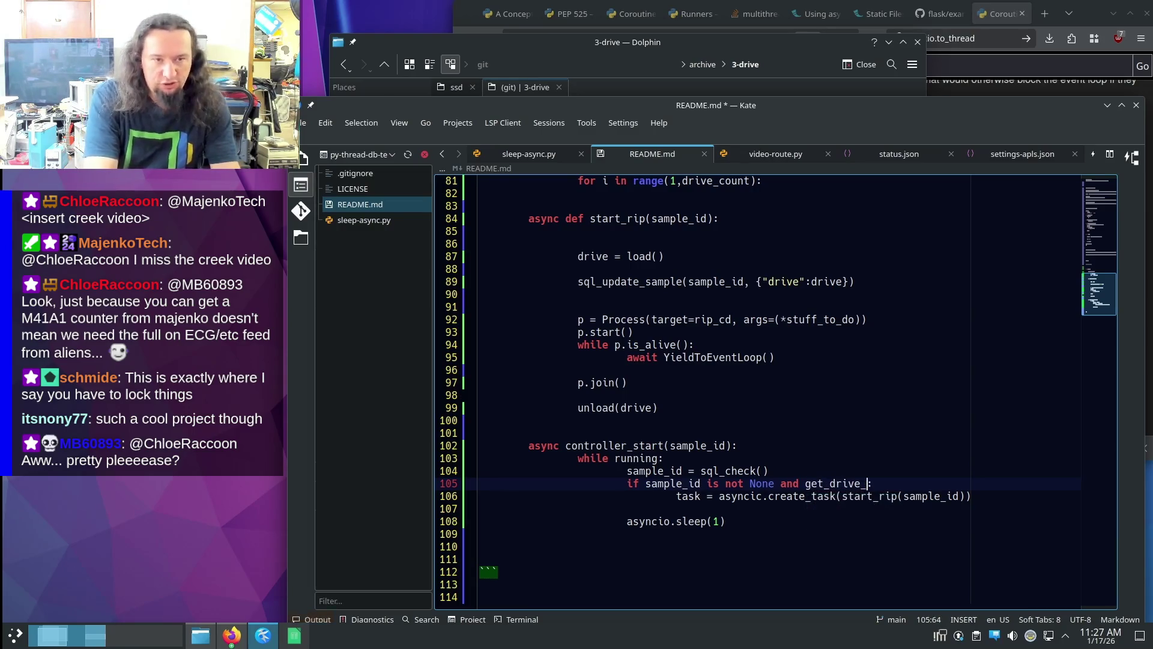
type("(")
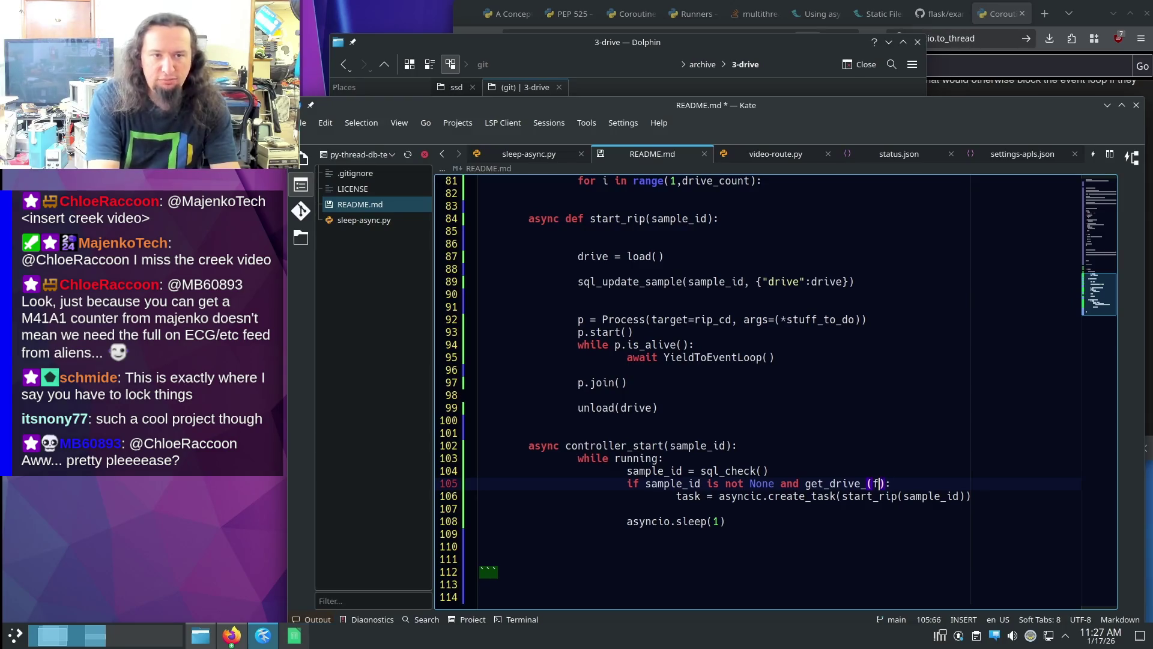
type("free()")
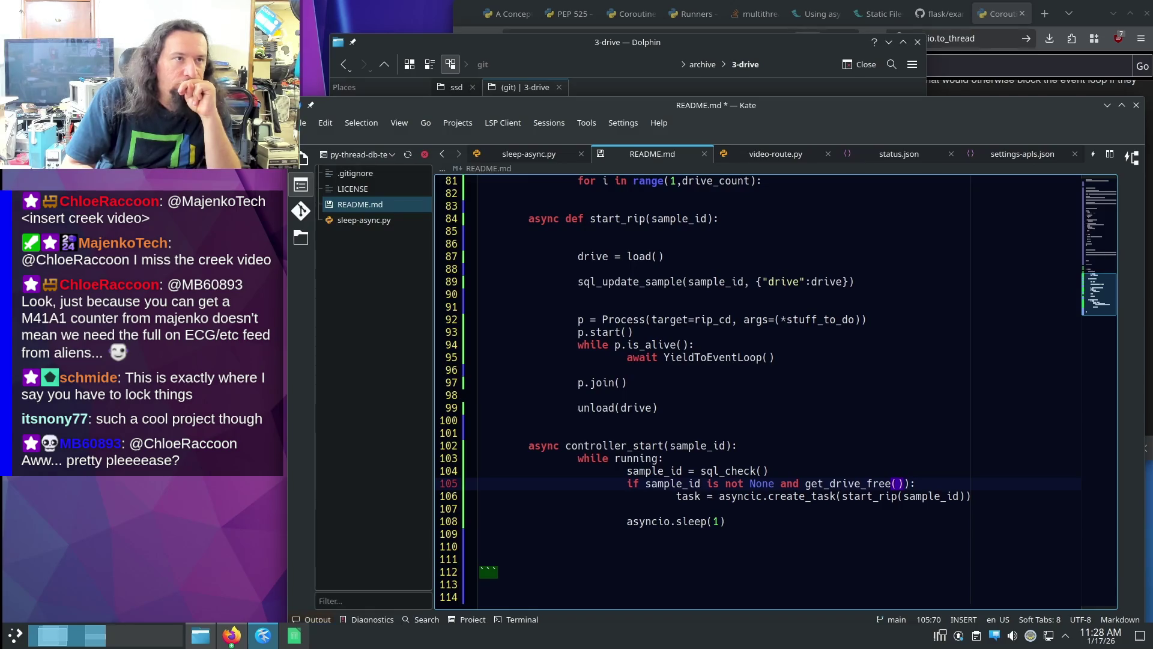
- Switch to the Firefox Flask async documentation page
key("alt+Tab")
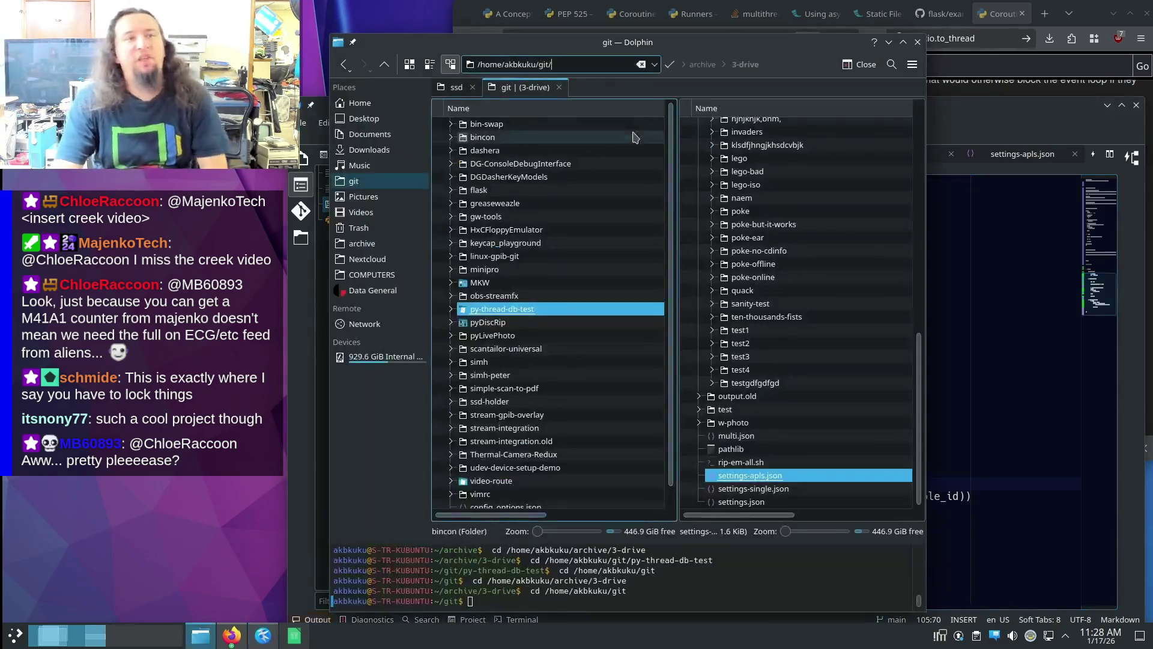
key("alt+Tab")
scroll(792, 222, "up", 10)
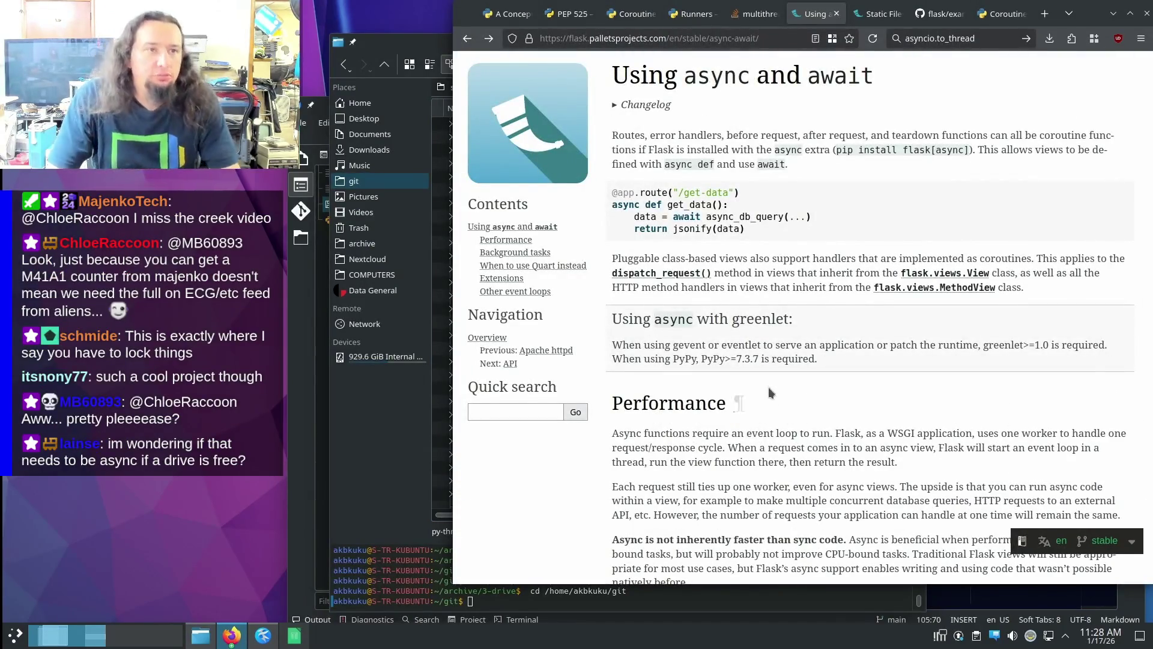
scroll(770, 383, "down", 10)
scroll(762, 384, "down", 3)
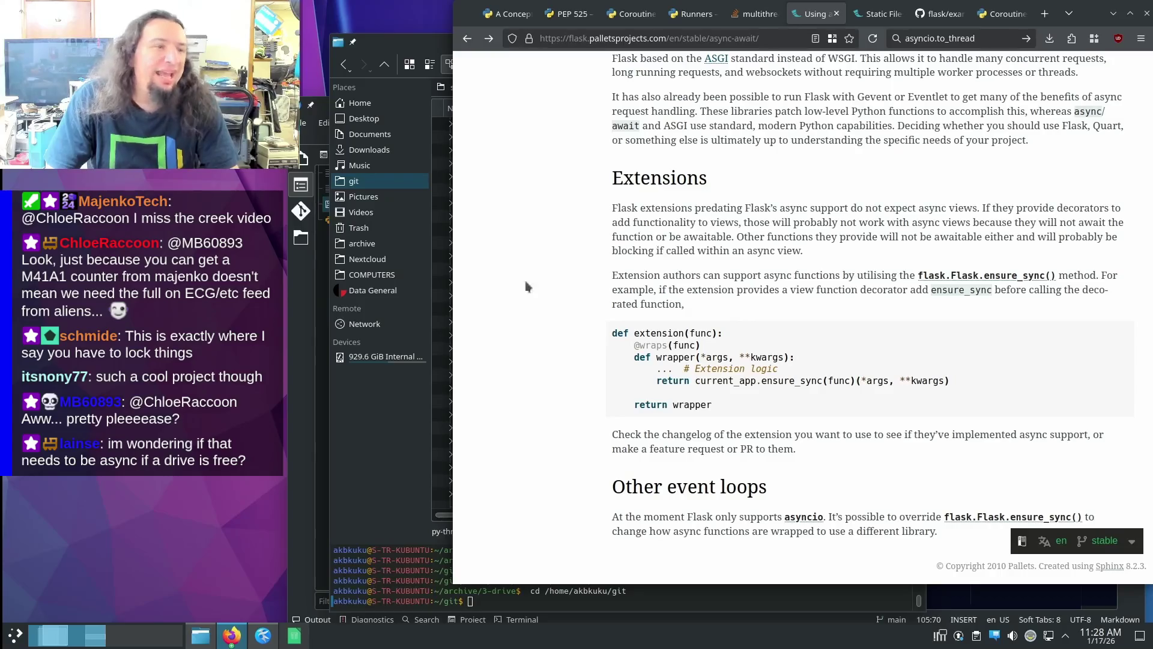
- Bring Kate's README.md pseudocode back in front of the Flask async docs
left_click(299, 466)
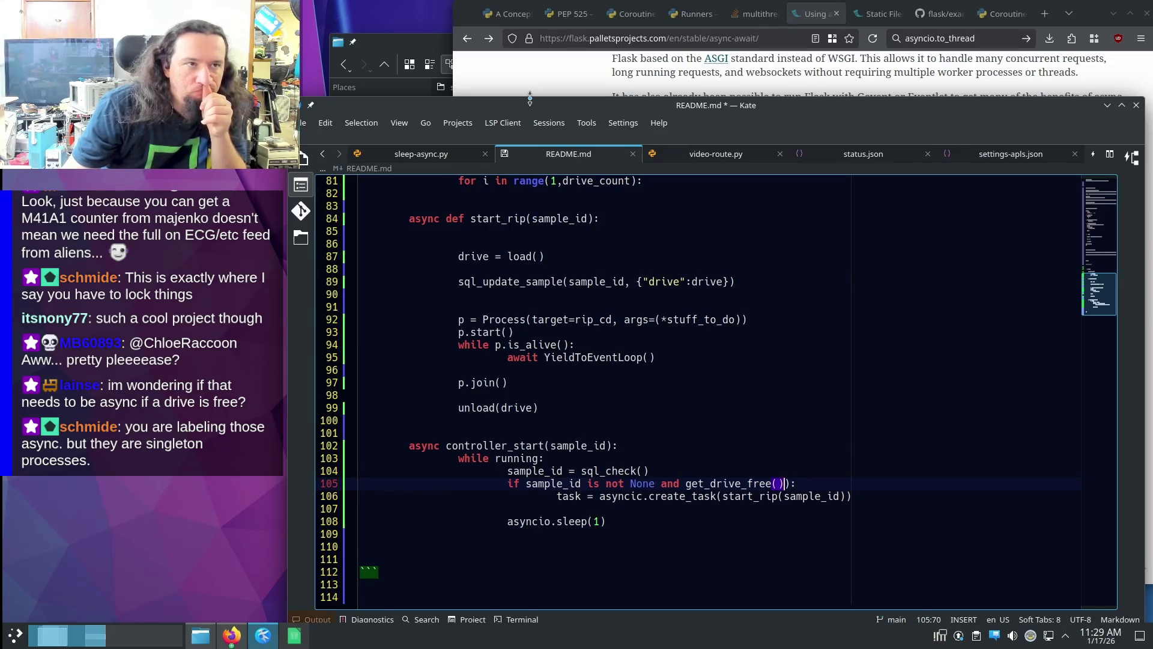
- From Dolphin, open plan.odg in the py-thread-db-test folder in LibreOffice Draw
left_click(201, 635)
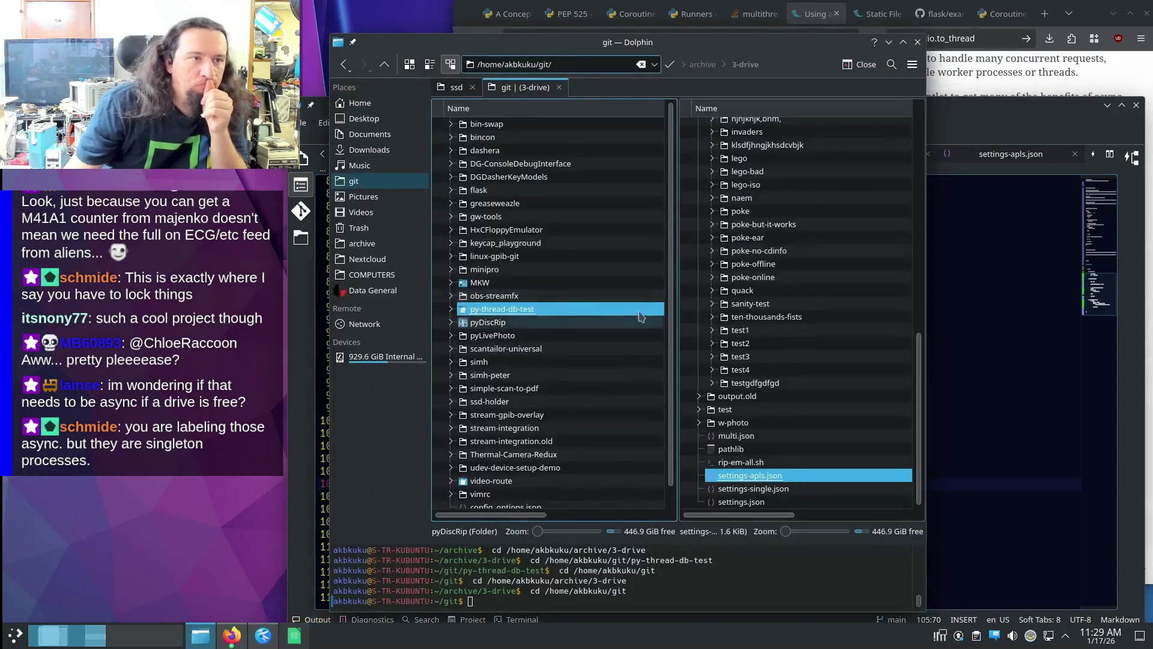
double_click(502, 312)
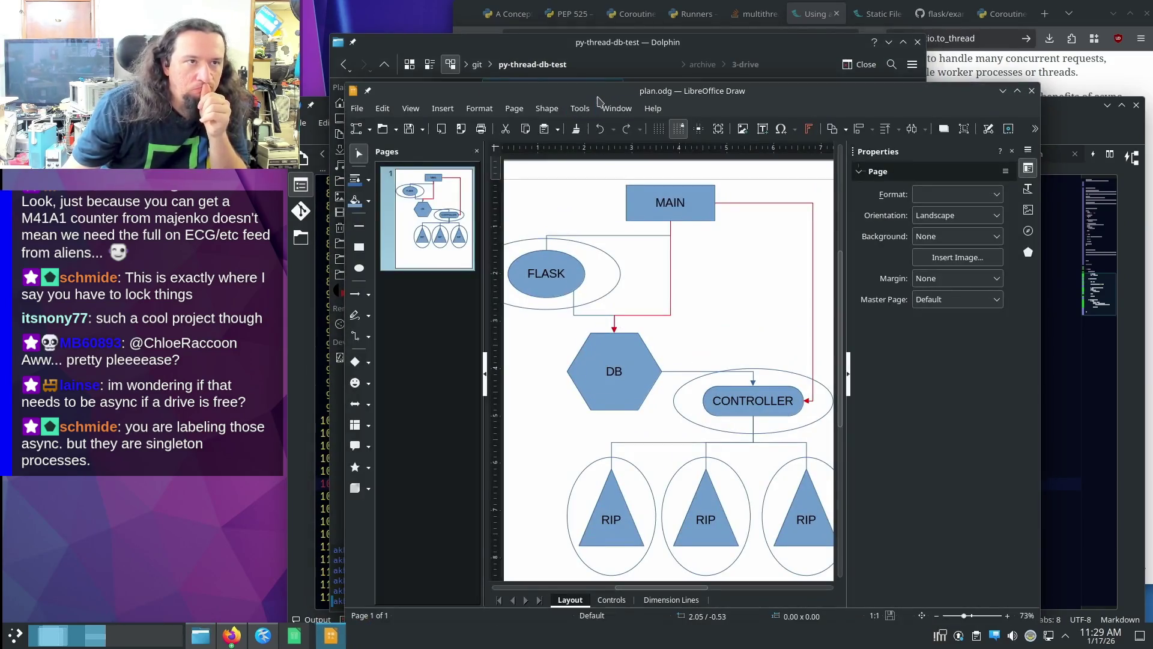
double_click(599, 99)
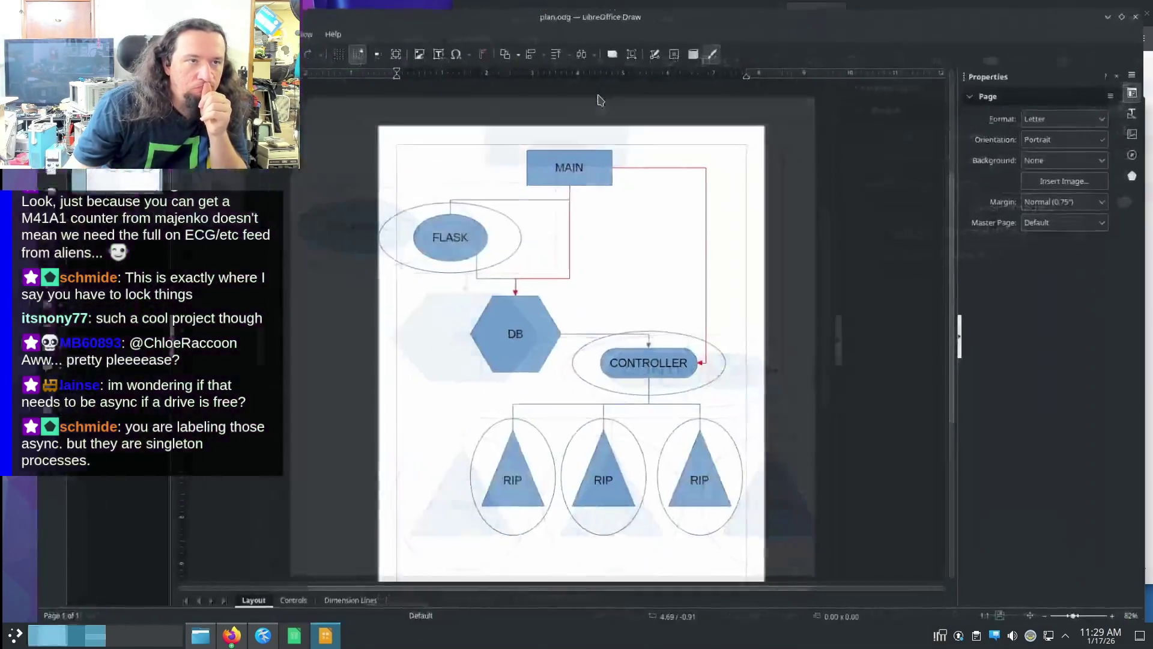
- Review the RIP and CONTROLLER shapes in the enlarged diagram, then minimize Draw
left_click_drag(263, 285, 377, 286)
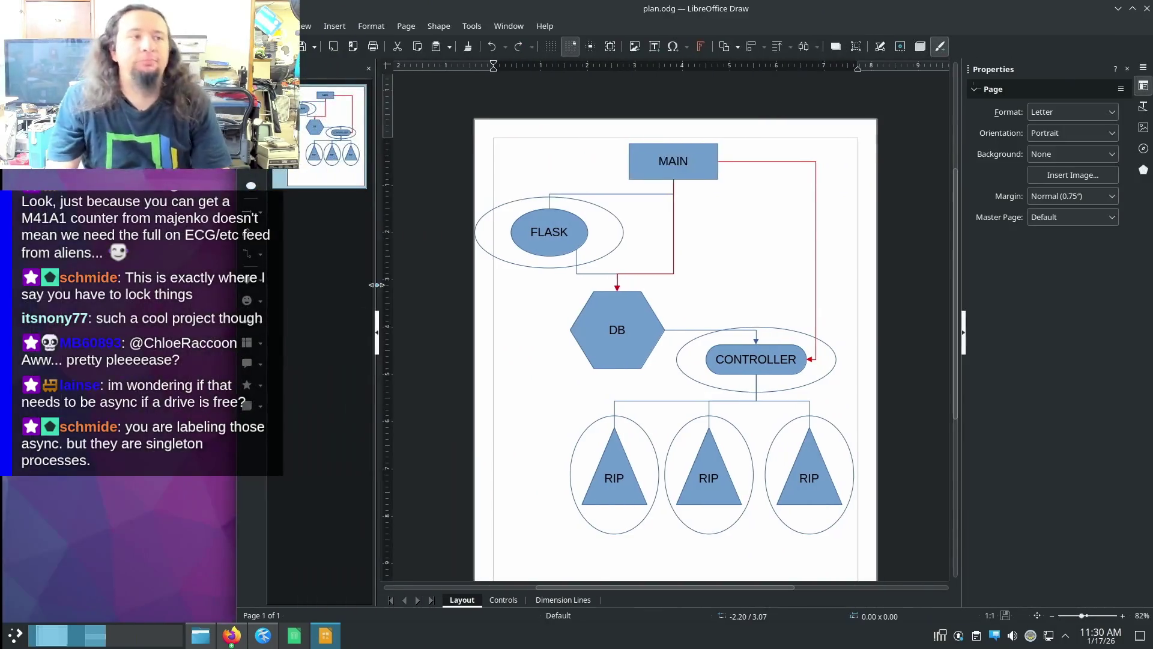
left_click(379, 338)
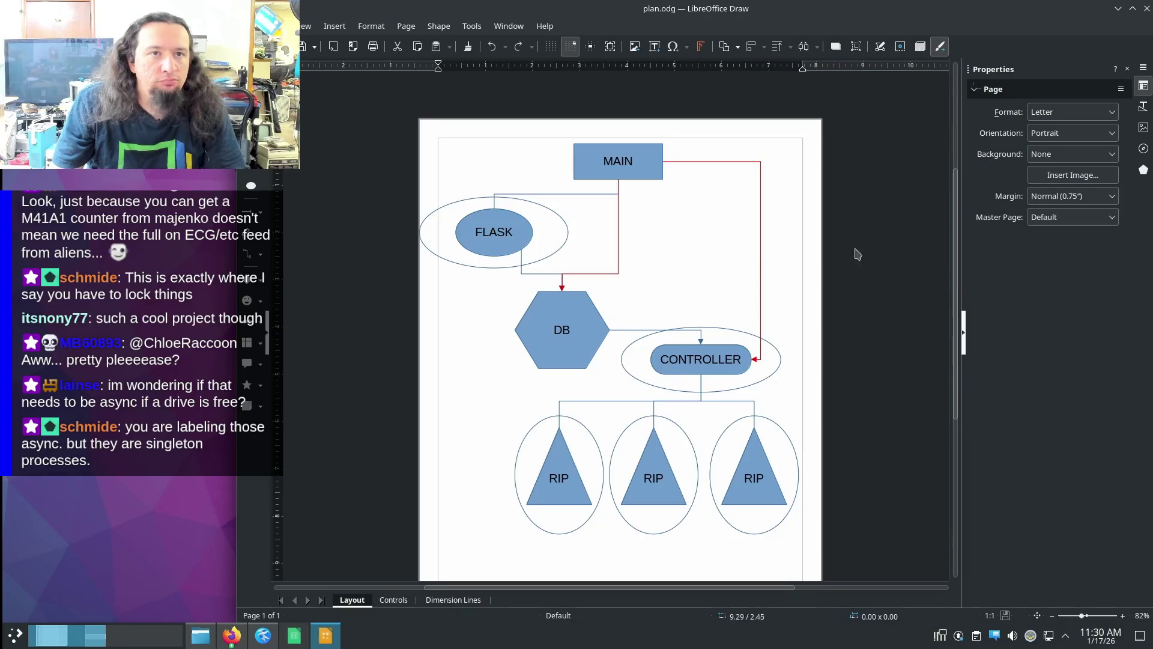
scroll(732, 321, "up", 1, "ctrl")
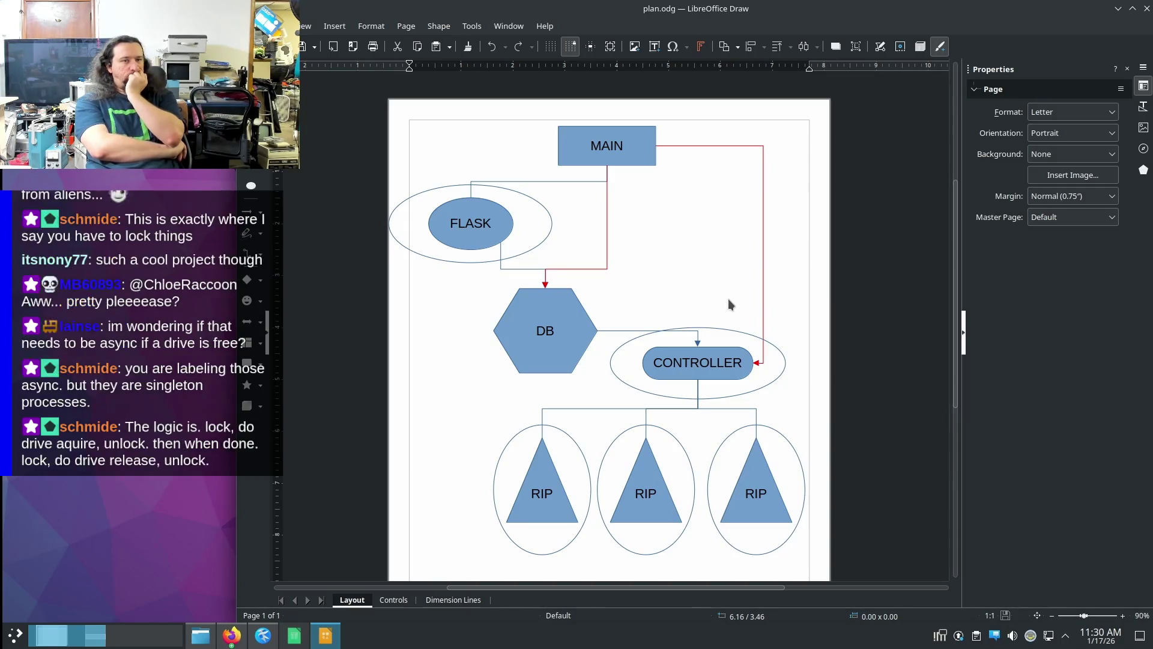
mouse_move(476, 398)
left_mouse_down()
mouse_move(559, 537)
mouse_move(595, 565)
left_mouse_up()
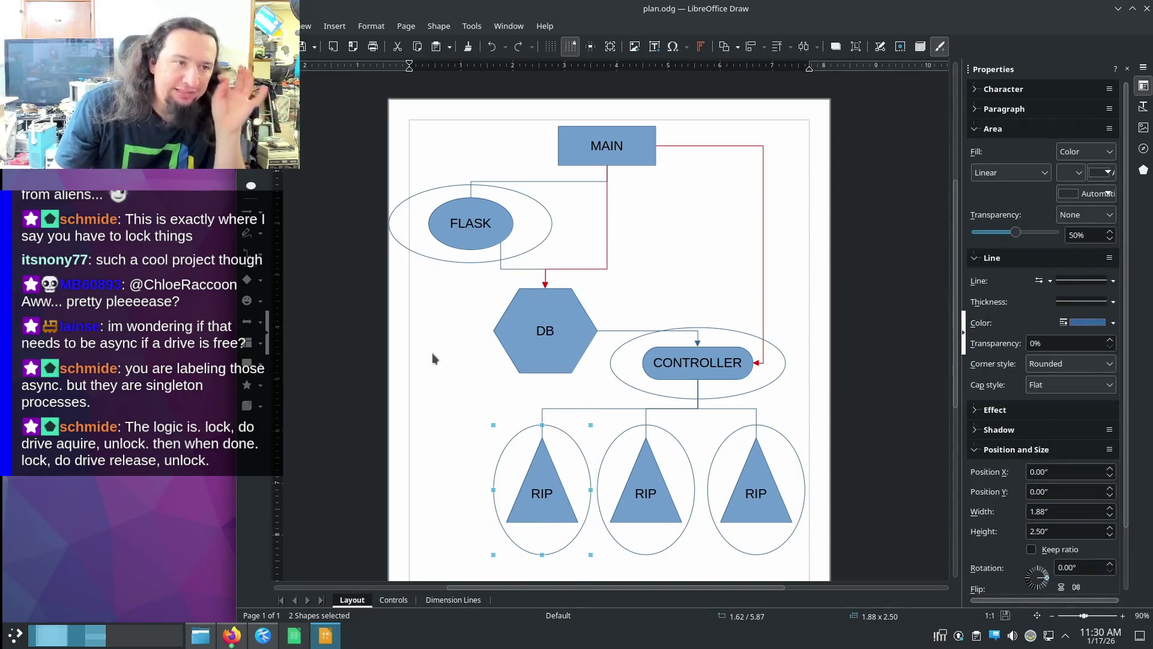
left_click(655, 373)
left_click(619, 379)
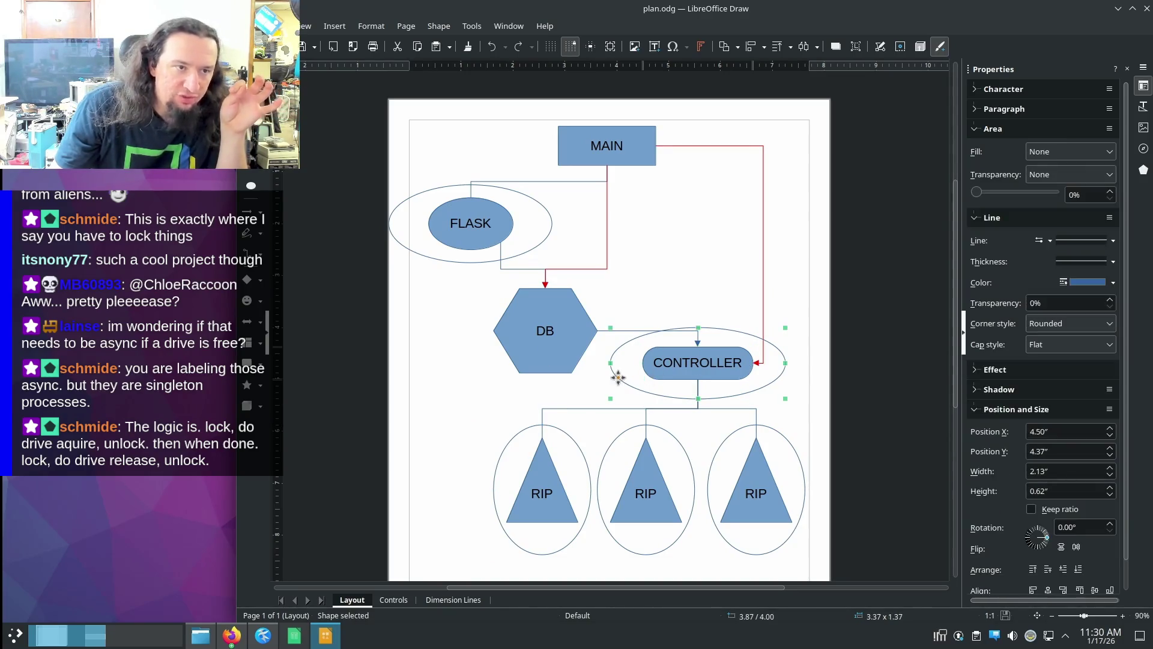
left_click(684, 267)
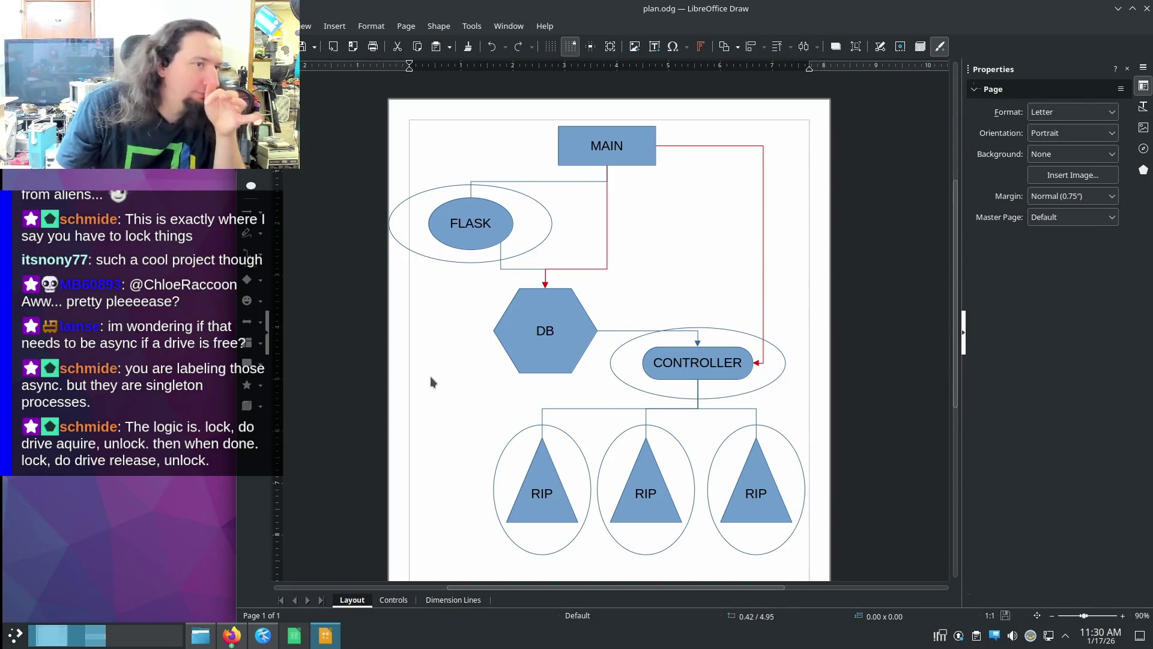
left_click(1115, 8)
- Return to README.md and review the rip_cd and p.join() lines in start_rip
key("alt+Tab")
scroll(822, 407, "up", 5)
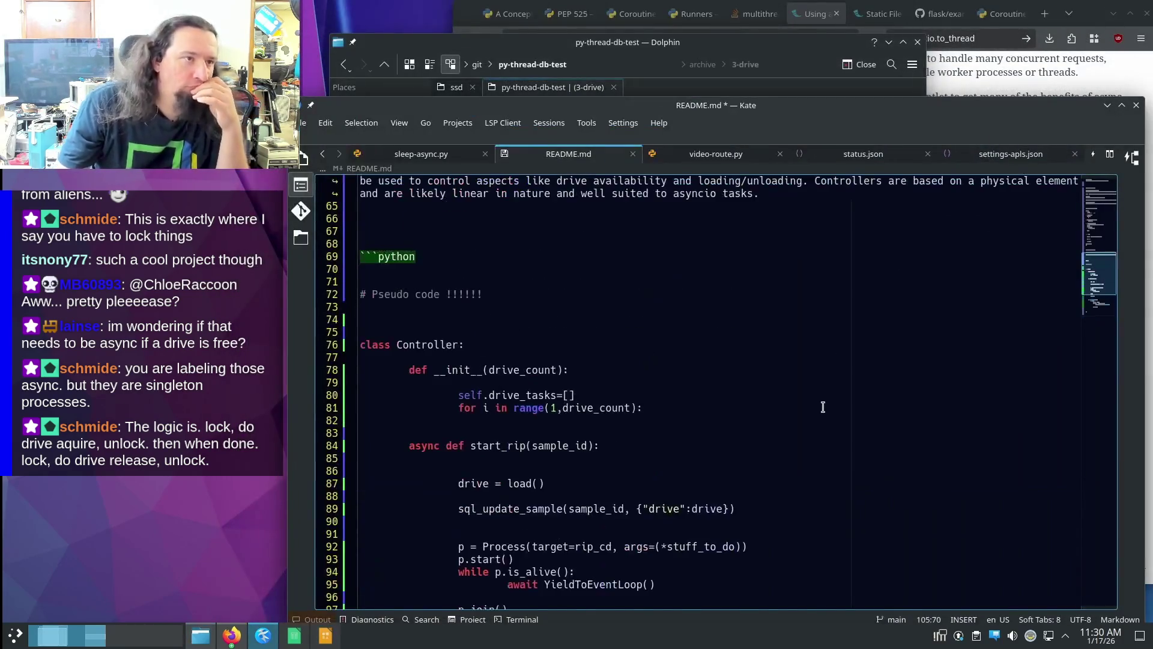
scroll(823, 406, "down", 2)
scroll(819, 404, "down", 1)
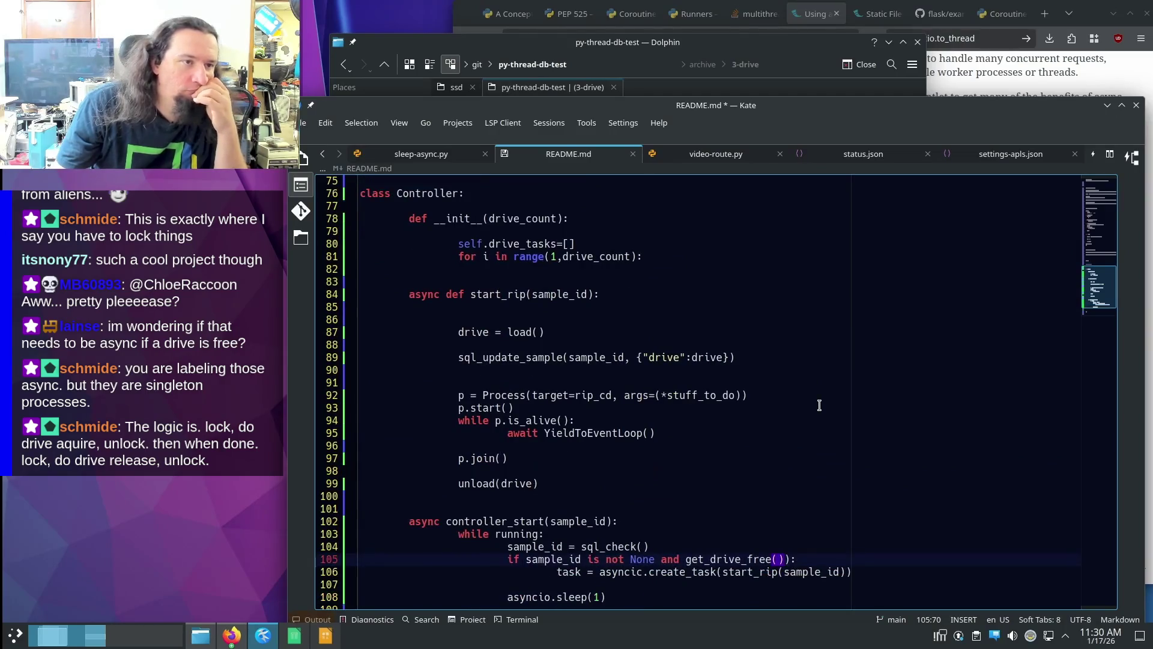
left_click_drag(575, 395, 613, 396)
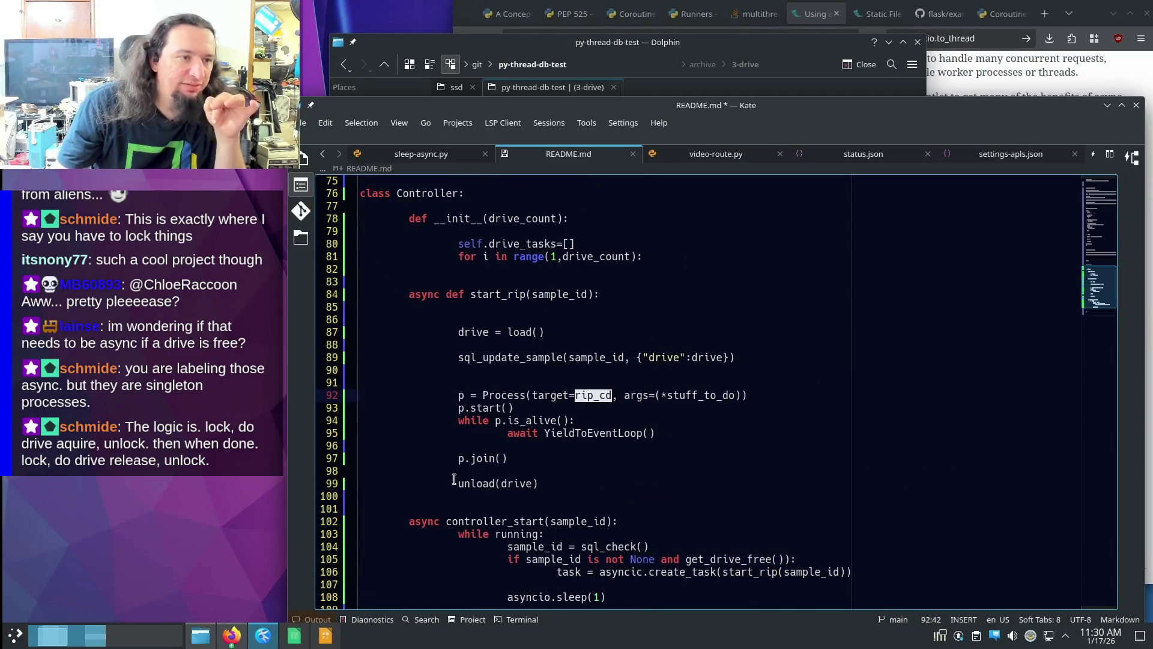
left_click_drag(450, 461, 510, 459)
left_click(621, 454)
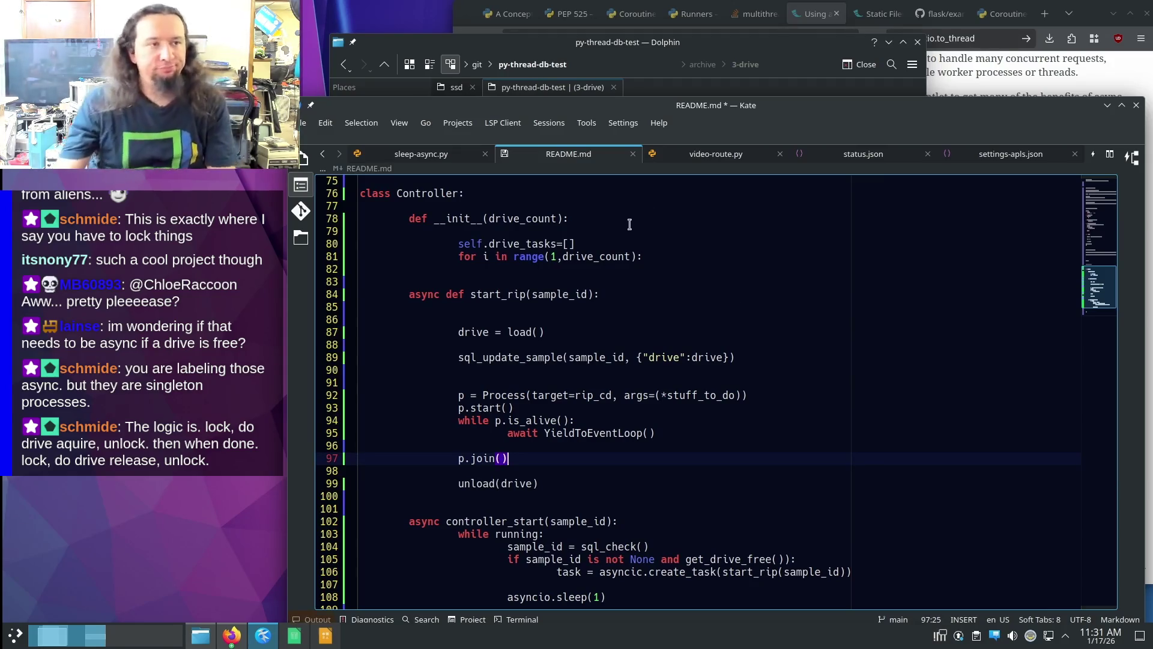
- Rename self.drive_tasks to self.drive_processes on line 80 and begin a for loop on line 91
left_click_drag(525, 243, 543, 243)
key("shift+Right")
key("shift+Right")
type("processes")
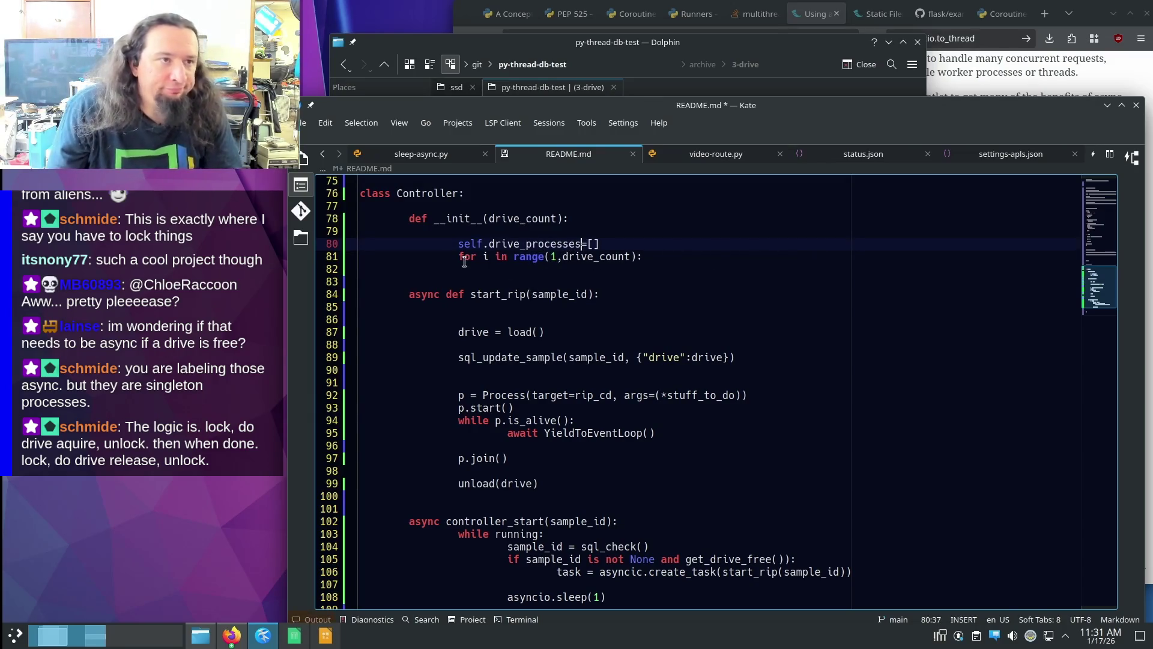
left_click_drag(462, 243, 578, 245)
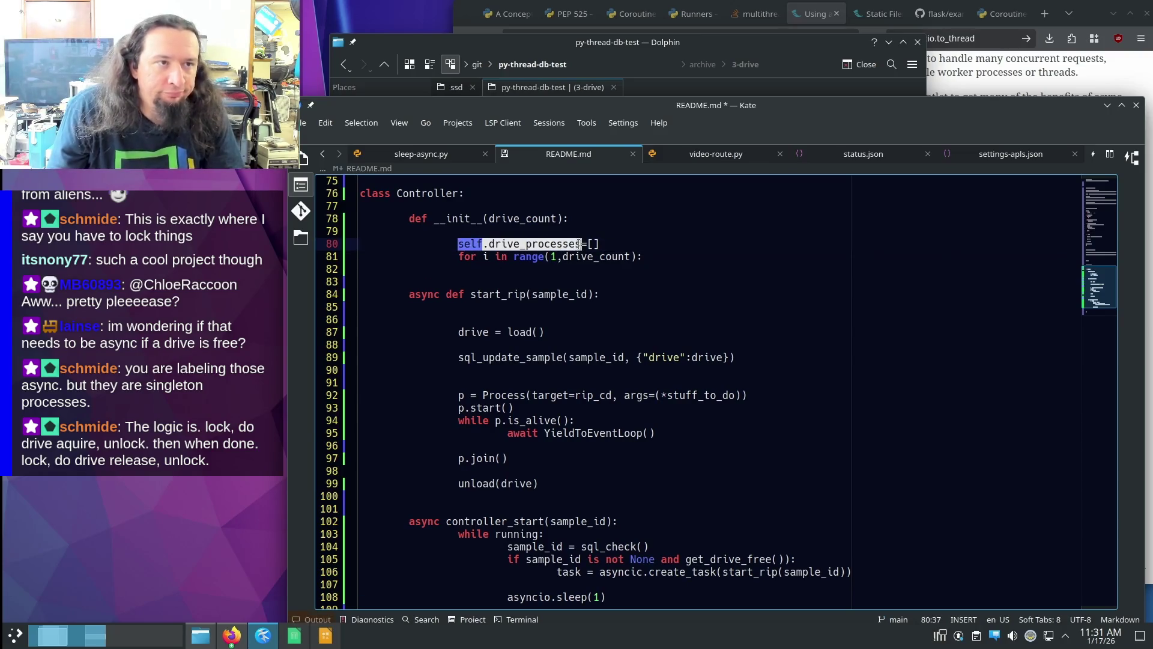
left_click(505, 382)
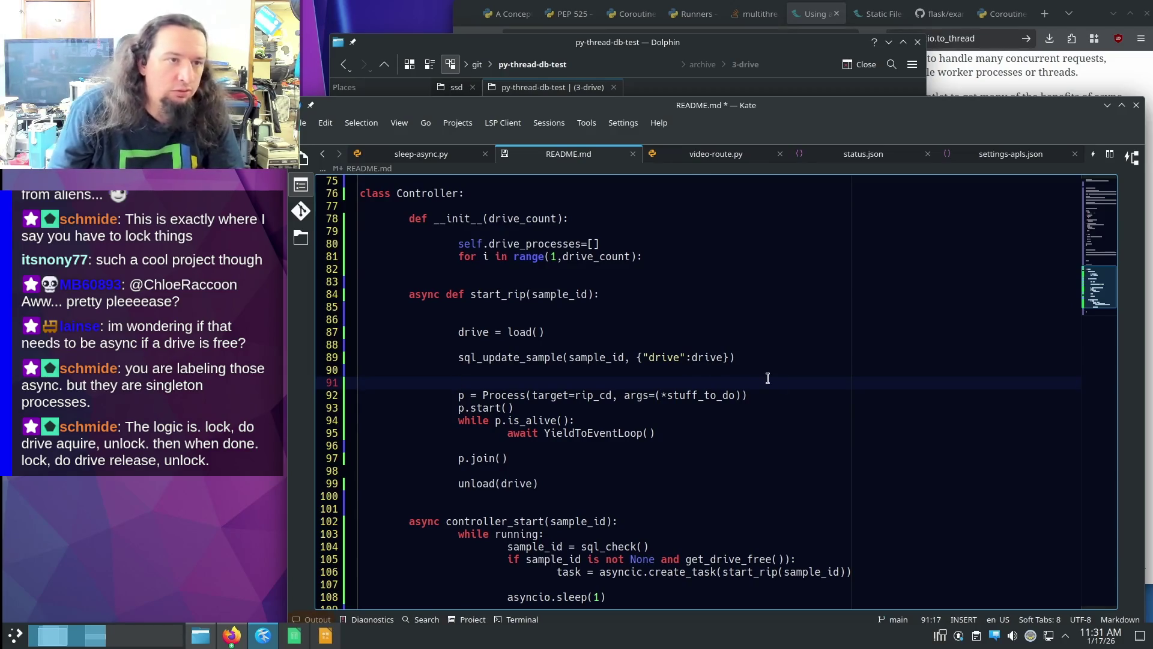
type("for")
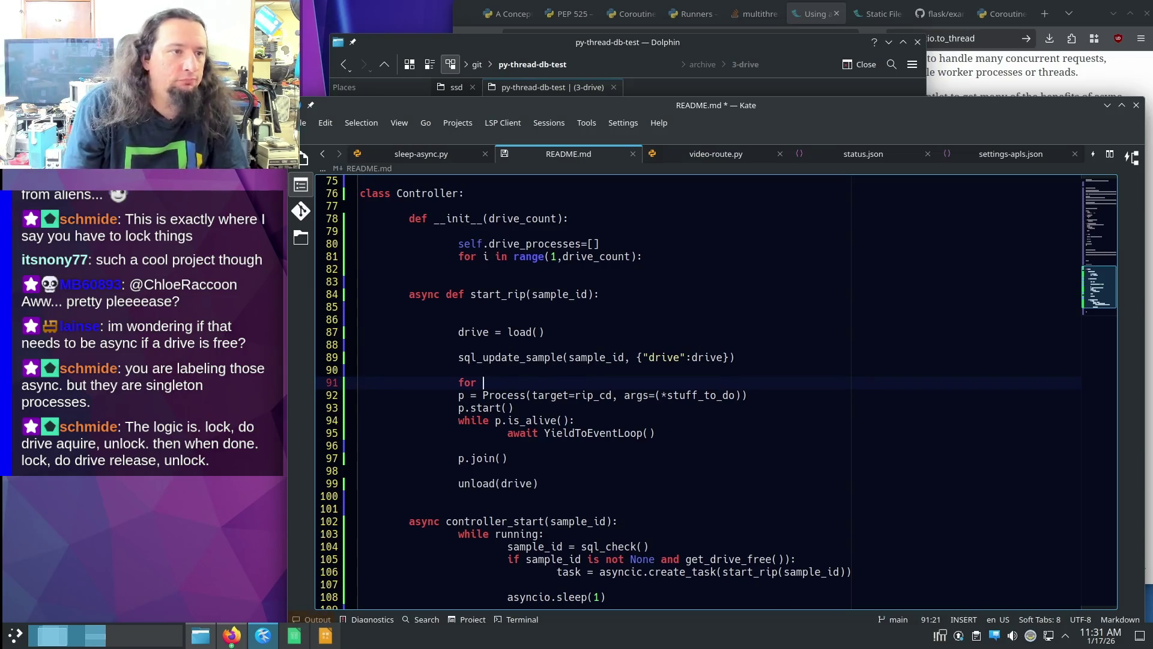
- Loop over drive_processes with an 'if drive is None or not drive.is_alive()' check
key("BackSpace")
key("BackSpace")
key("Up")
key("Up")
key("Up")
key("Up")
key("Up")
key("Return")
type("for")
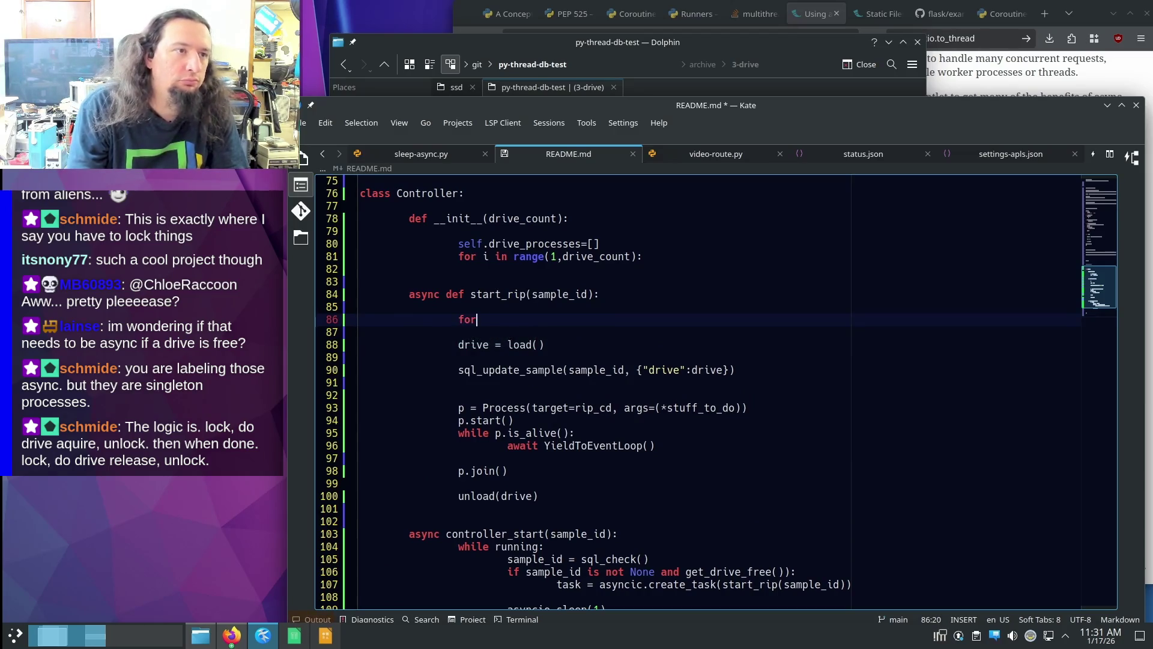
type(" drive in self.drive_processes")
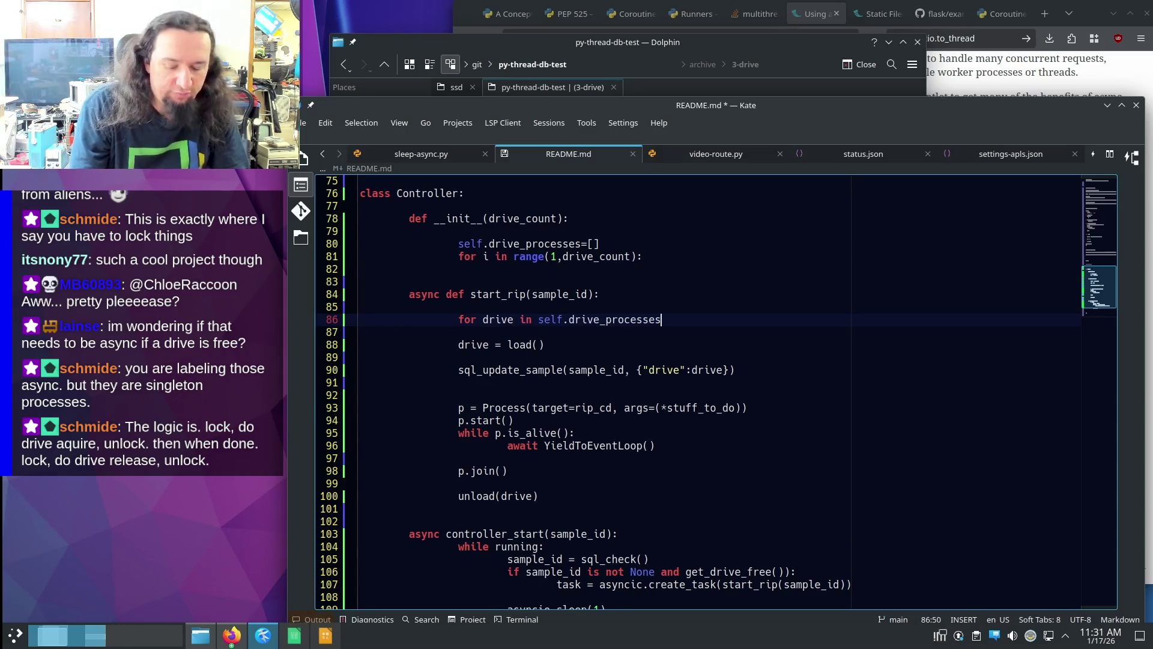
type(":")
key("Return")
type("if drive i")
type("nN")
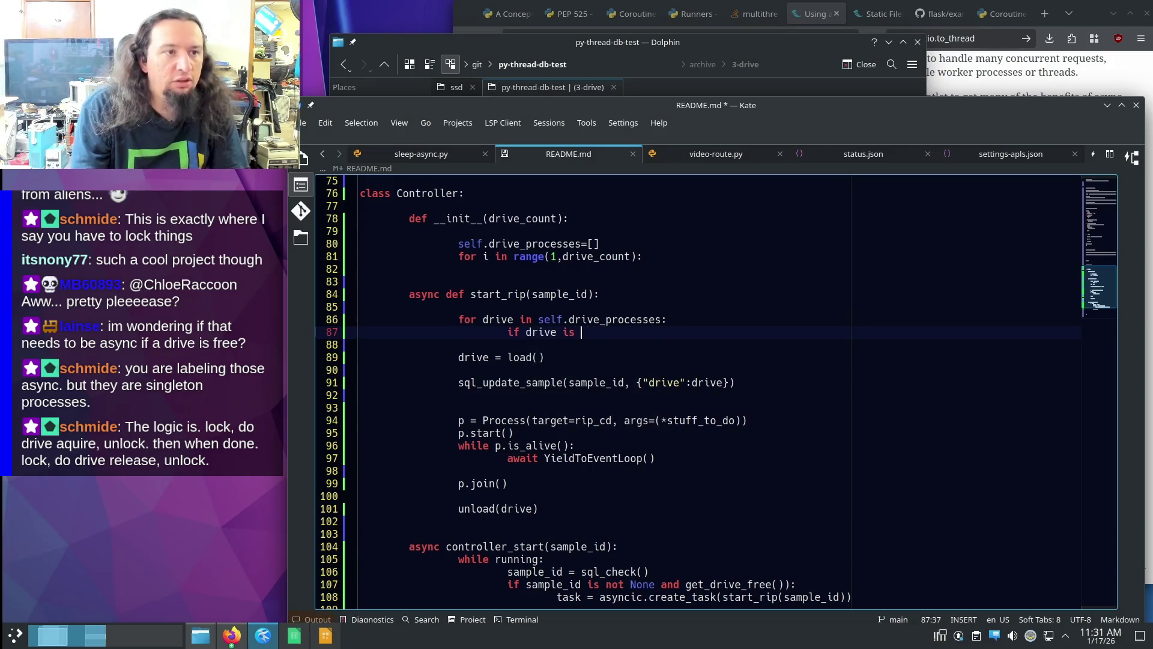
type("one o")
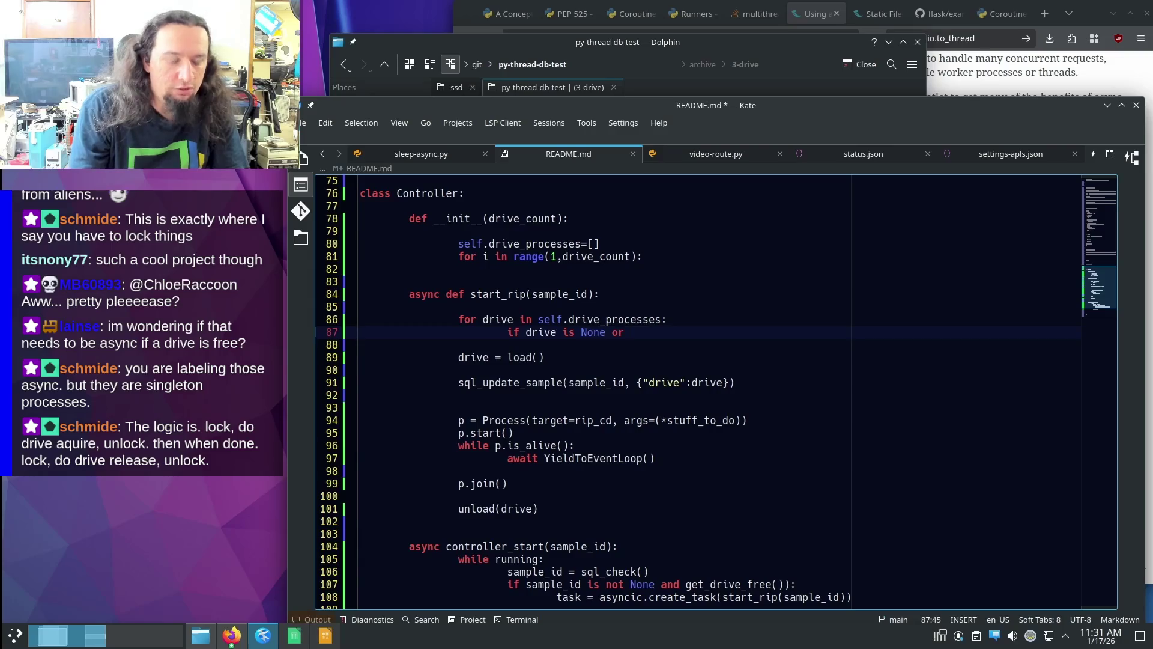
type("rive is")
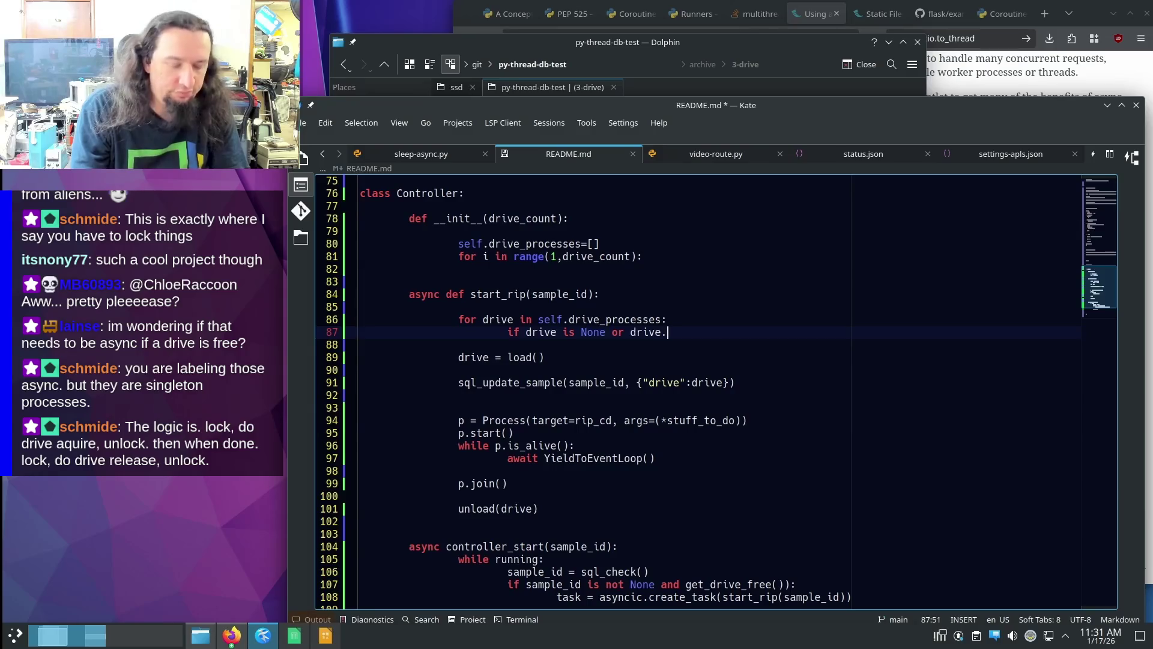
type(".")
key("Left")
key("Left")
key("Left")
type("not dr")
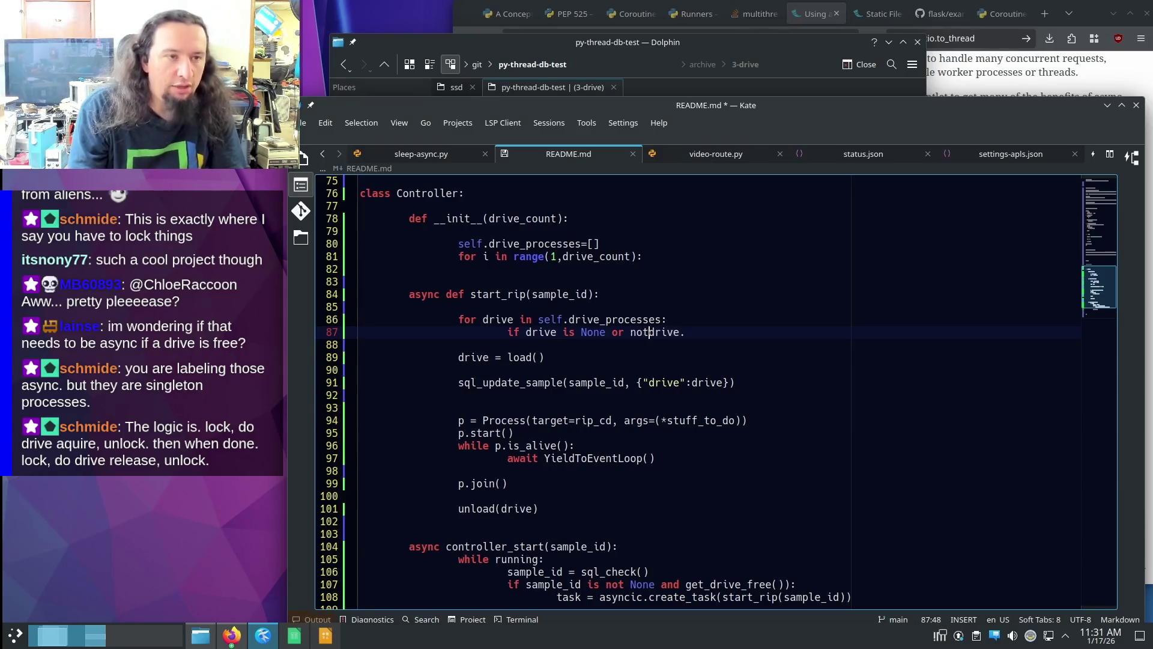
type("ive.is_a")
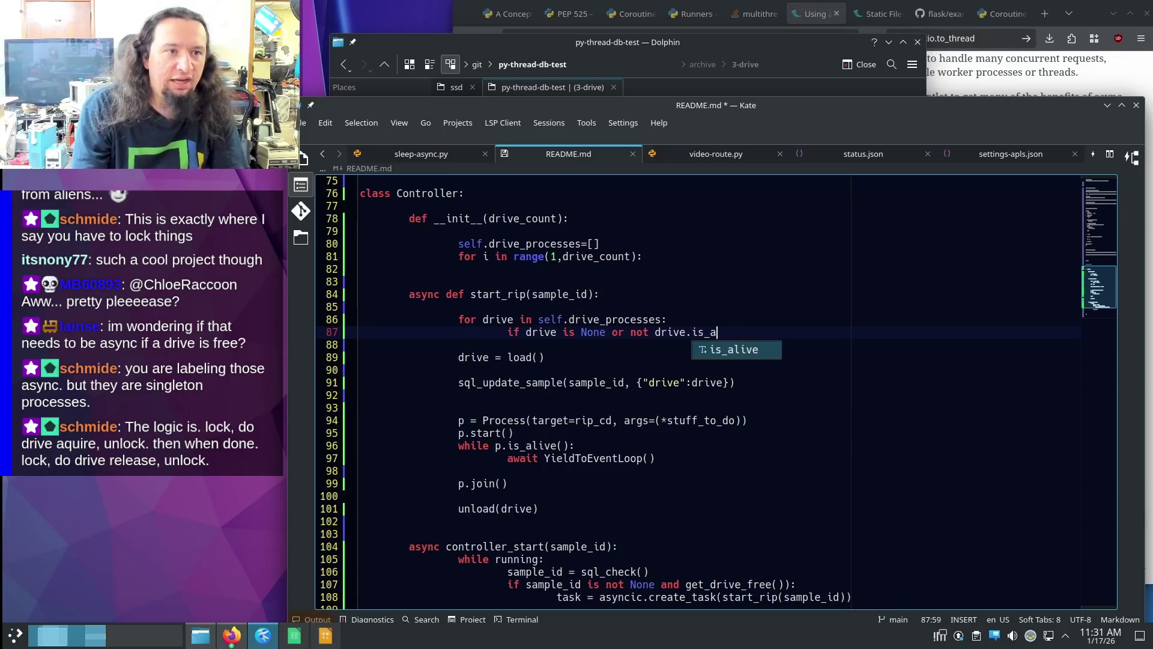
type("live()")
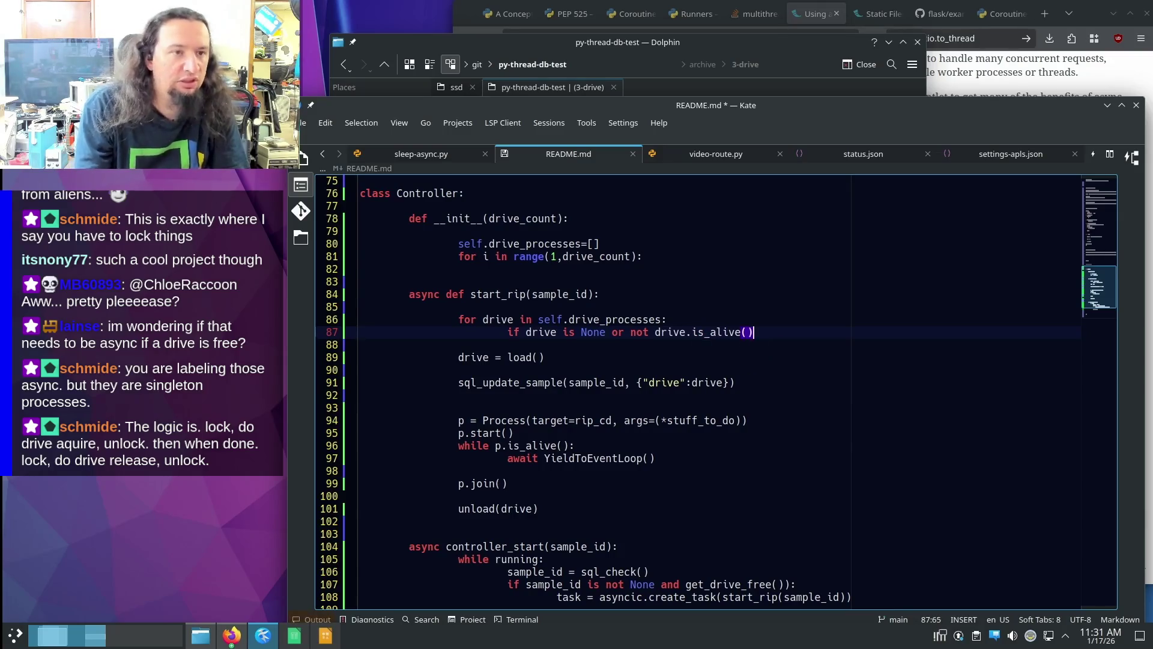
key("Return")
key("Tab")
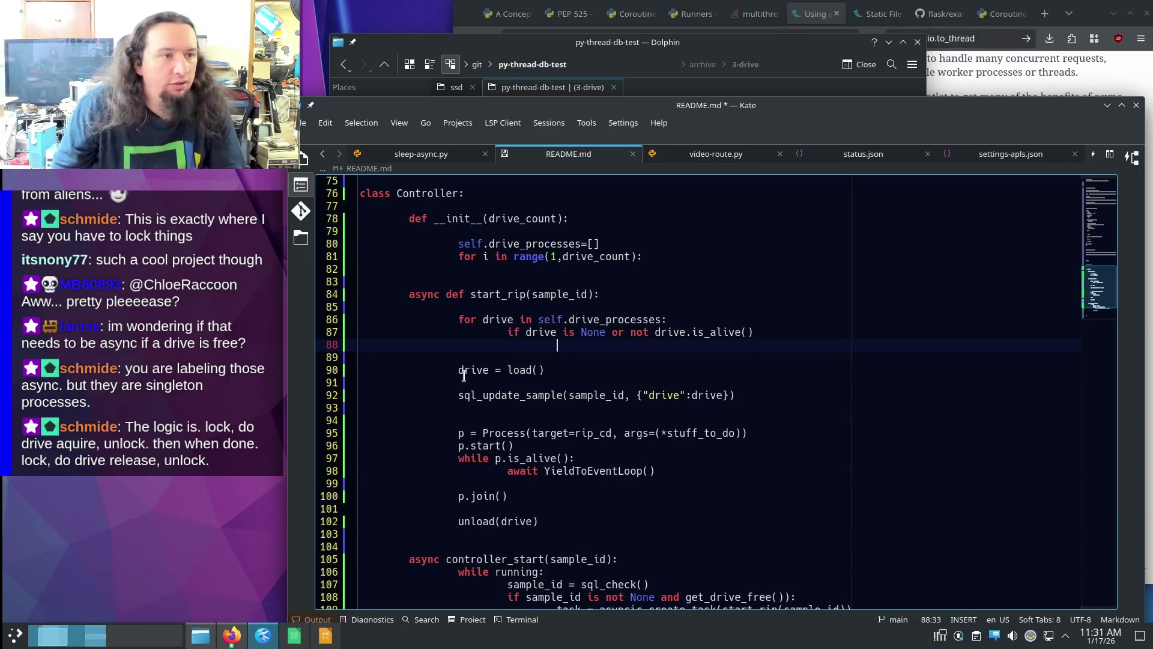
- Change the load line to load(drive) and indent it and sql_update_sample under the check
double_click(541, 331)
key("ctrl+c")
left_click(541, 370)
key("ctrl+v")
left_click_drag(509, 370, 461, 370)
key("BackSpace")
key("Tab")
key("Tab")
key("Down")
key("Down")
key("Home")
key("Tab")
key("Tab")
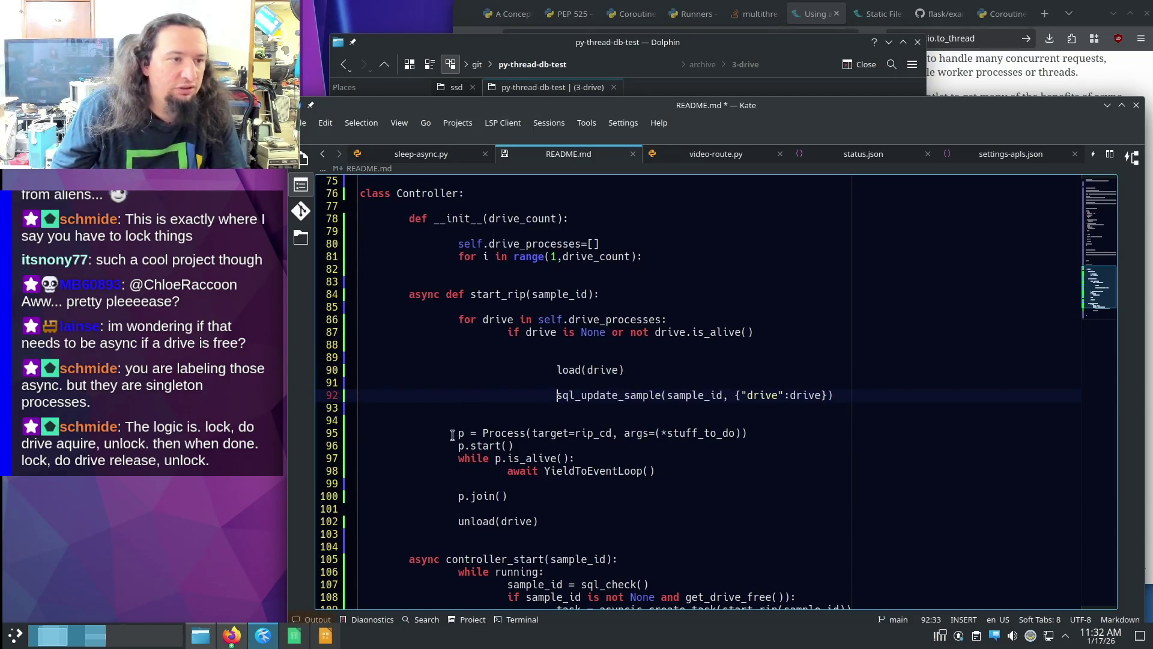
- Rename p to drive on the Process, start and alive-check lines and select the waiting loop
double_click(553, 332)
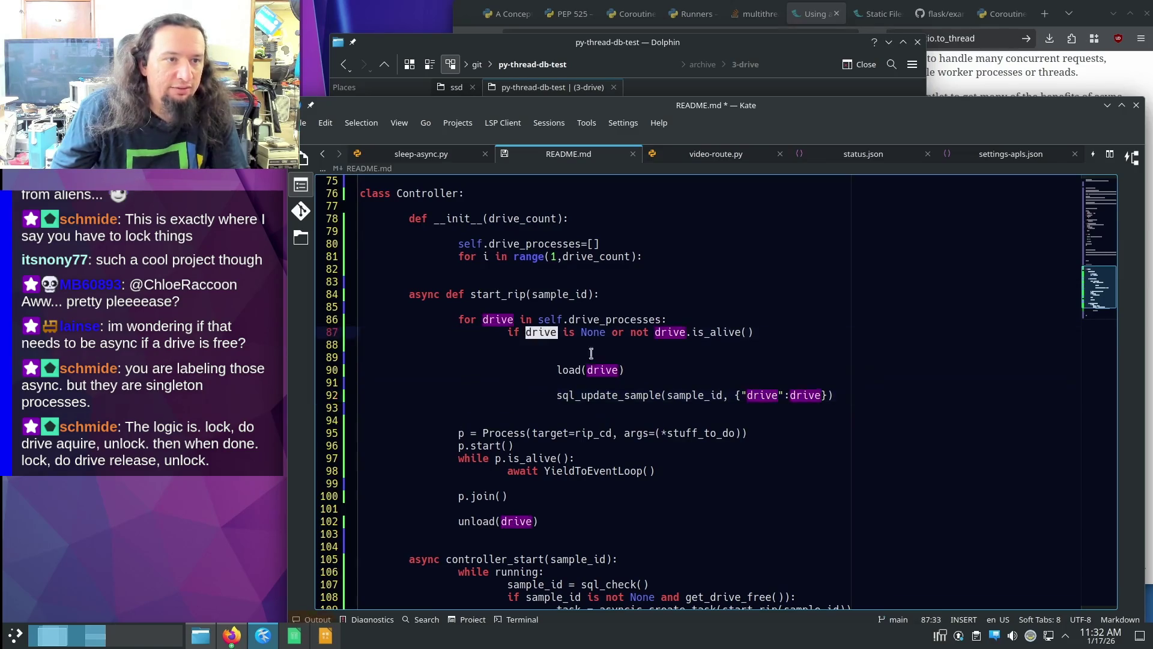
double_click(461, 433)
type("drive")
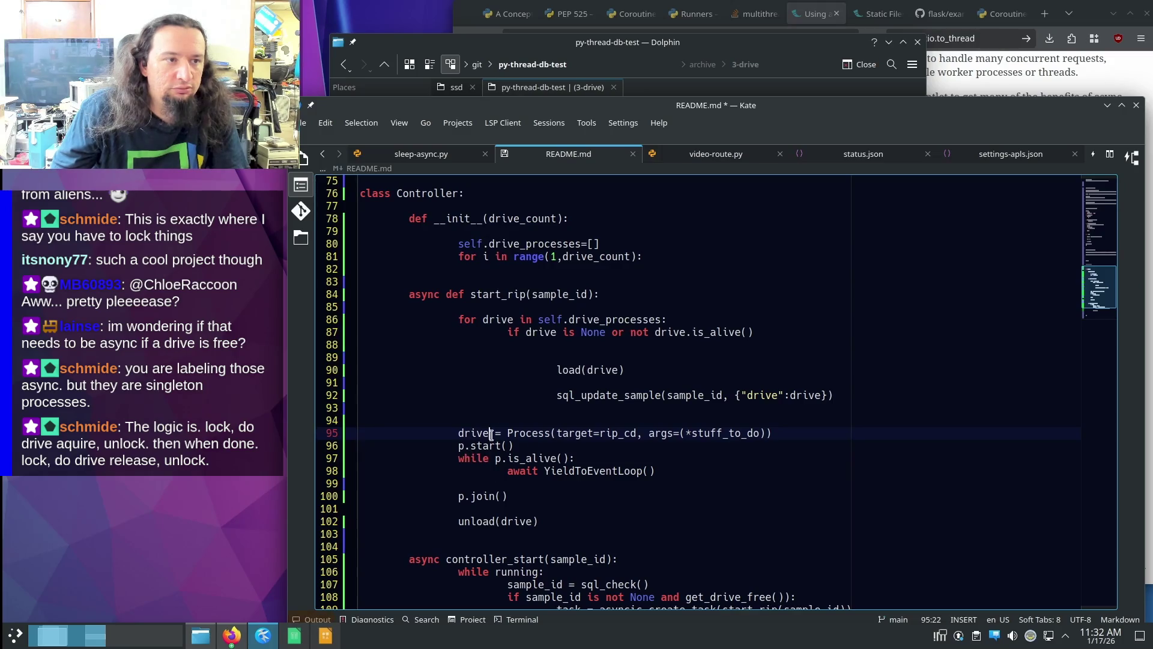
double_click(461, 445)
type("drive")
double_click(497, 458)
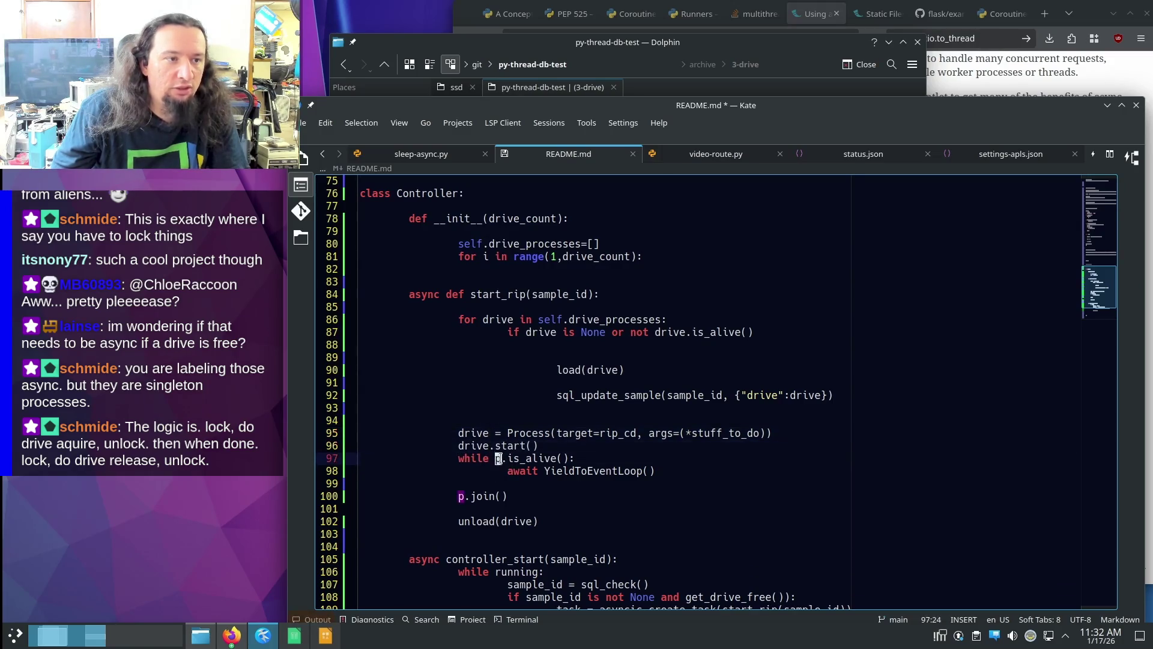
type("drive")
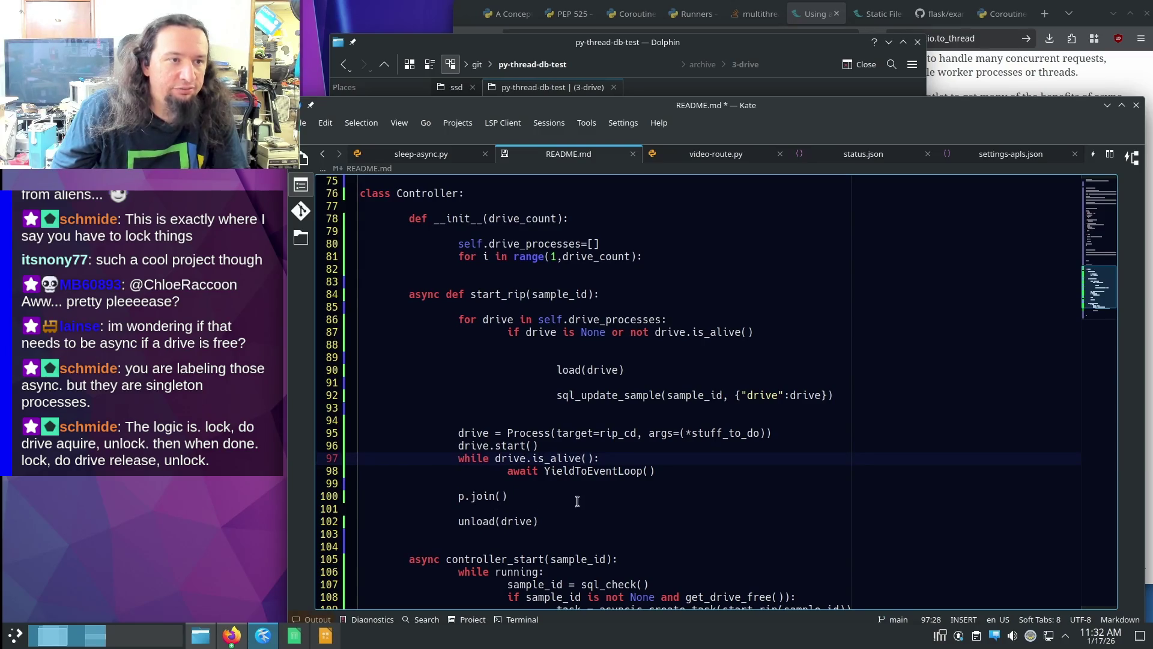
left_click_drag(683, 471, 683, 445)
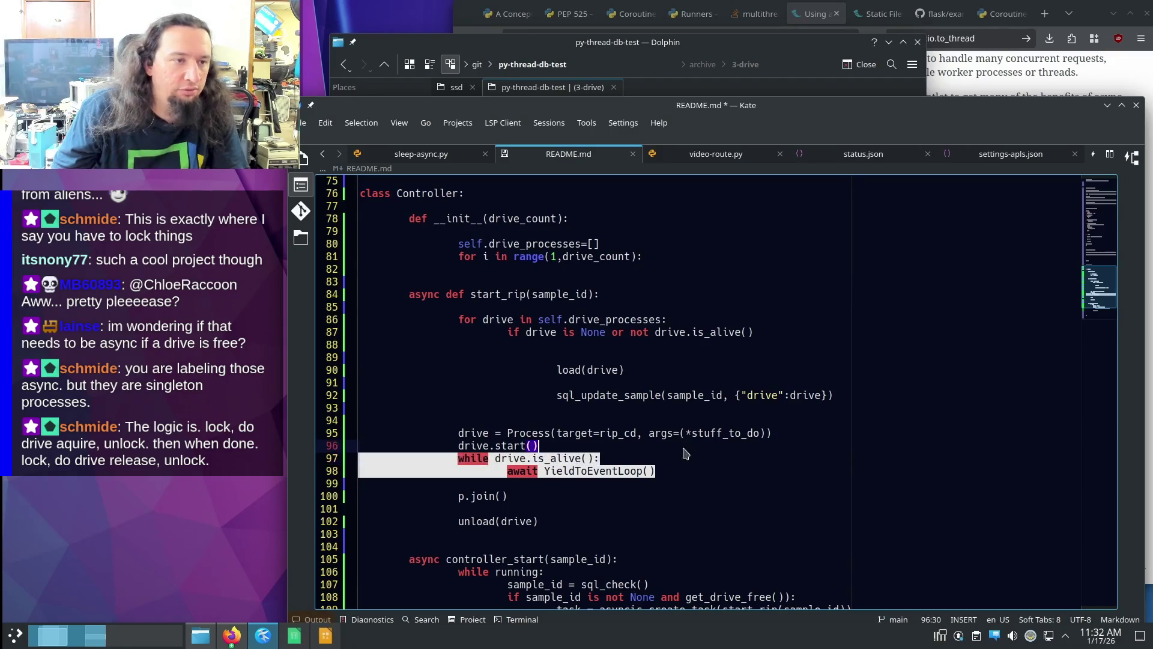
- Delete the waiting while loop and tidy the blank lines after the start call
key("Insert")
key("Delete")
key("Insert")
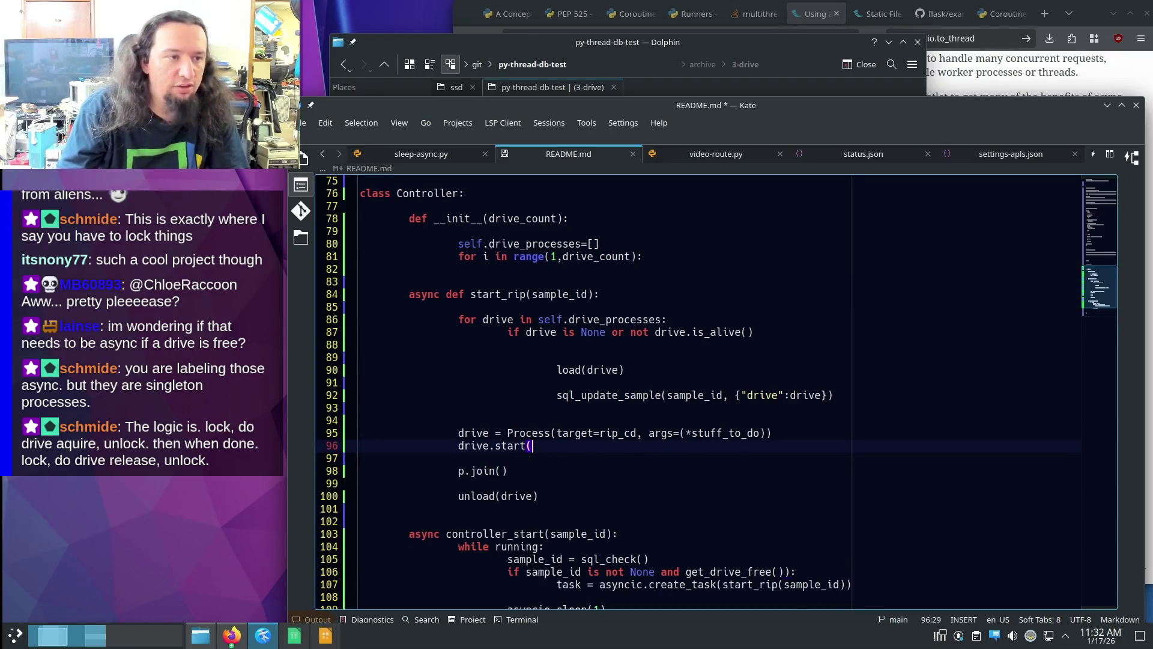
key("Down")
key("Return")
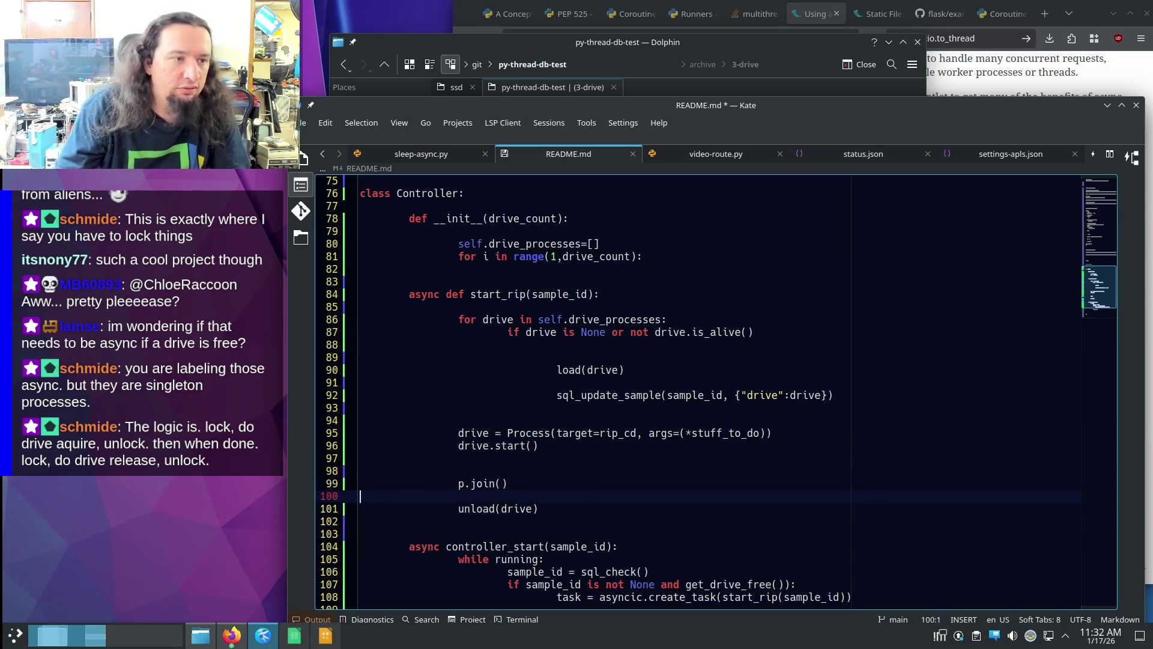
key("BackSpace")
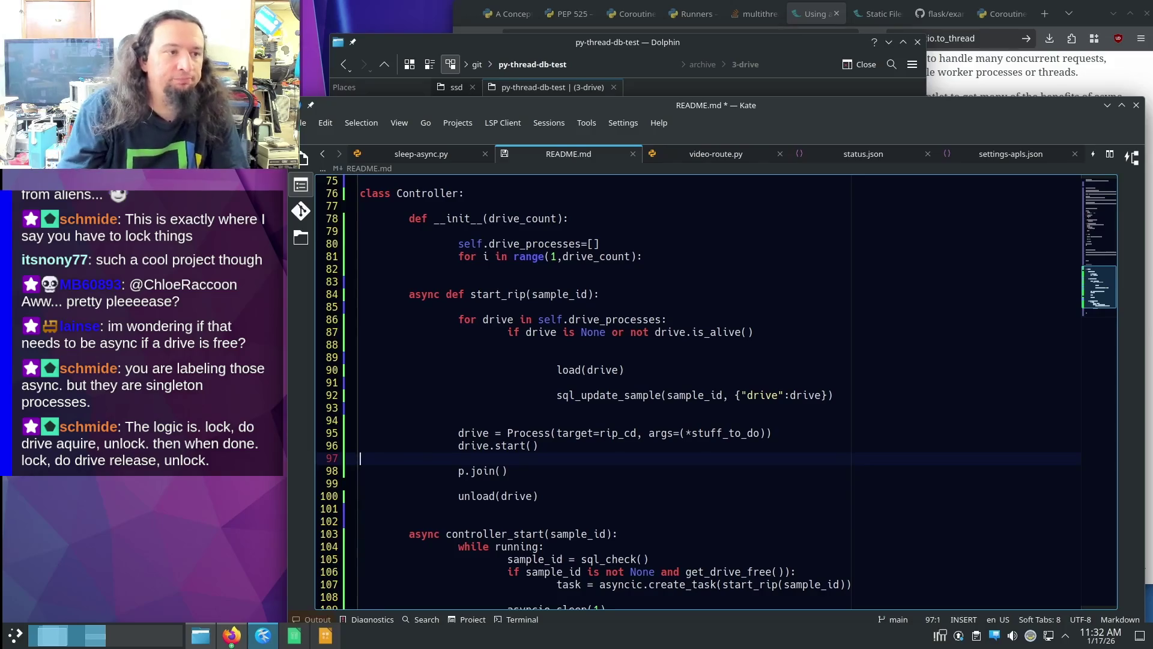
key("BackSpace")
key("BackSpace")
- Indent the Process-through-unload block under the drive check and delete p.join()
left_click(583, 478)
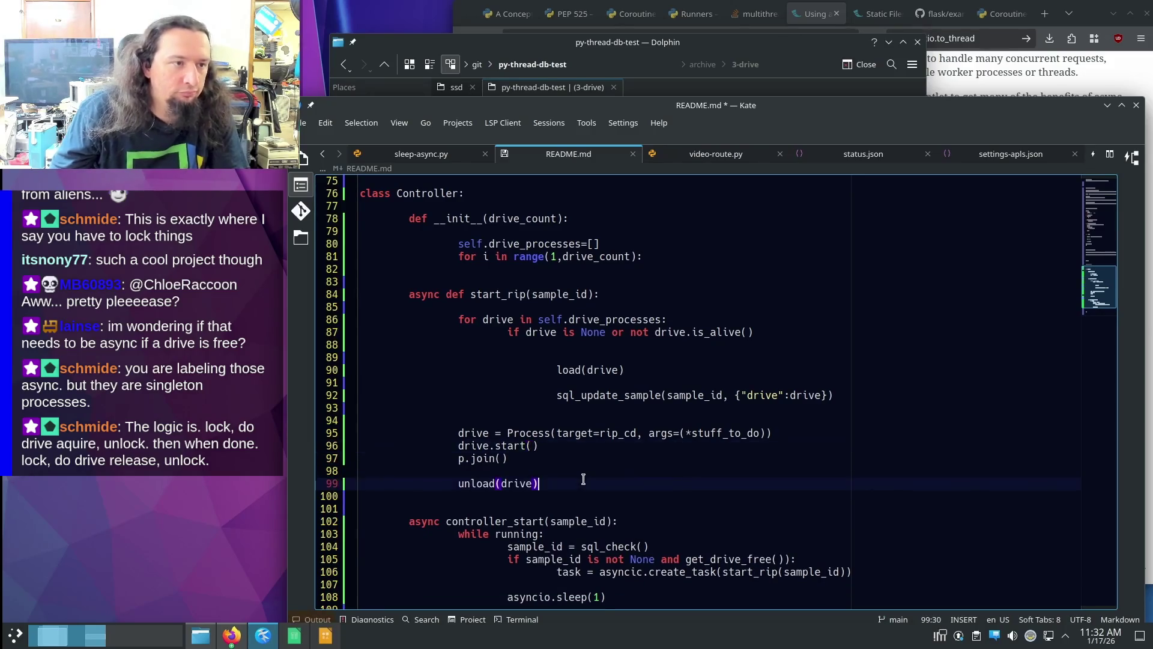
left_click_drag(457, 433, 471, 484)
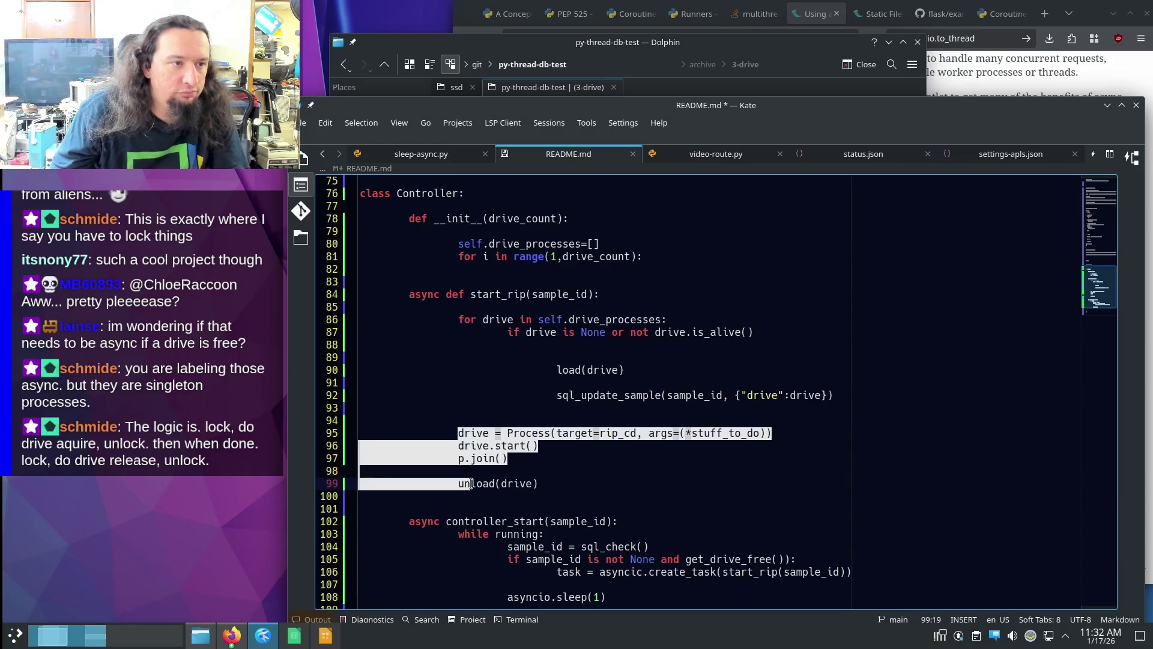
key("Tab")
key("Tab")
left_click(611, 418)
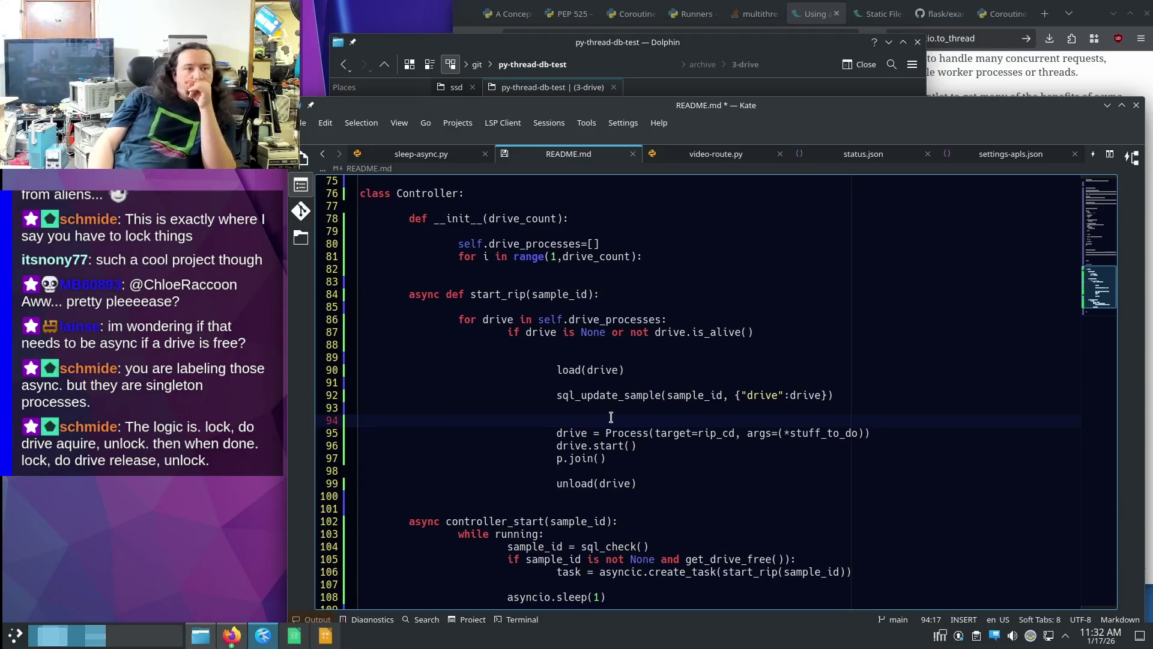
left_click_drag(680, 457, 680, 445)
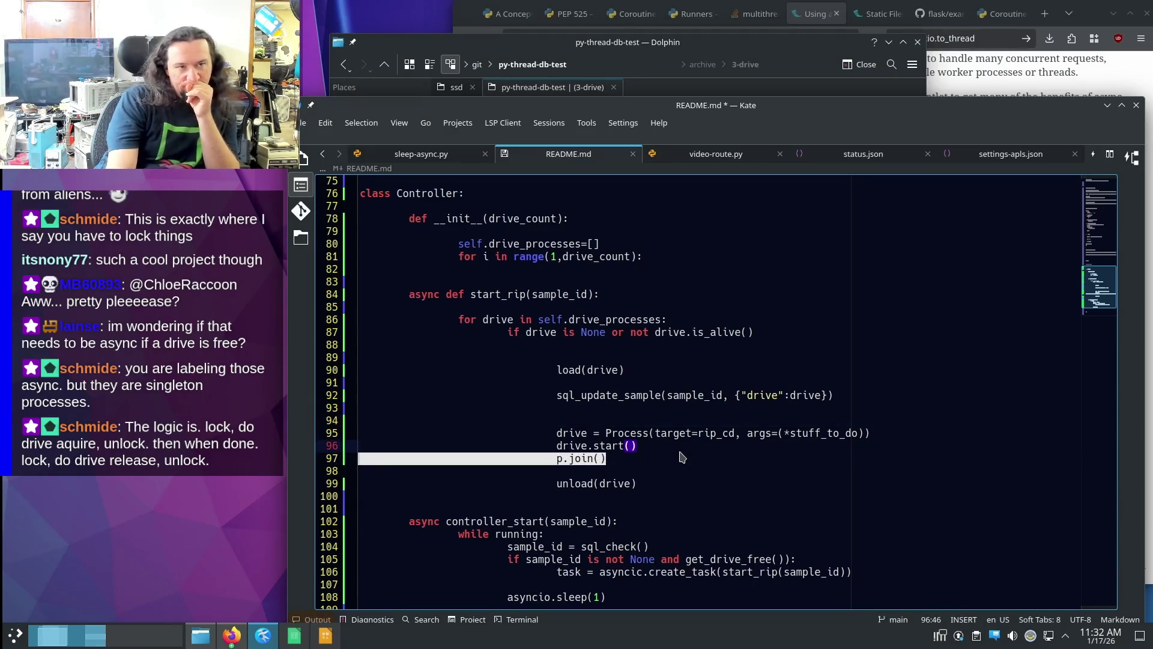
key("BackSpace")
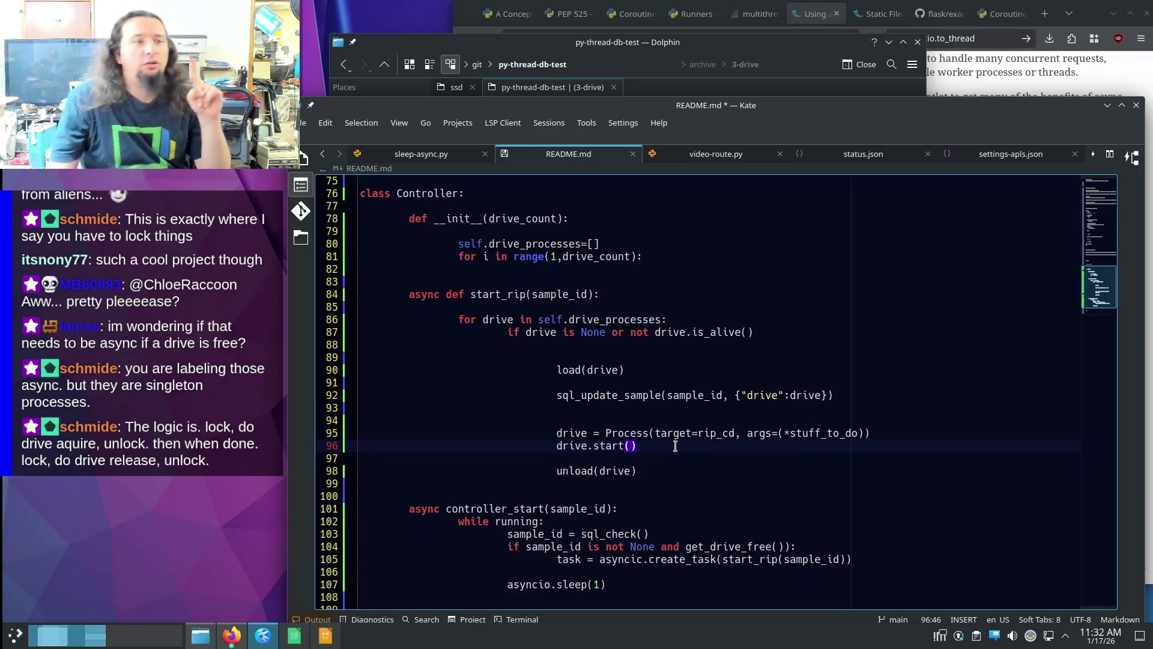
- Store the Process in self.drive_processes[key] and start it from that reference
left_click_drag(561, 370, 624, 369)
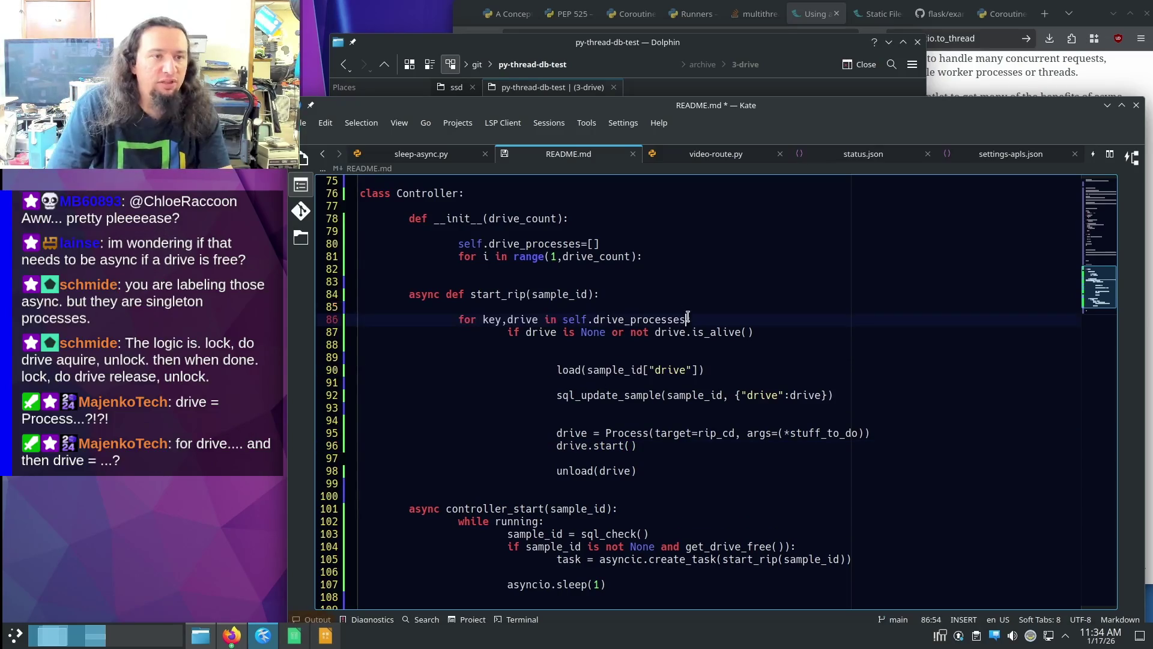
left_click_drag(563, 319, 689, 319)
key("ctrl+c")
double_click(572, 433)
key("ctrl+v")
type("[")
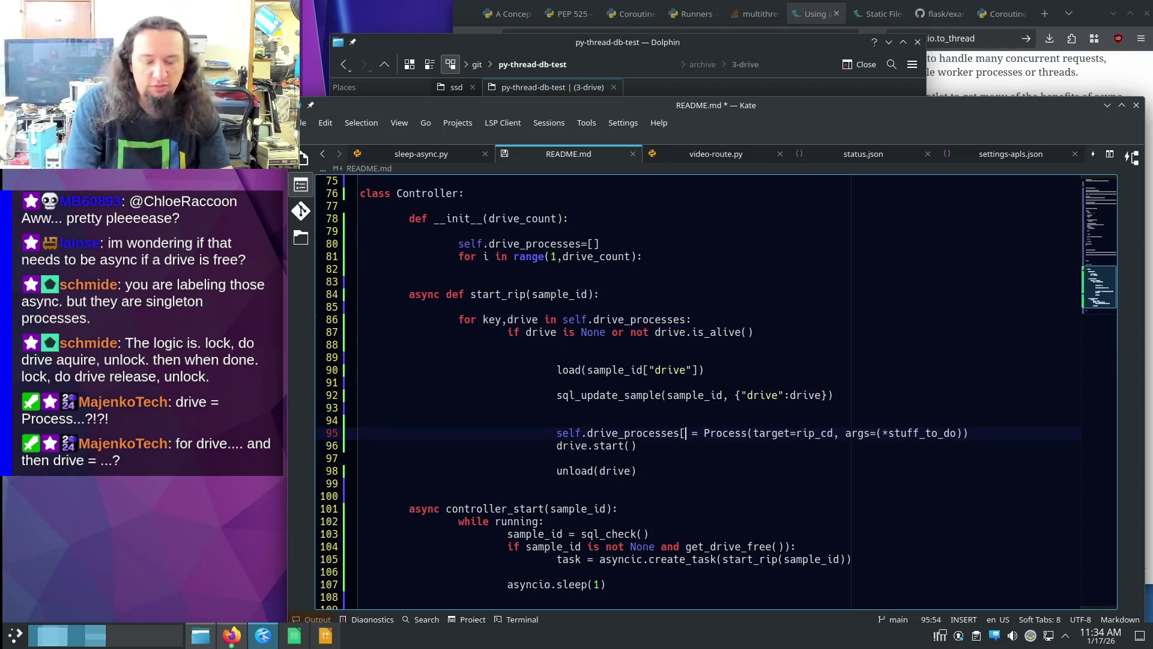
type("key")
key("Right")
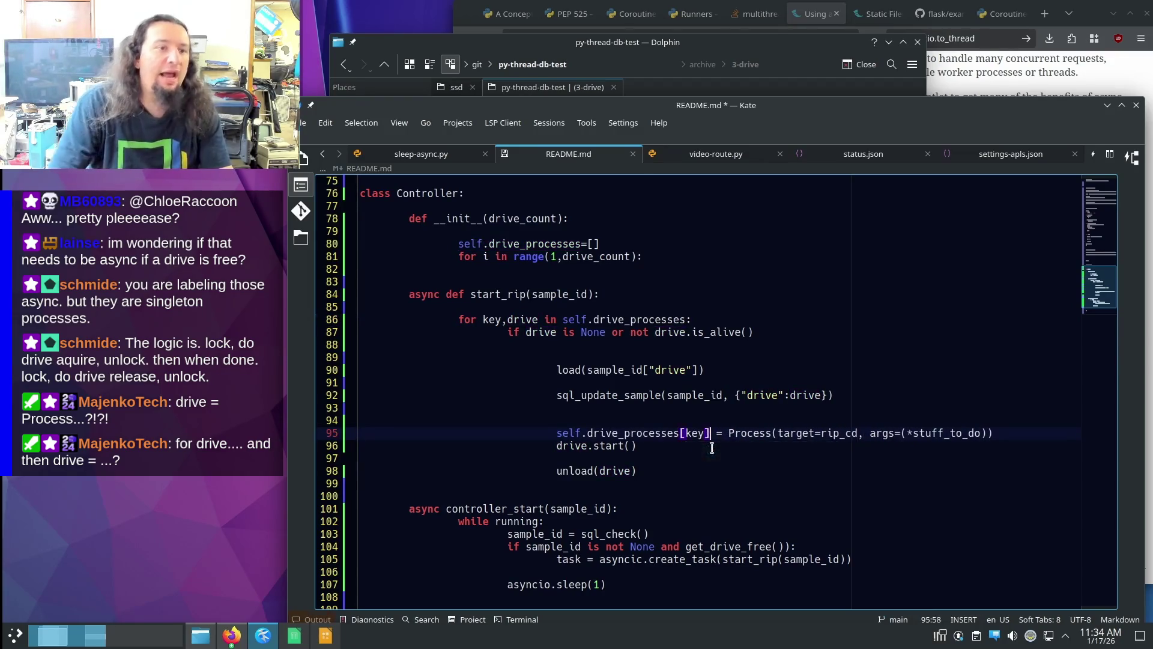
left_click(558, 433, "shift")
key("ctrl+c")
double_click(571, 446)
key("ctrl+v")
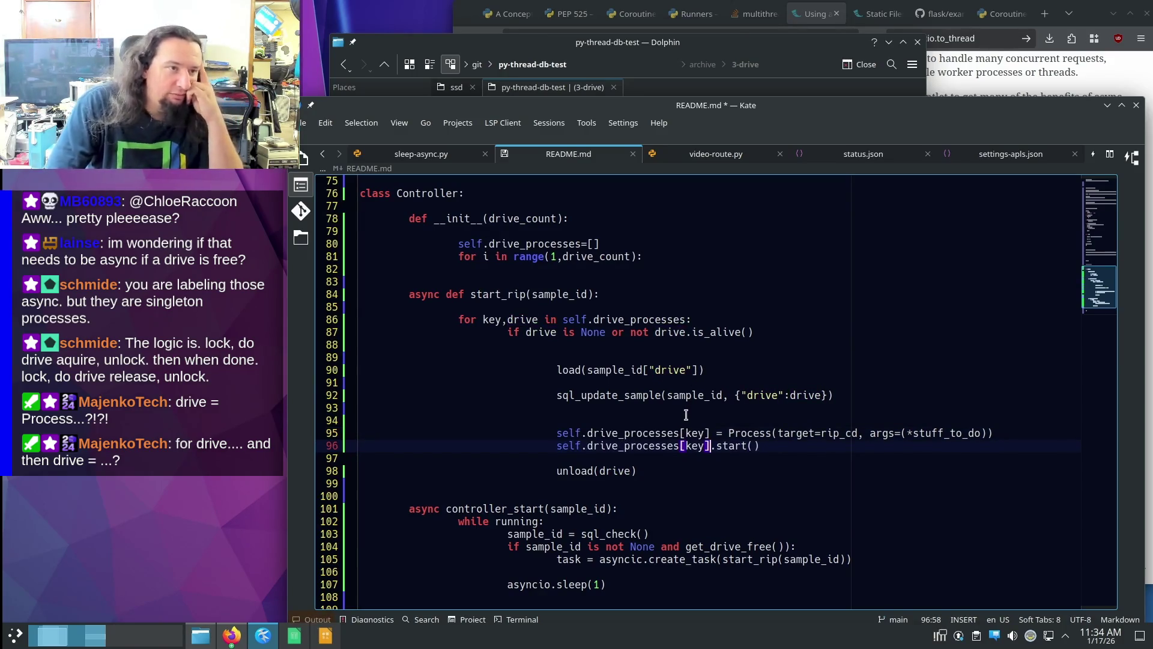
left_click(800, 416)
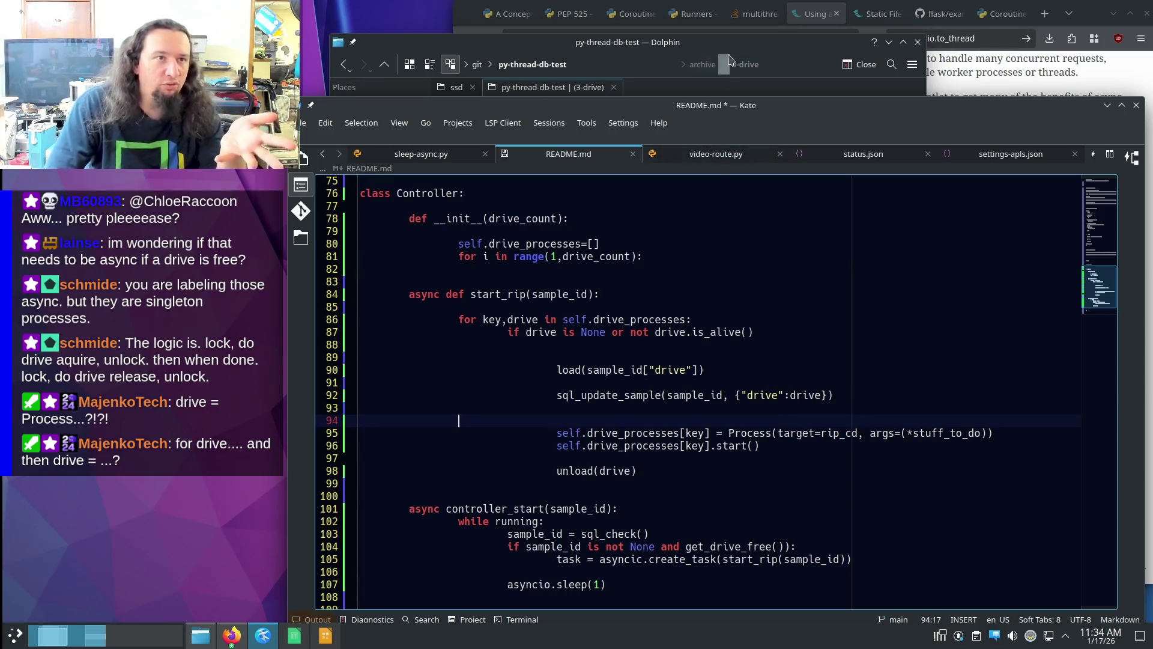
left_click(721, 72)
- In Dolphin, find pyDiscRip/handler/mediareader.py under git and open it in Kate
left_click(758, 250)
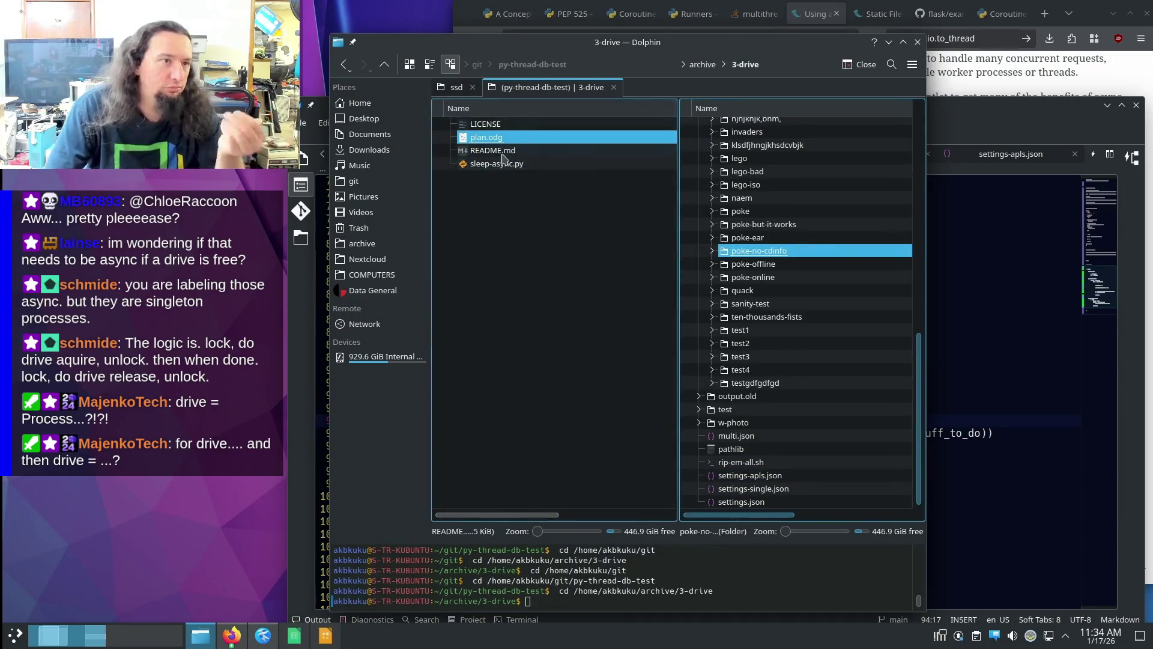
left_click(496, 250)
left_click(368, 183)
scroll(585, 289, "down", 1)
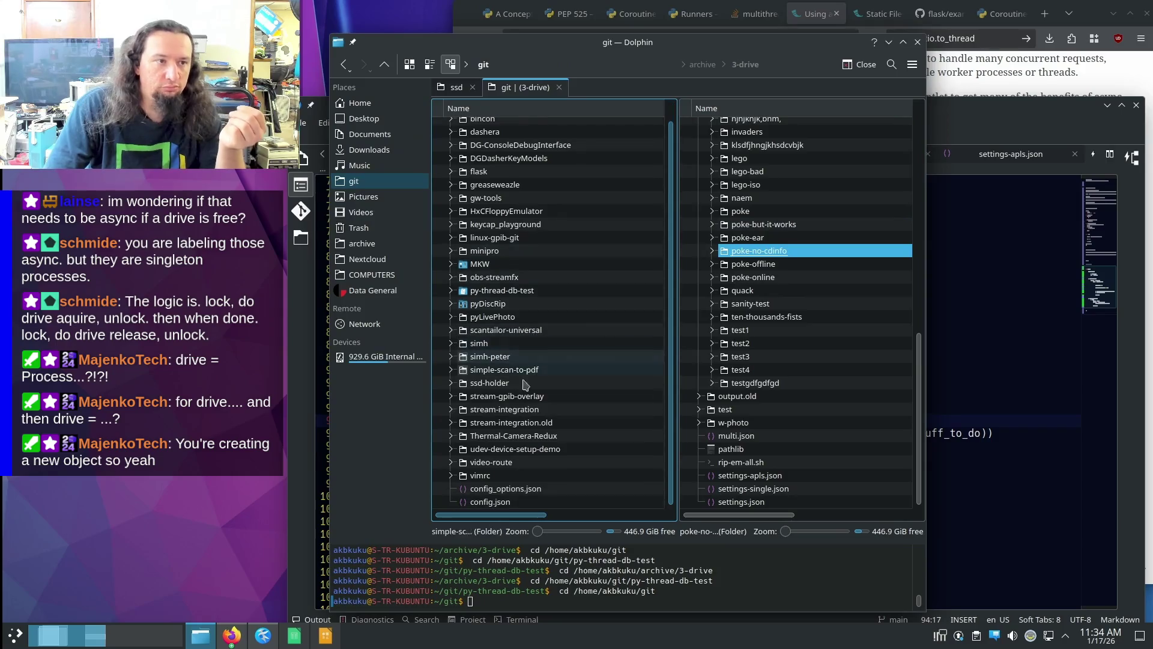
double_click(485, 309)
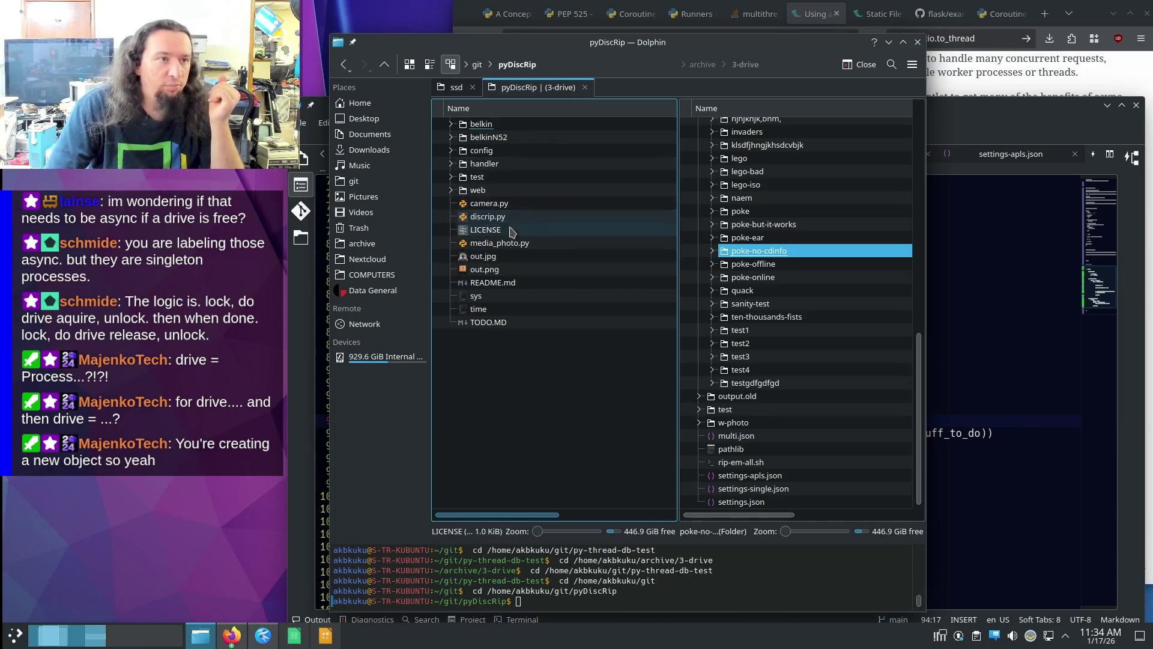
left_click(451, 190)
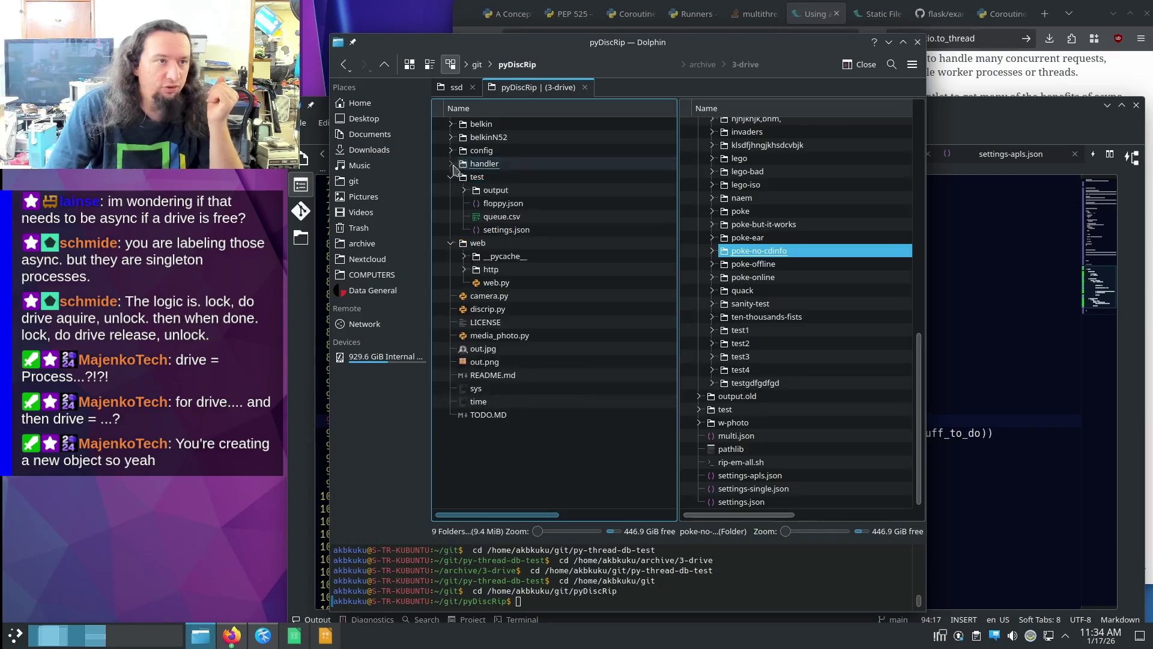
left_click(451, 164)
left_click_drag(513, 270, 974, 288)
scroll(811, 352, "down", 2)
scroll(860, 357, "down", 20)
scroll(860, 357, "down", 20)
scroll(858, 354, "down", 5)
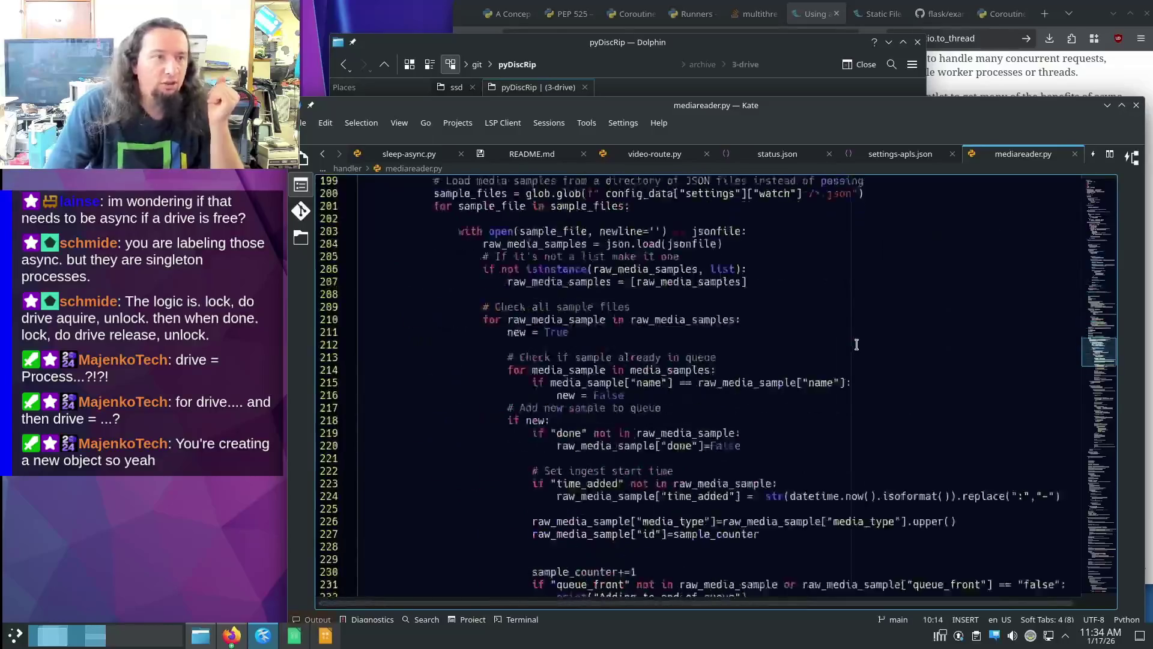
scroll(854, 349, "down", 15)
scroll(852, 346, "down", 1)
scroll(852, 345, "down", 5)
scroll(853, 345, "down", 8)
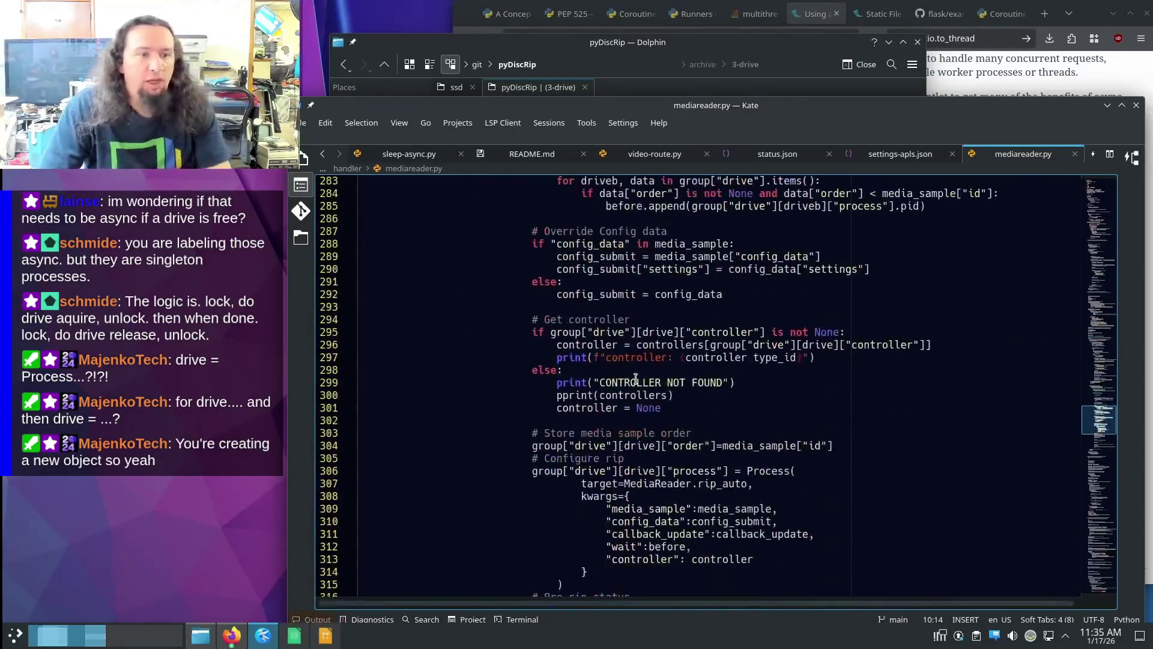
- Review mediareader.py's group["drive"][drive]["process"] Process setup, then return to README.md
left_click(700, 427)
scroll(701, 422, "down", 1)
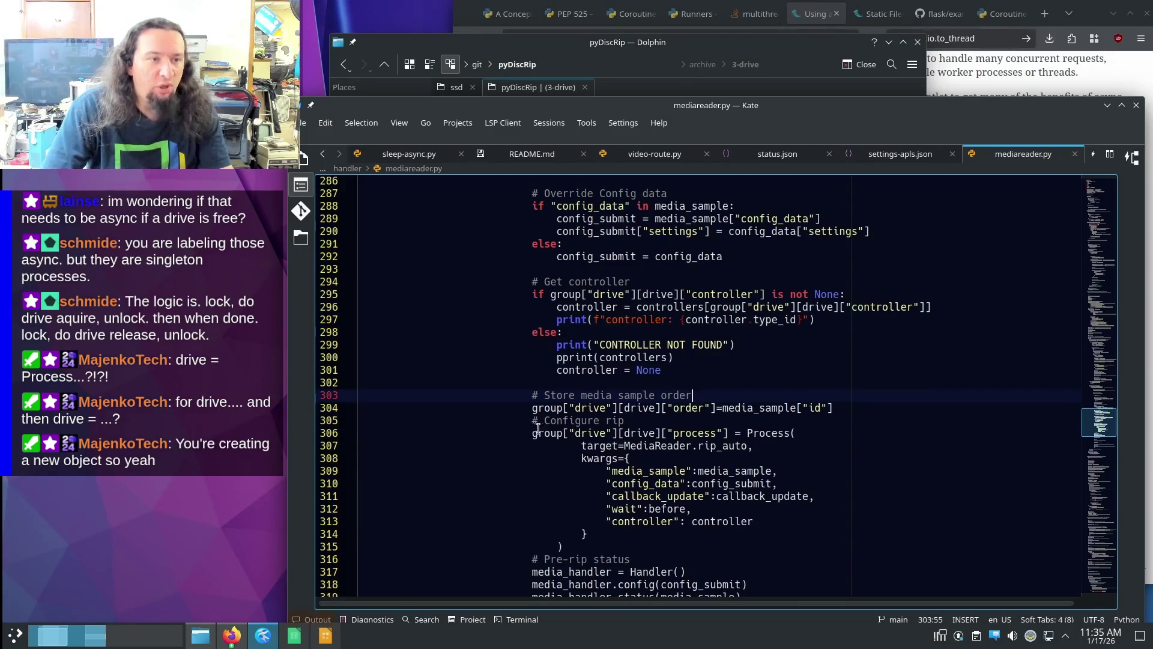
left_click_drag(532, 434, 763, 433)
scroll(795, 458, "down", 2)
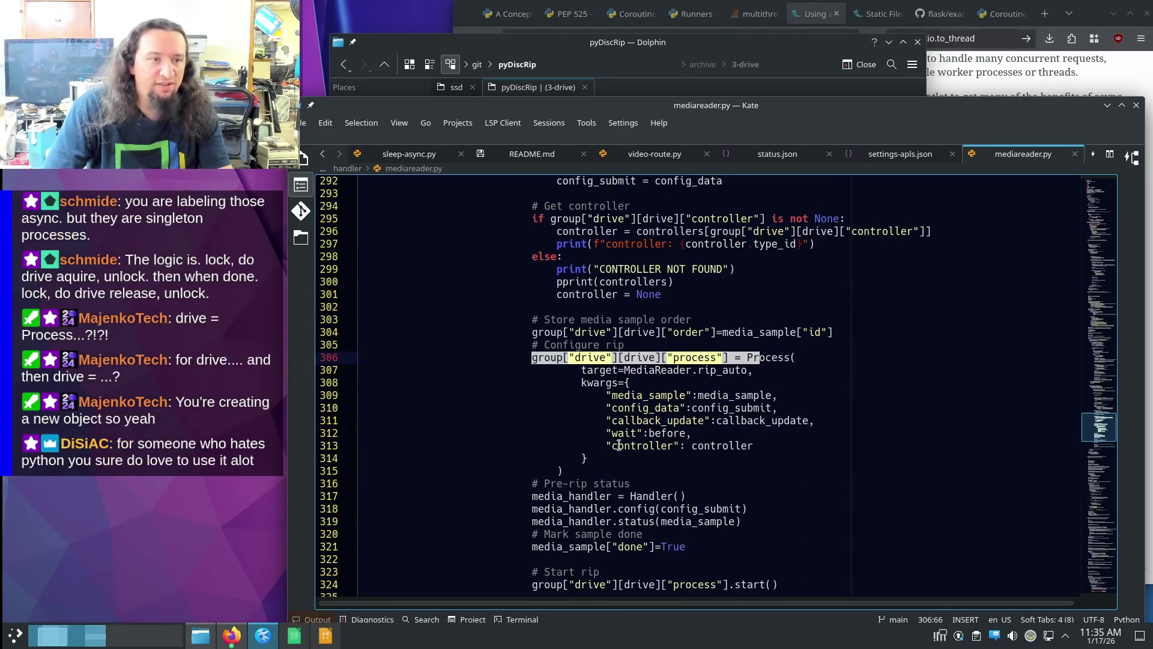
left_click(804, 464, "shift")
left_click(805, 462)
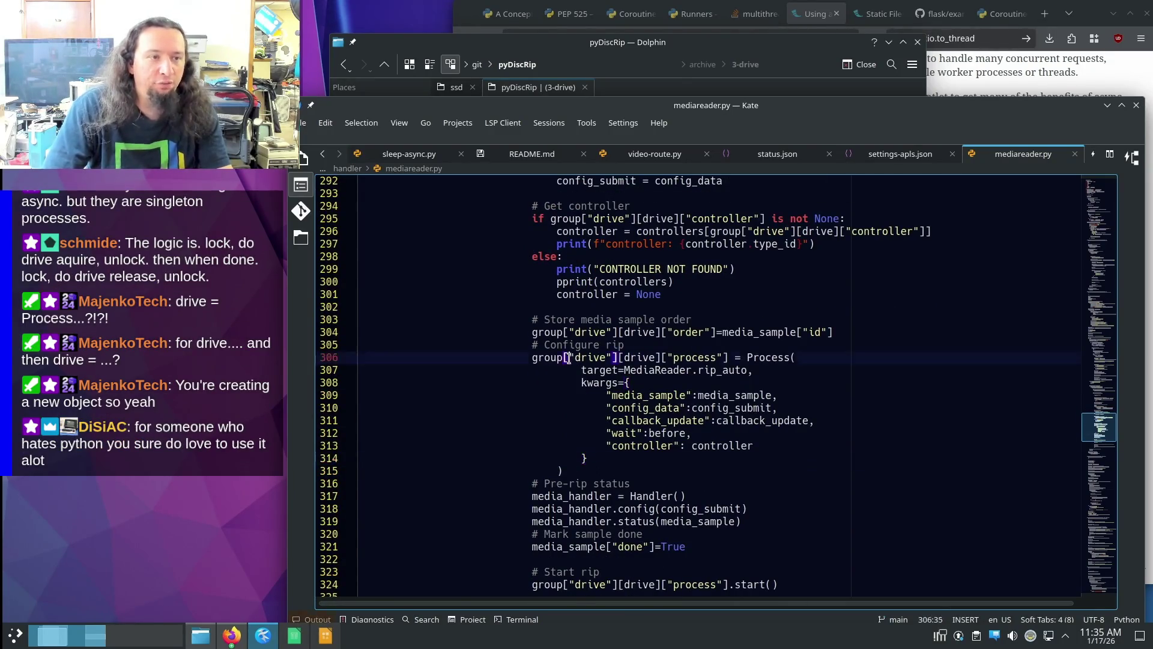
left_click_drag(569, 358, 728, 357)
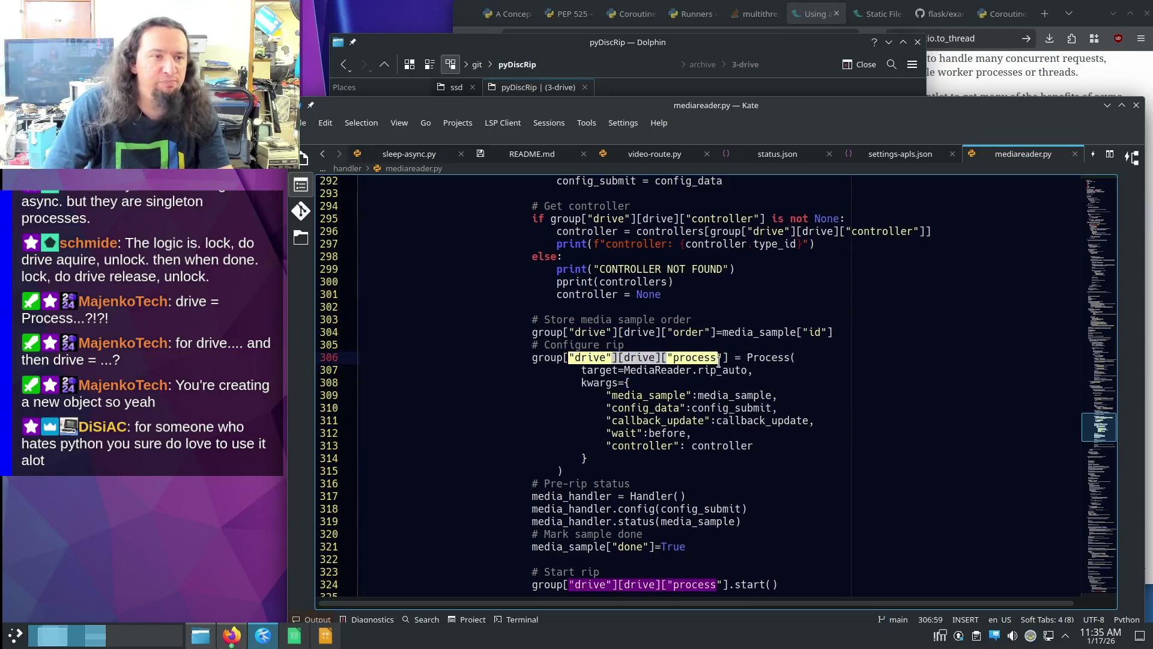
left_click(821, 350)
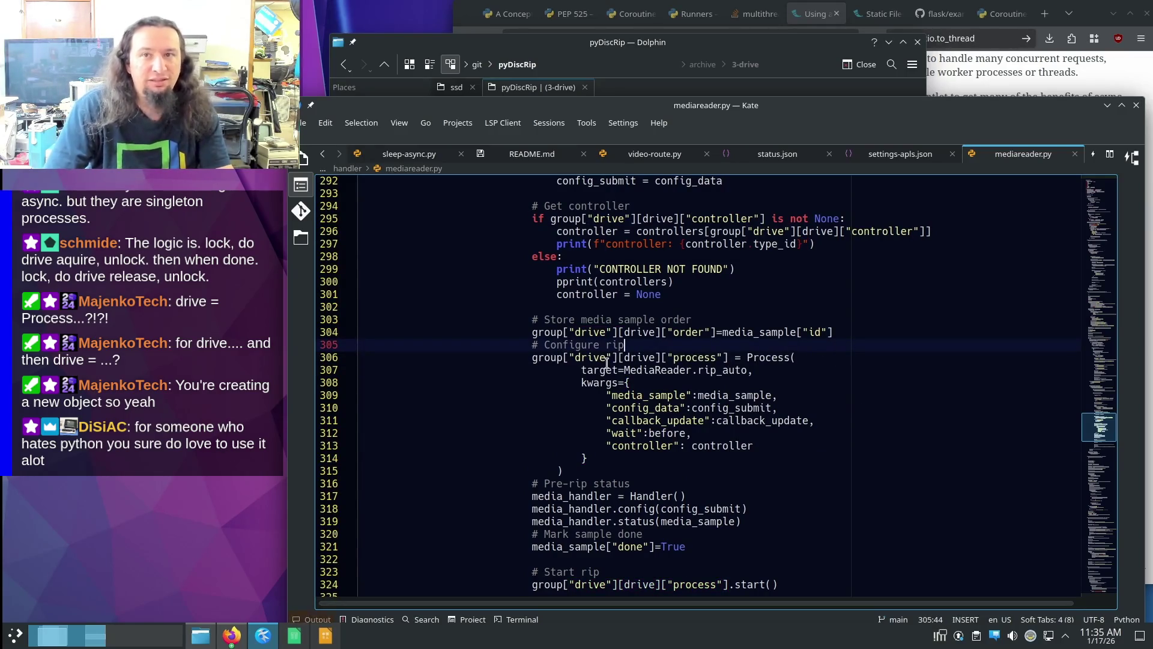
left_click(532, 154)
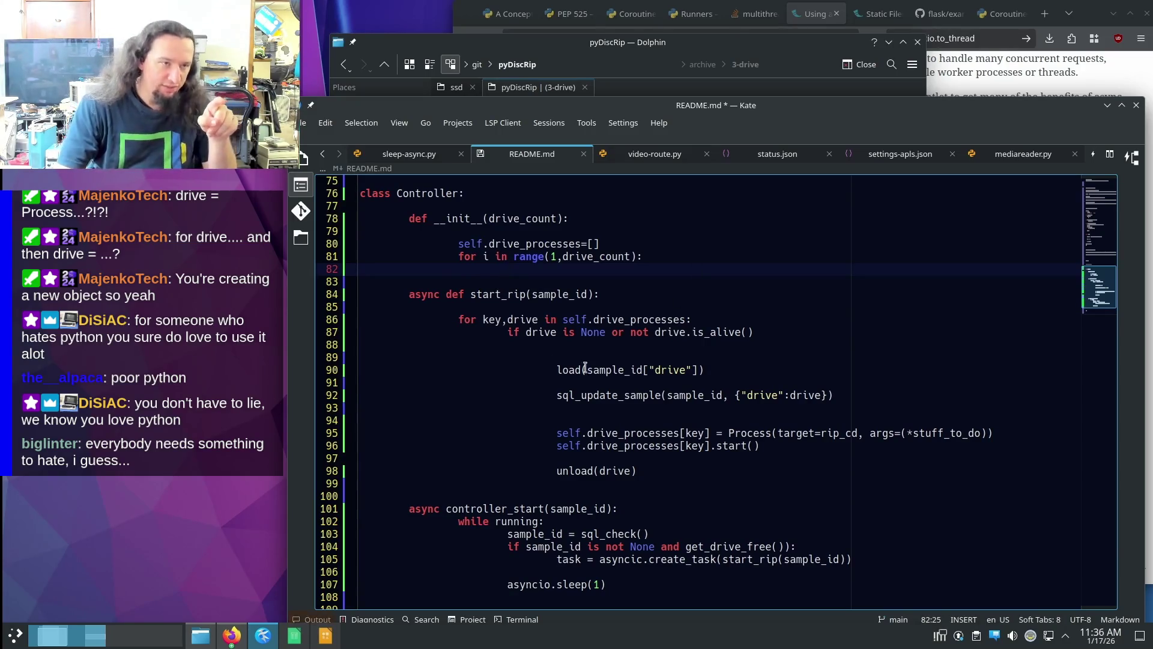
left_click_drag(507, 321, 540, 324)
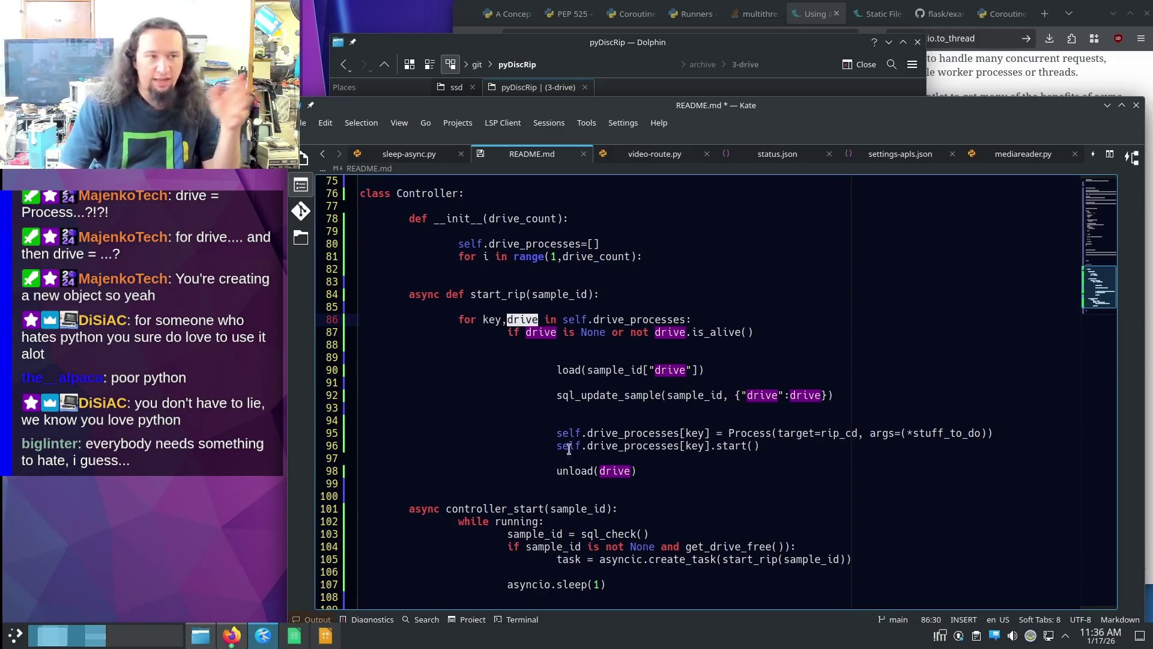
scroll(564, 325, "up", 4)
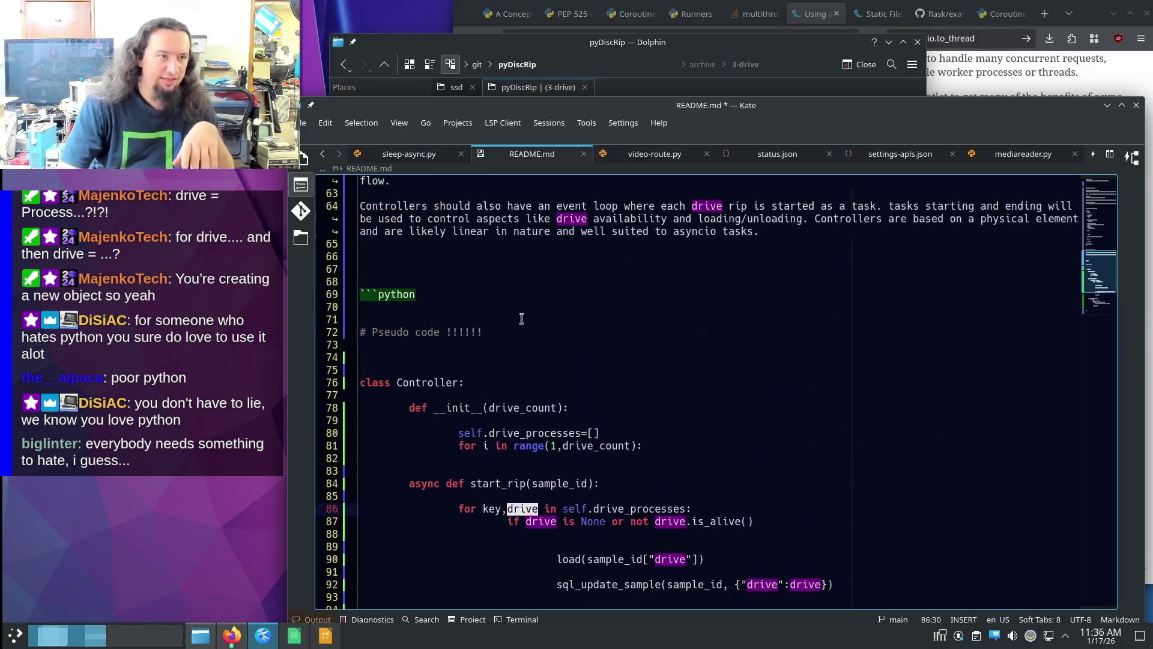
left_click(584, 355)
scroll(558, 354, "down", 5)
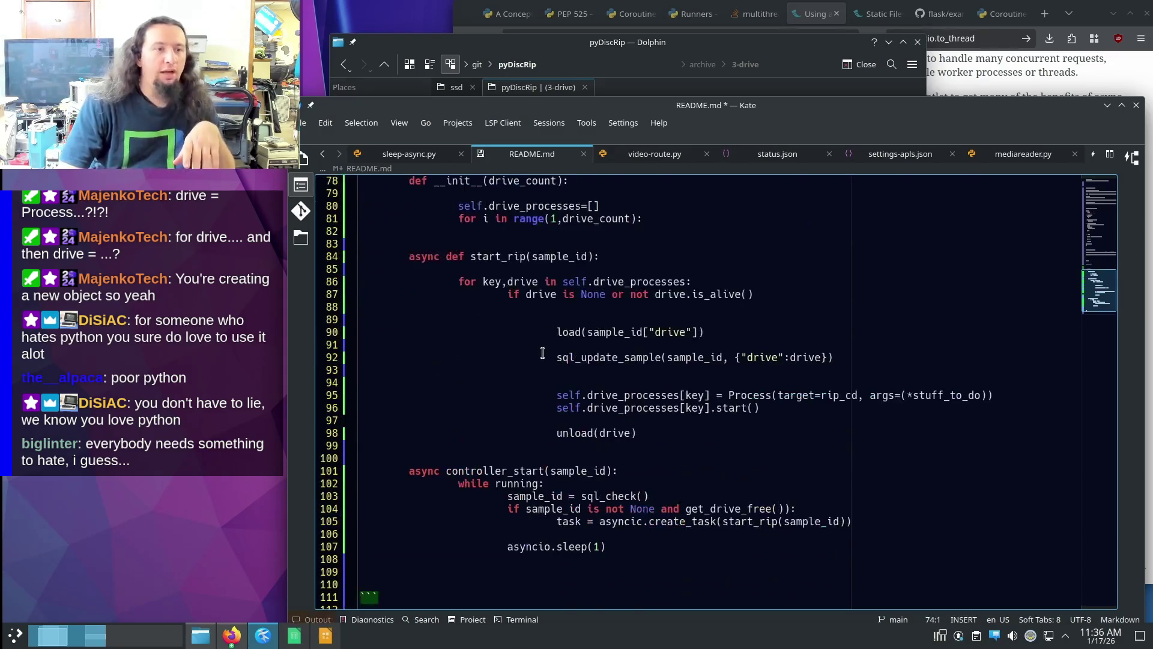
triple_click(541, 294)
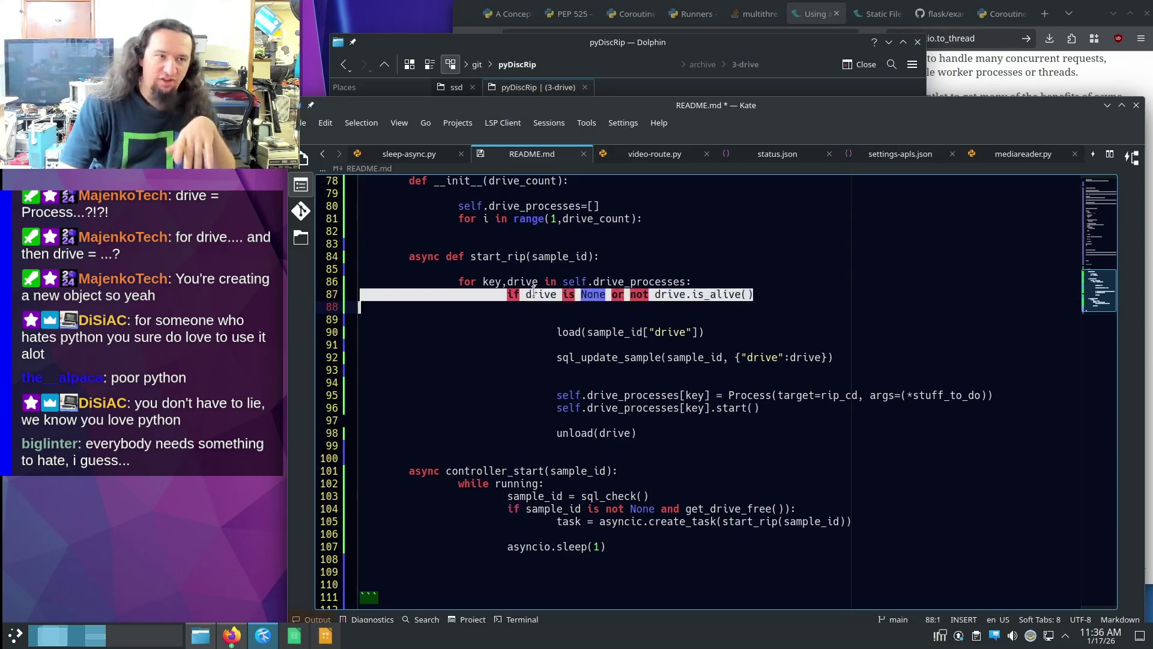
double_click(540, 295)
left_click(654, 332)
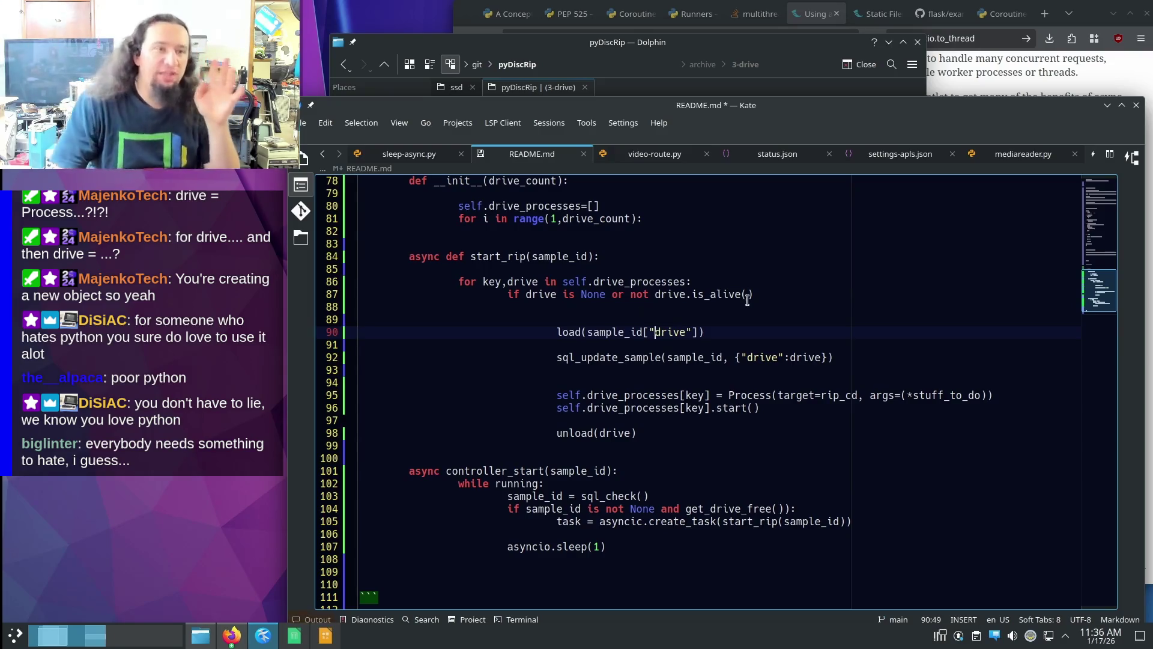
triple_click(766, 290)
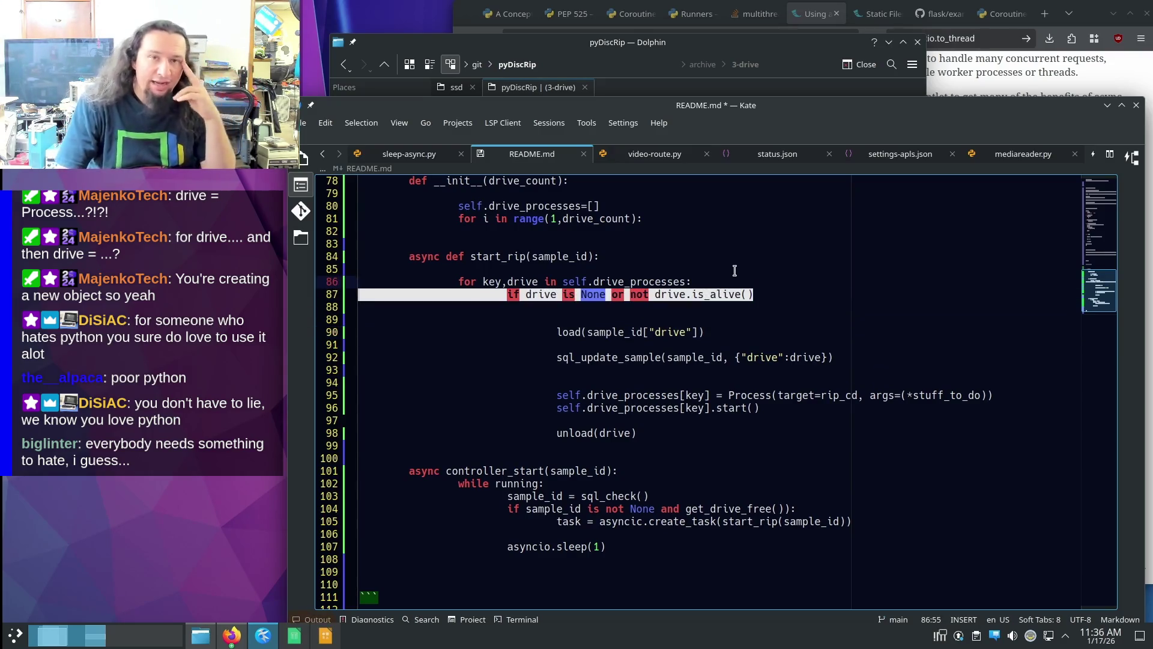
left_click(736, 269)
left_click_drag(817, 294, 810, 268)
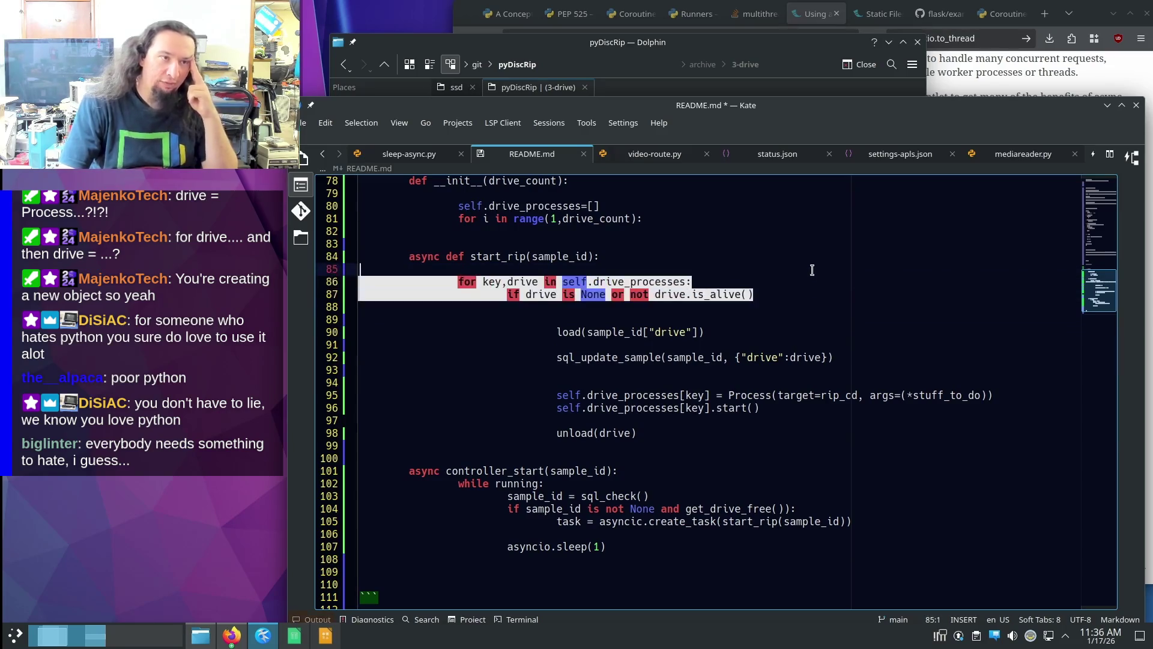
left_click(786, 287)
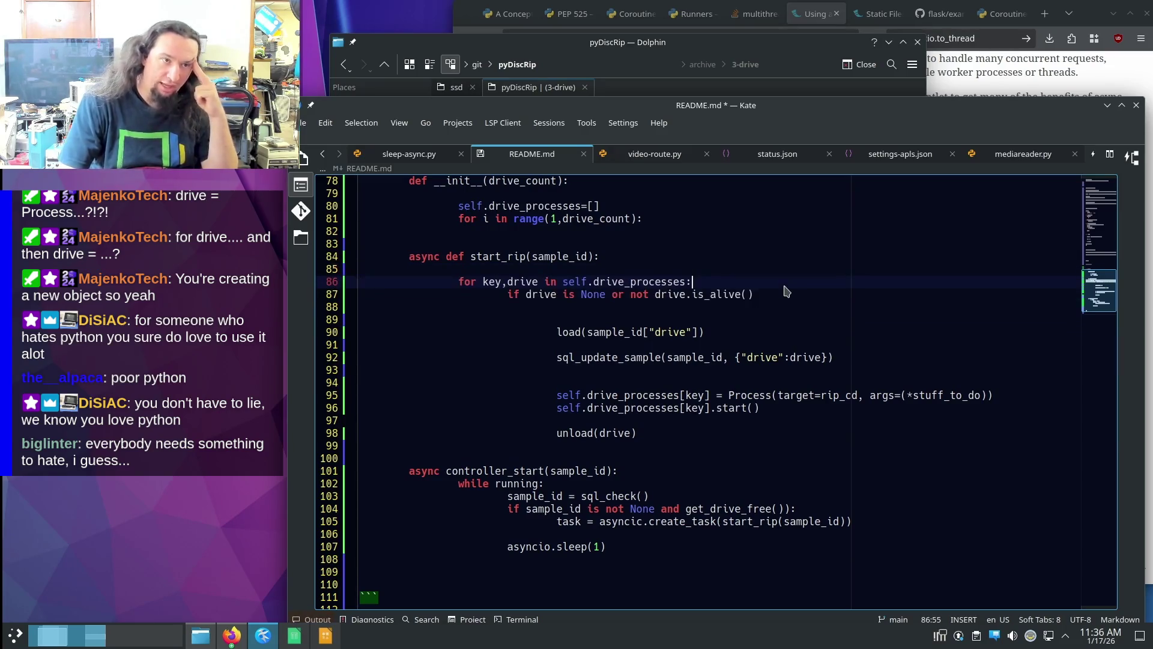
left_click(759, 319)
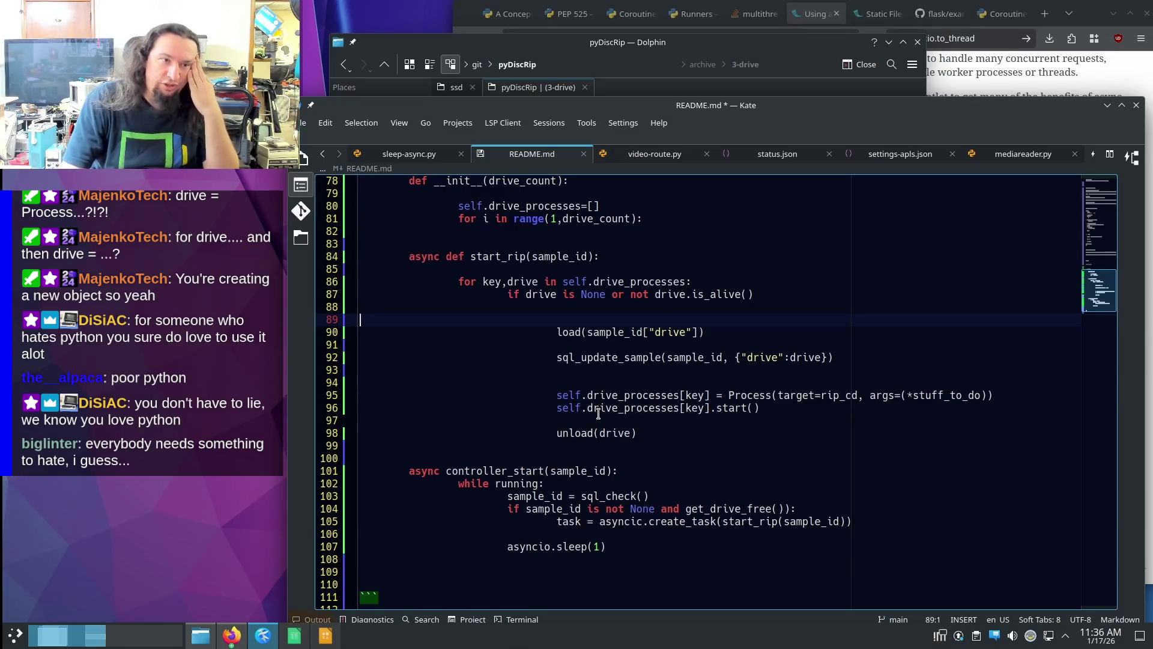
- Step through start_rip's load call and process lines while reviewing the pseudocode
left_click_drag(551, 392, 757, 507)
left_click(722, 462)
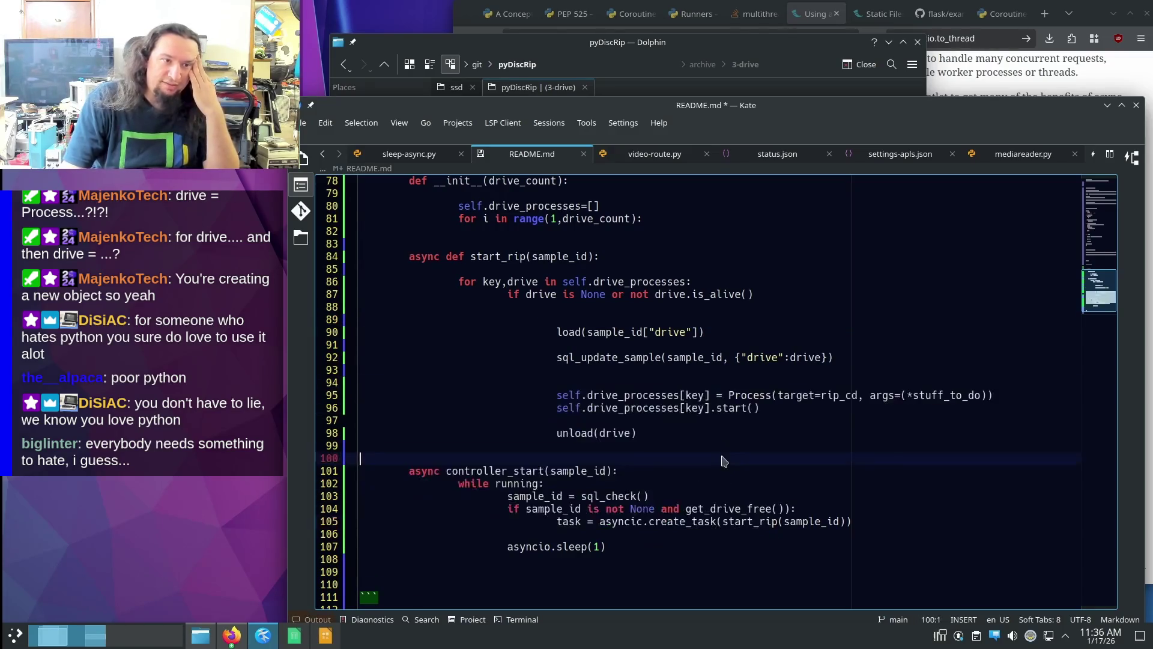
left_click(655, 419)
left_click(610, 383)
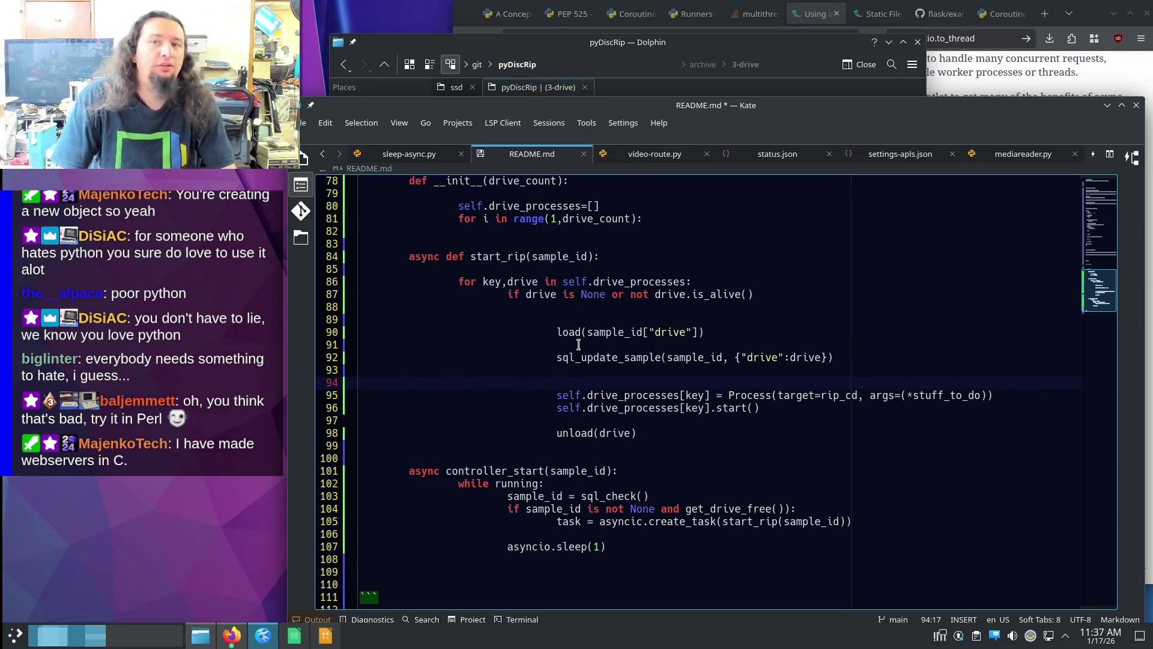
key("Up")
key("Up")
key("Up")
key("Up")
key("Up")
left_click(845, 333)
key("Up")
key("Up")
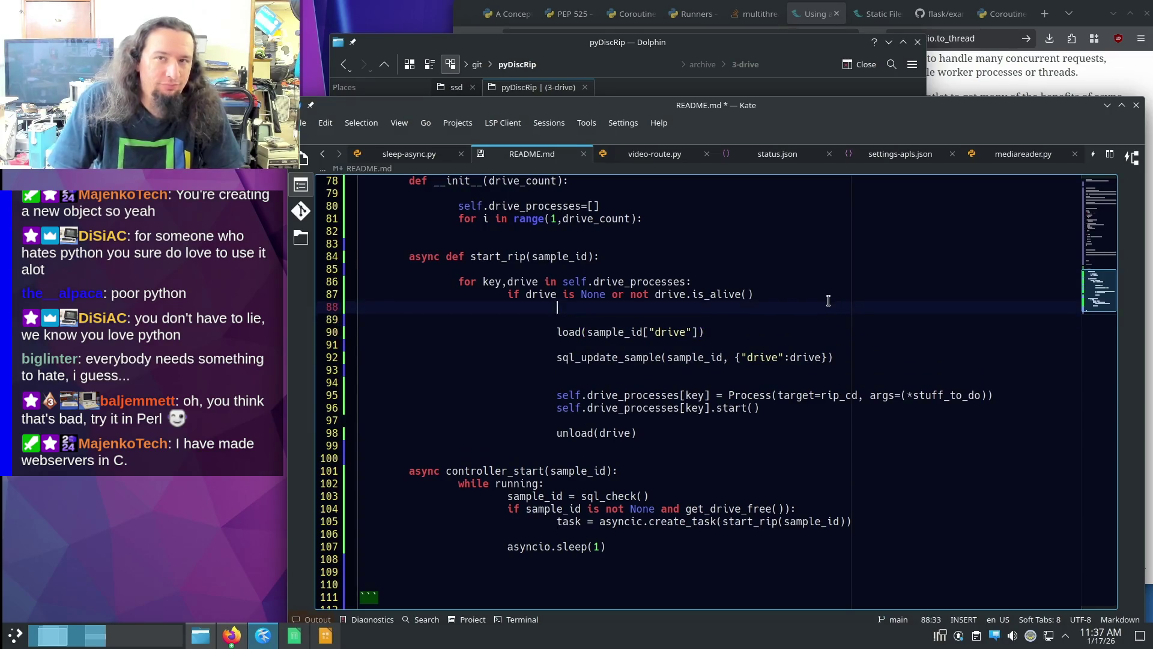
left_click(806, 323)
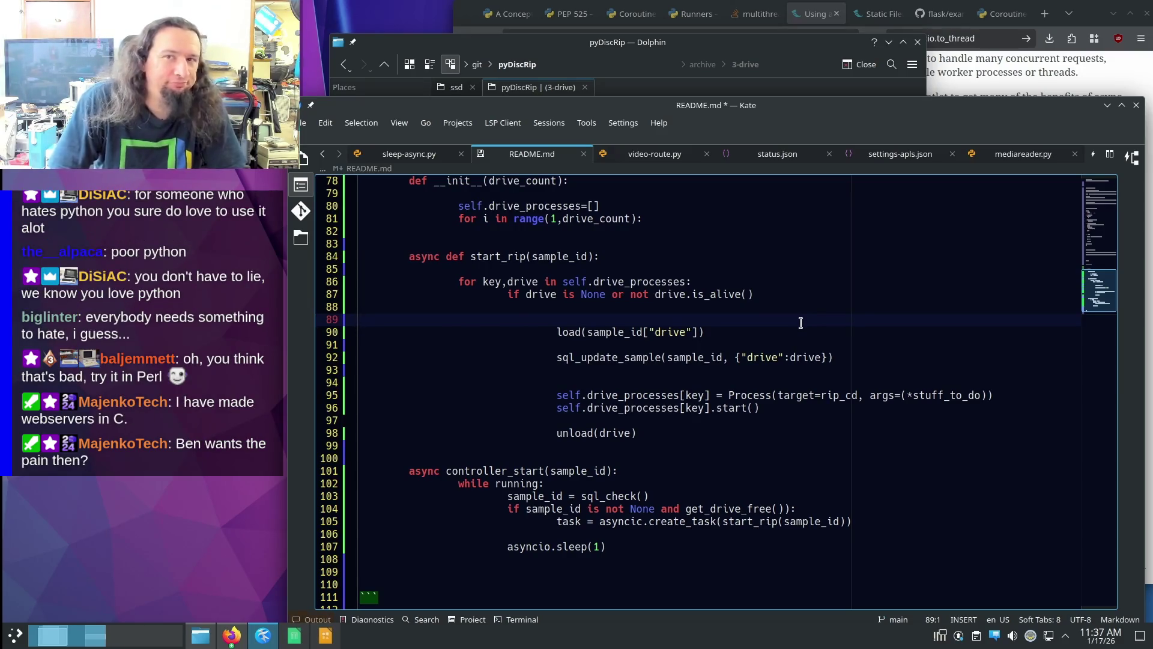
left_click(892, 370)
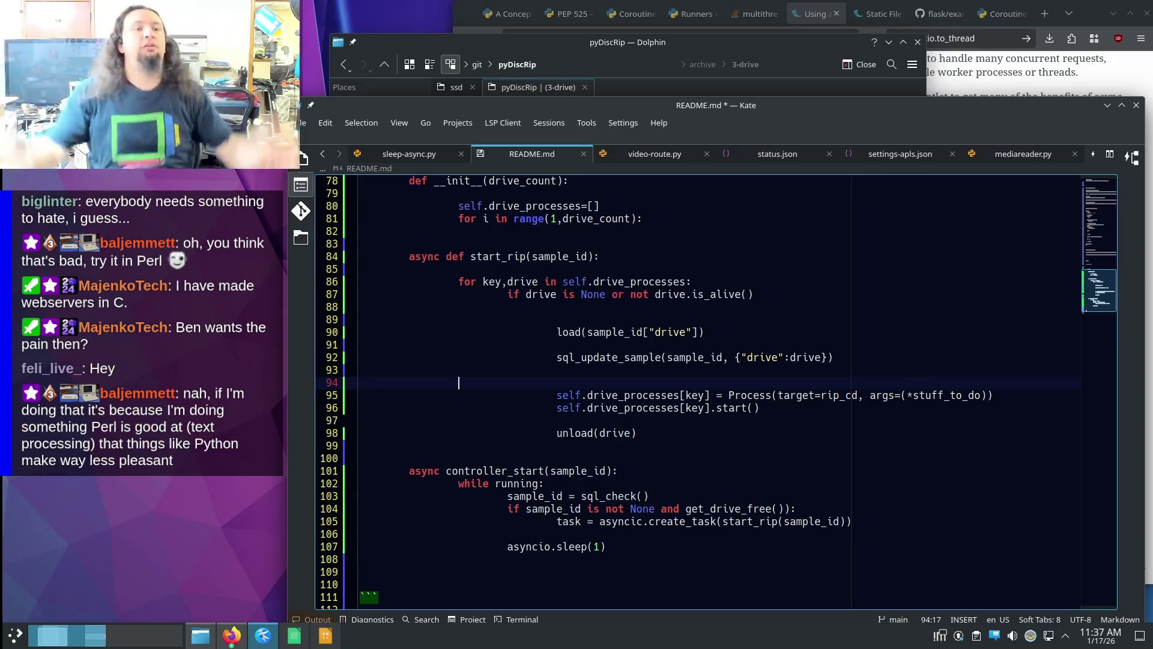
- Select the self.drive_processes[key].start() line and bring the Media_Queue spreadsheet forward
left_click_drag(556, 407, 766, 409)
key("ctrl+c")
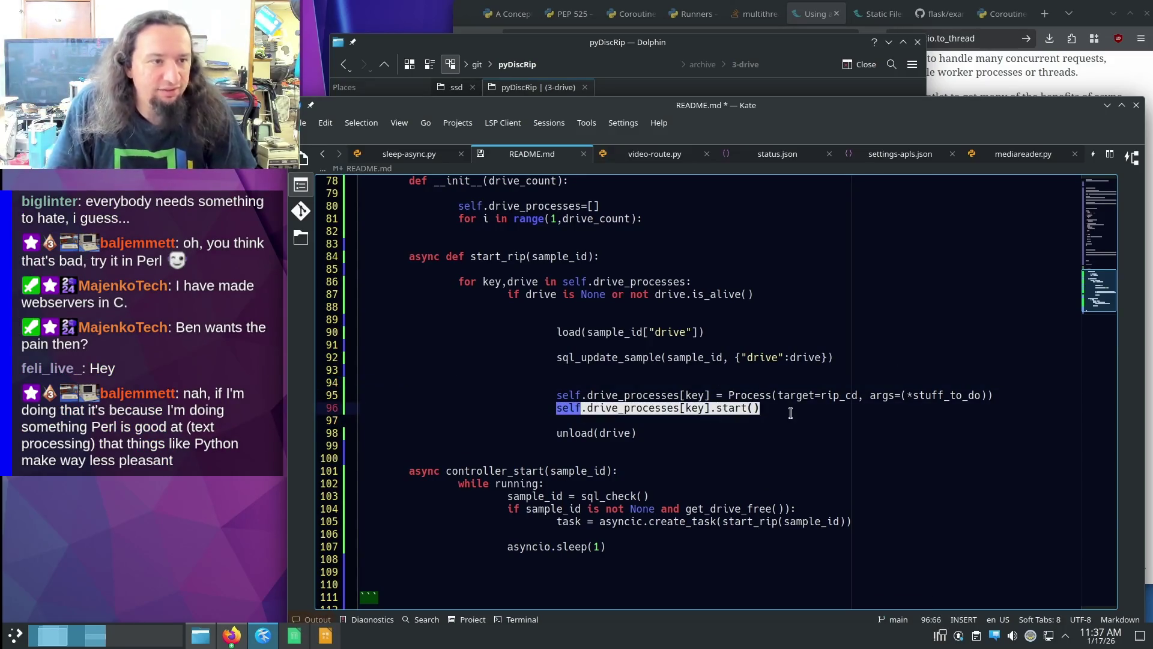
key("Down")
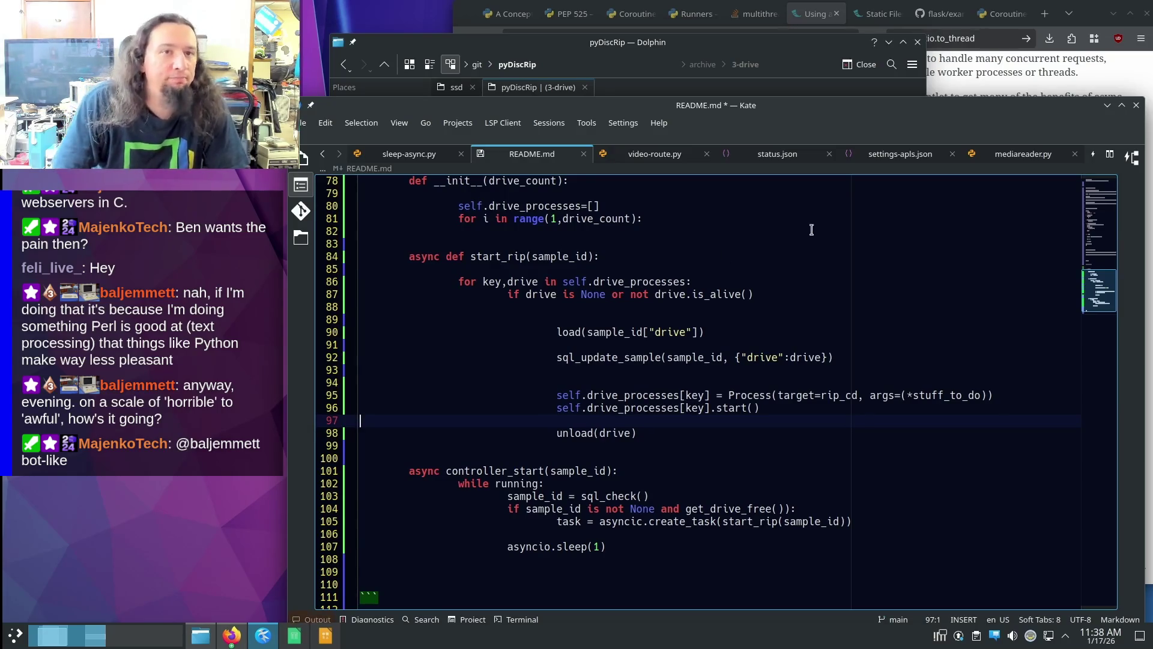
left_click(294, 635)
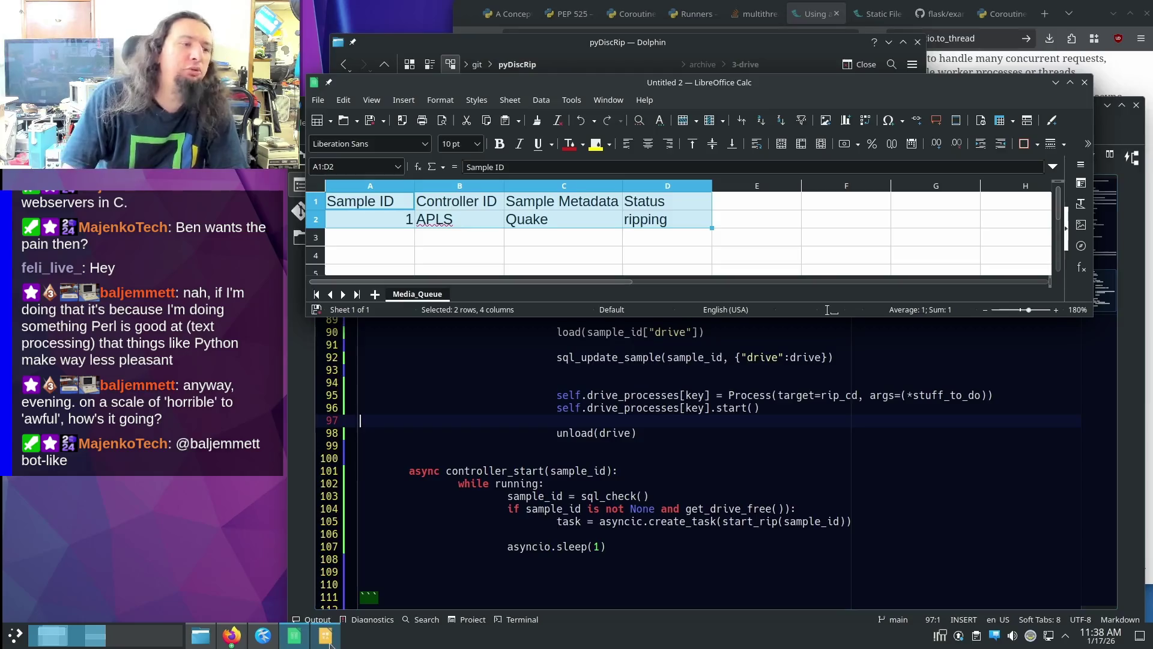
- Paste the start line into plan.odg, undo it, and return to the README notes
key("alt+Tab")
key("ctrl+v")
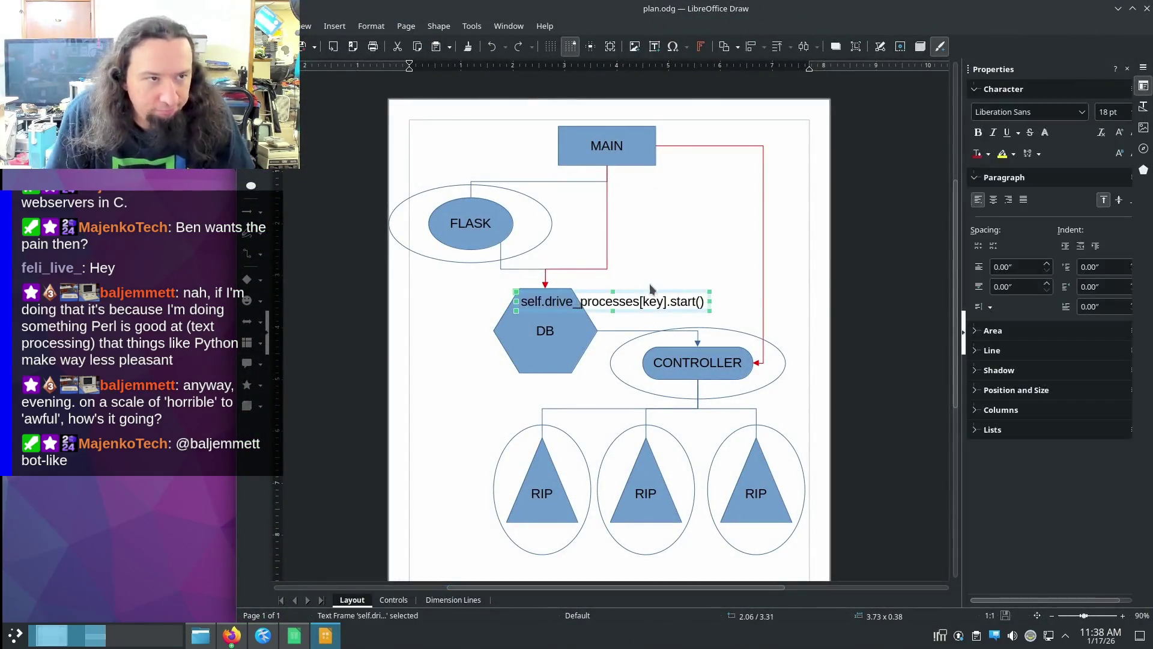
key("ctrl+z")
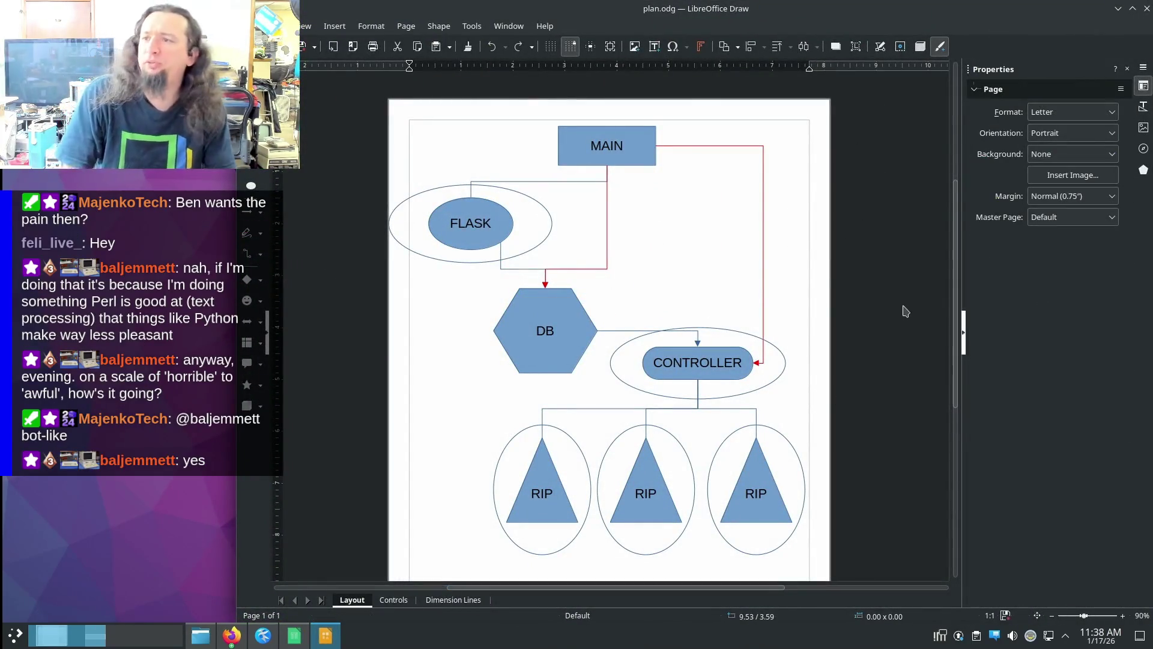
left_click(262, 636)
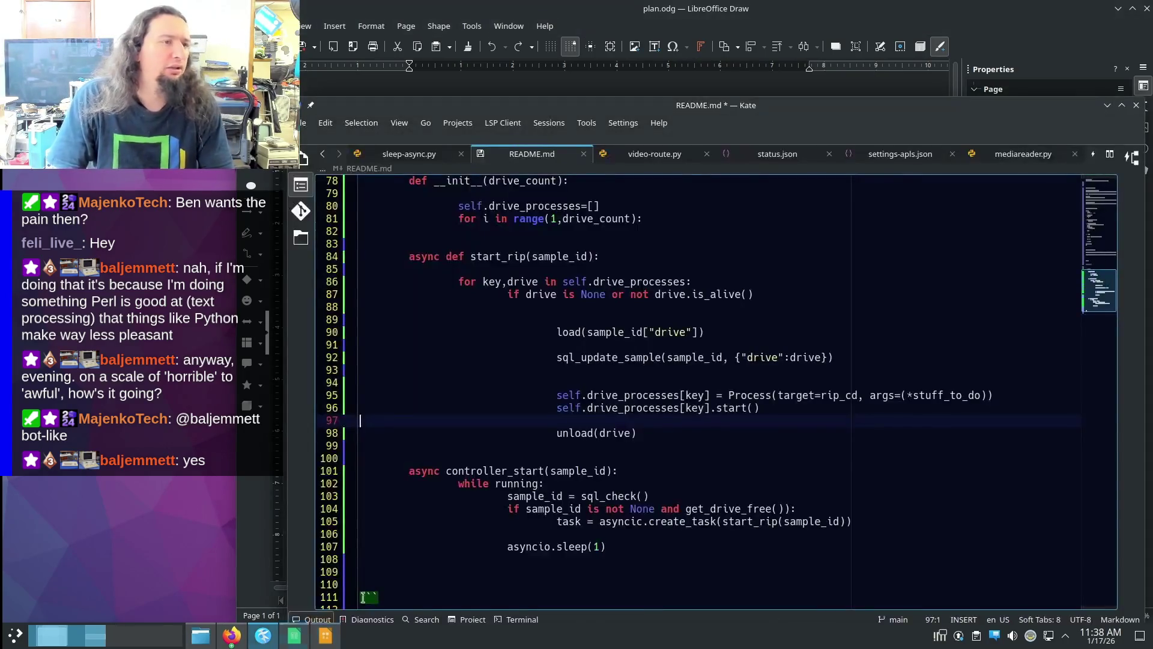
scroll(460, 196, "up", 6)
scroll(459, 195, "up", 4)
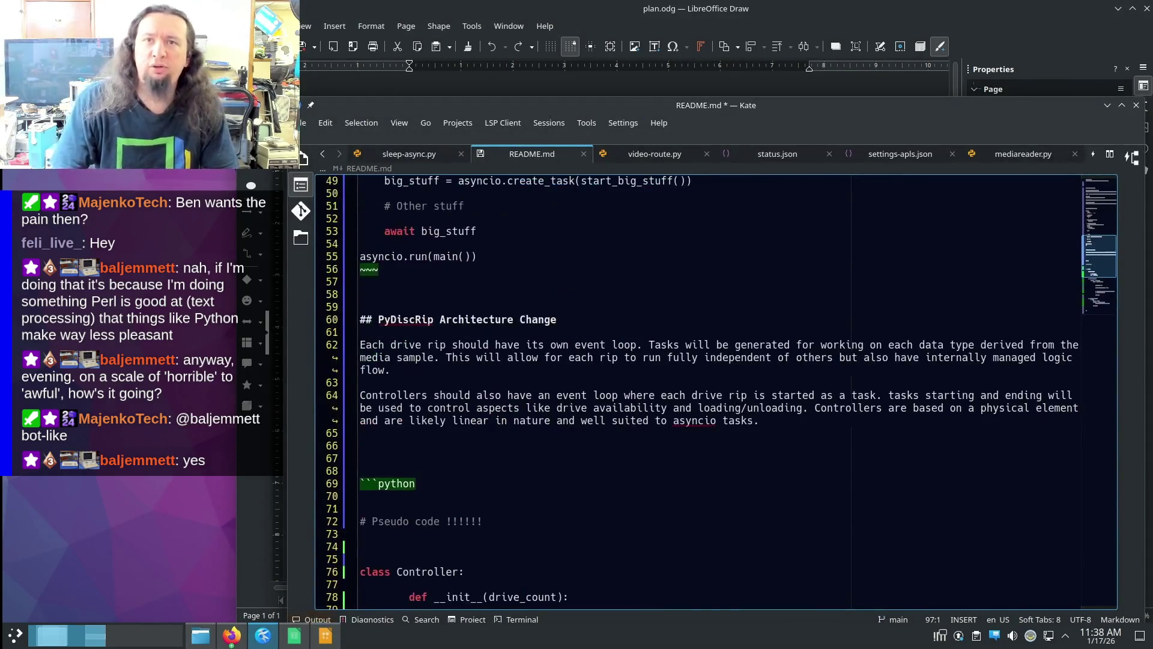
scroll(696, 341, "up", 6)
scroll(711, 335, "up", 10)
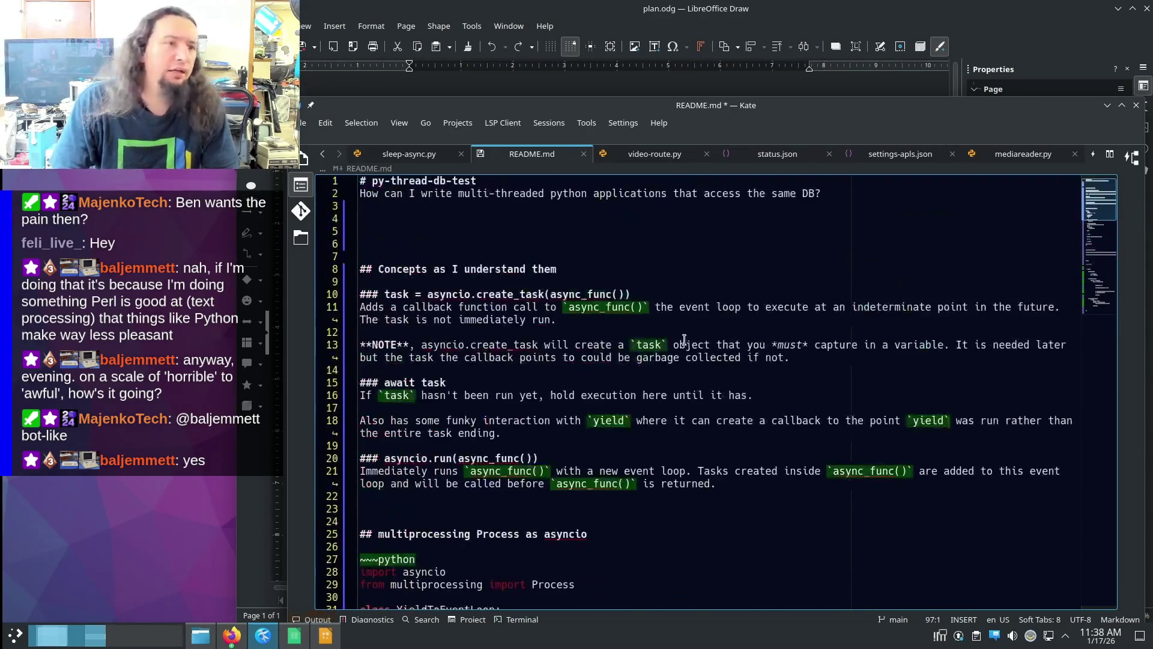
- Place the caret at the README's Concepts heading, then bring Firefox's asyncio docs forward
left_click(721, 267)
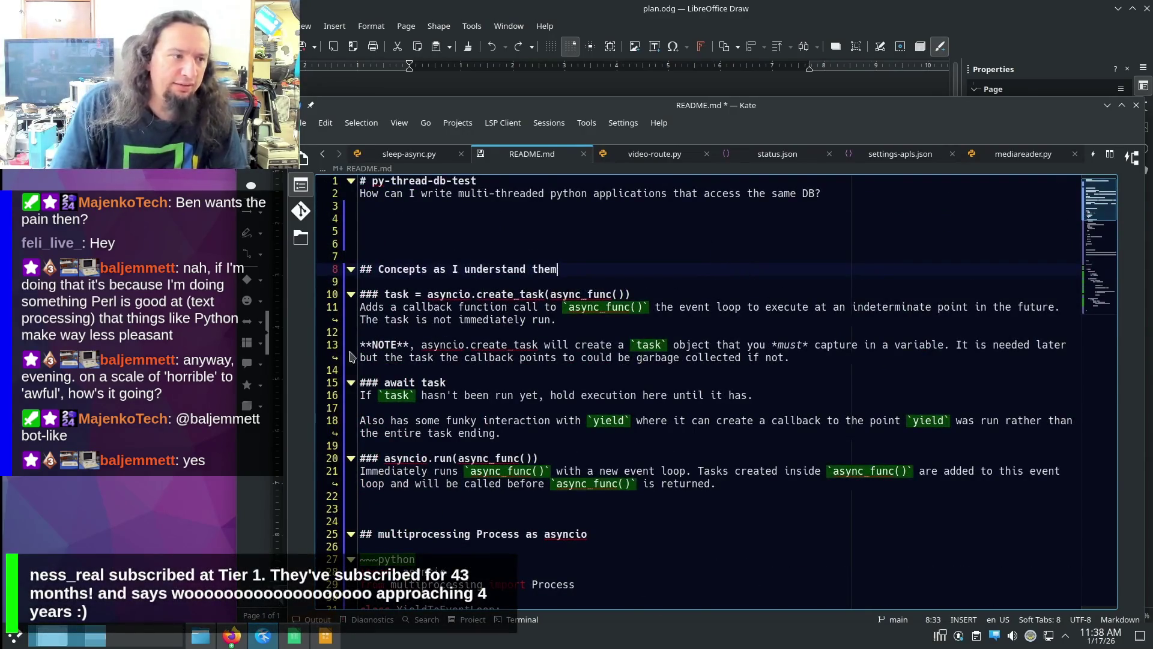
left_click(232, 636)
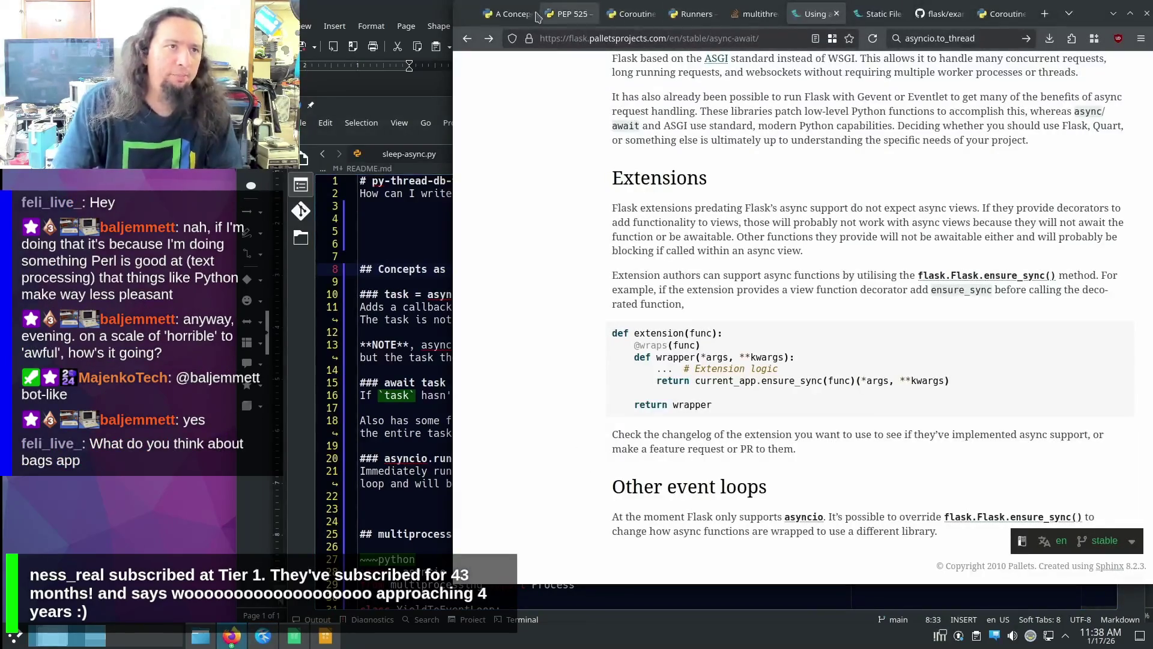
- Autoscroll through the Conceptual Overview of asyncio article, then return to the README notes
left_click(509, 14)
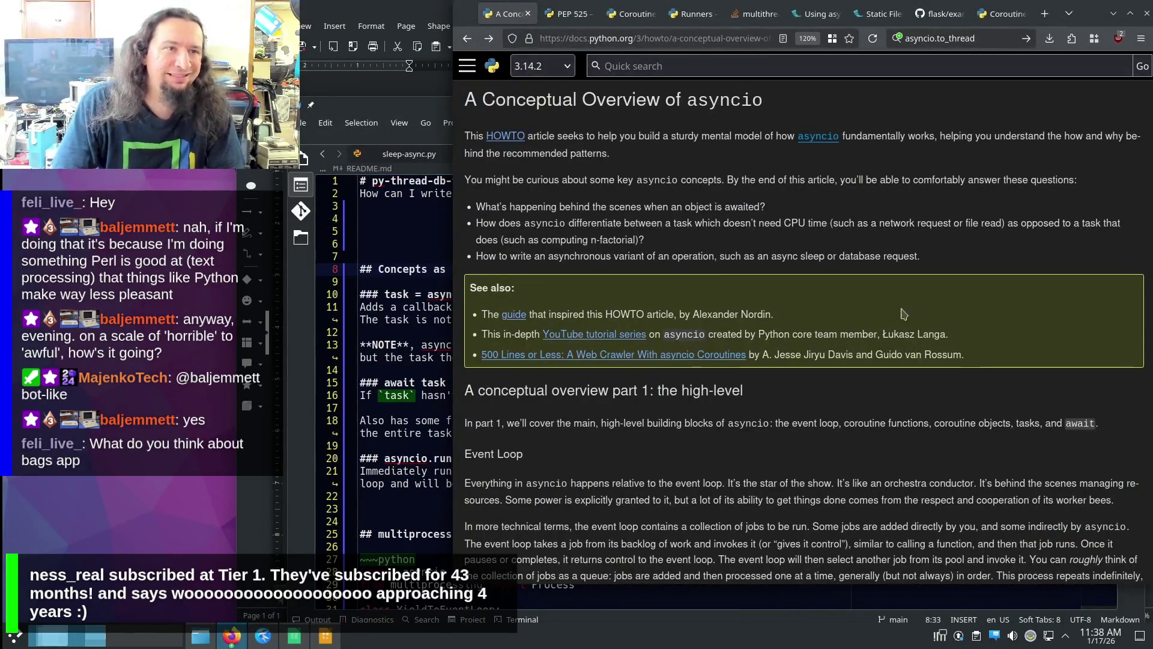
middle_click(873, 242)
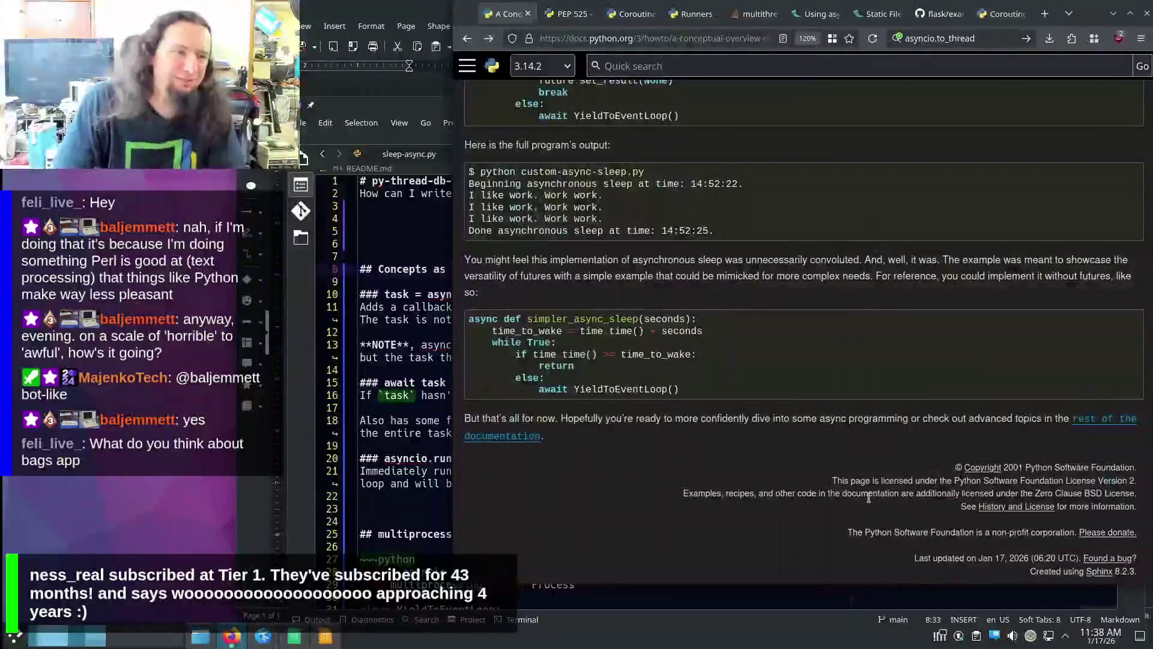
scroll(872, 242, "up", 15)
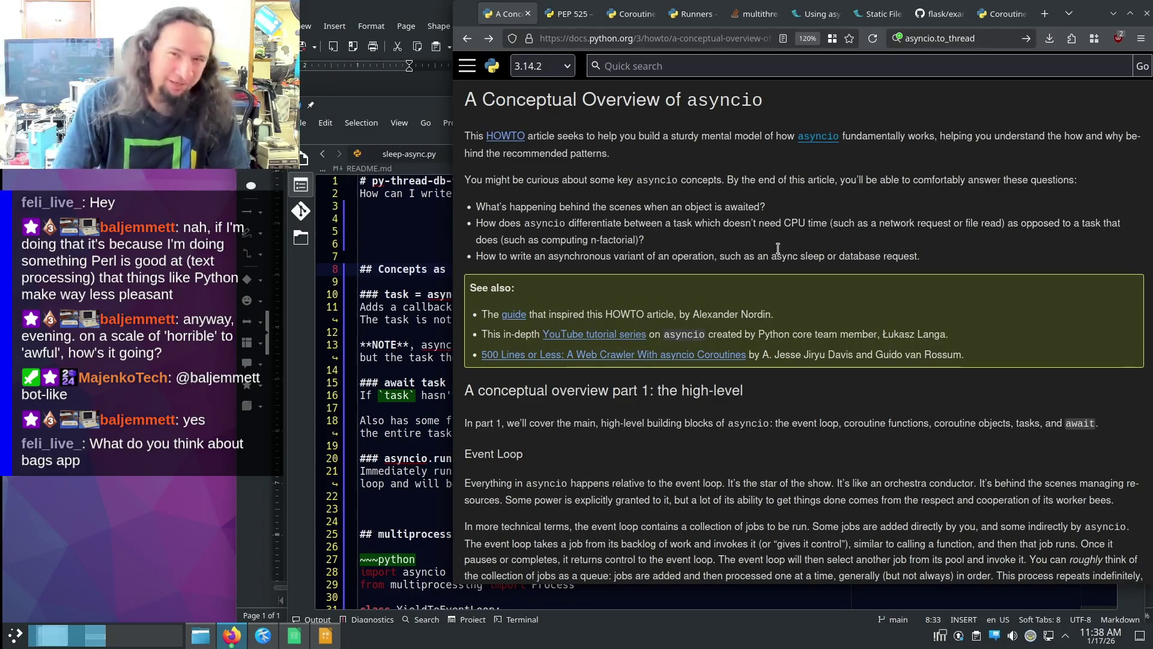
left_click(834, 223)
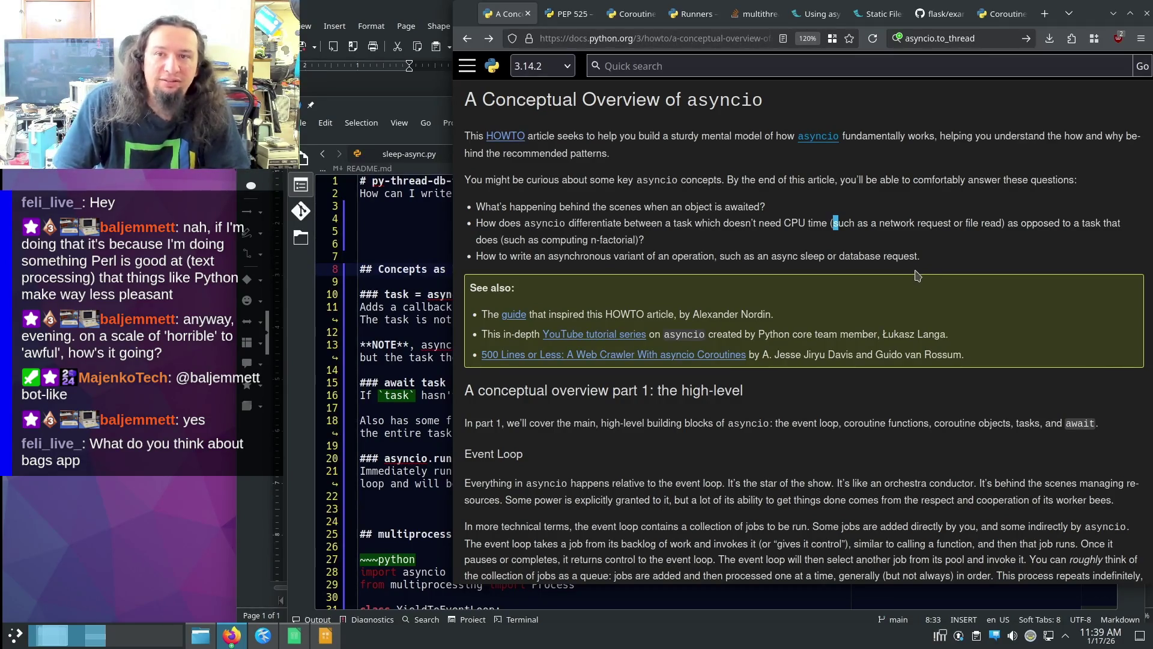
middle_click(965, 198)
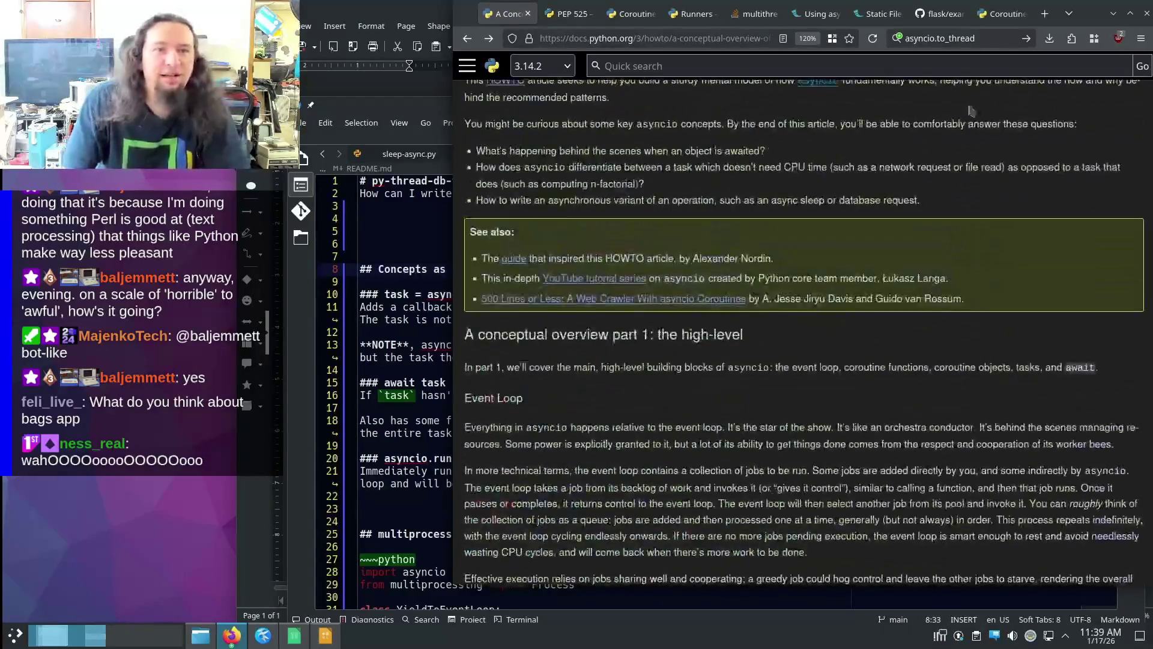
left_click(420, 232)
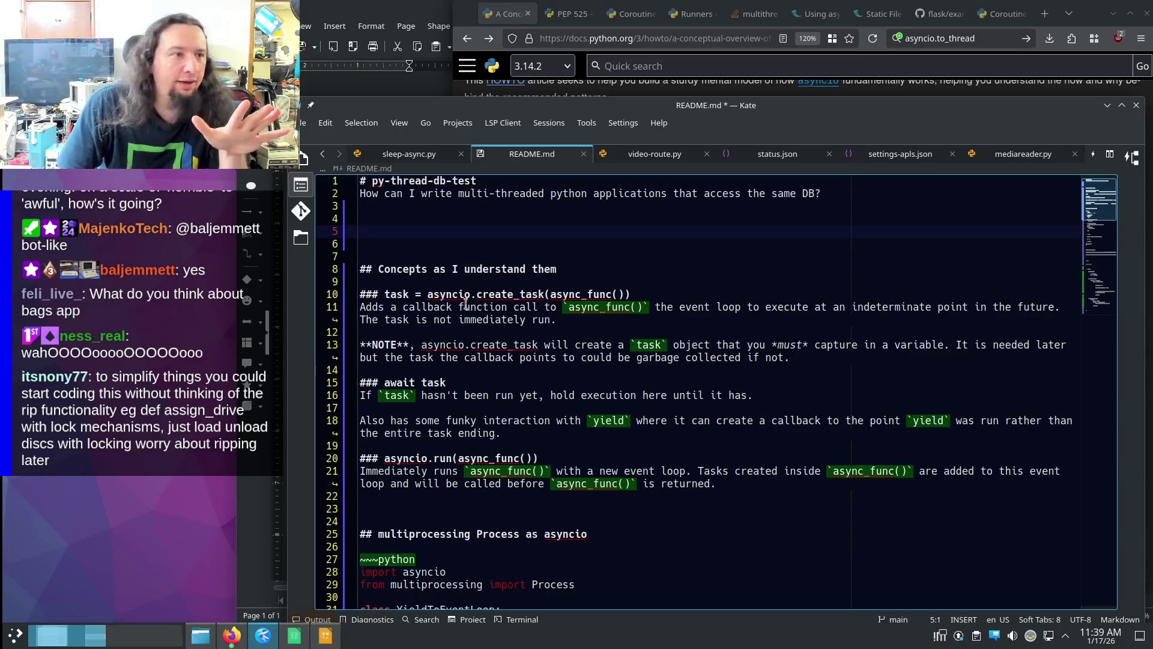
left_click_drag(417, 295, 623, 294)
left_click(644, 297)
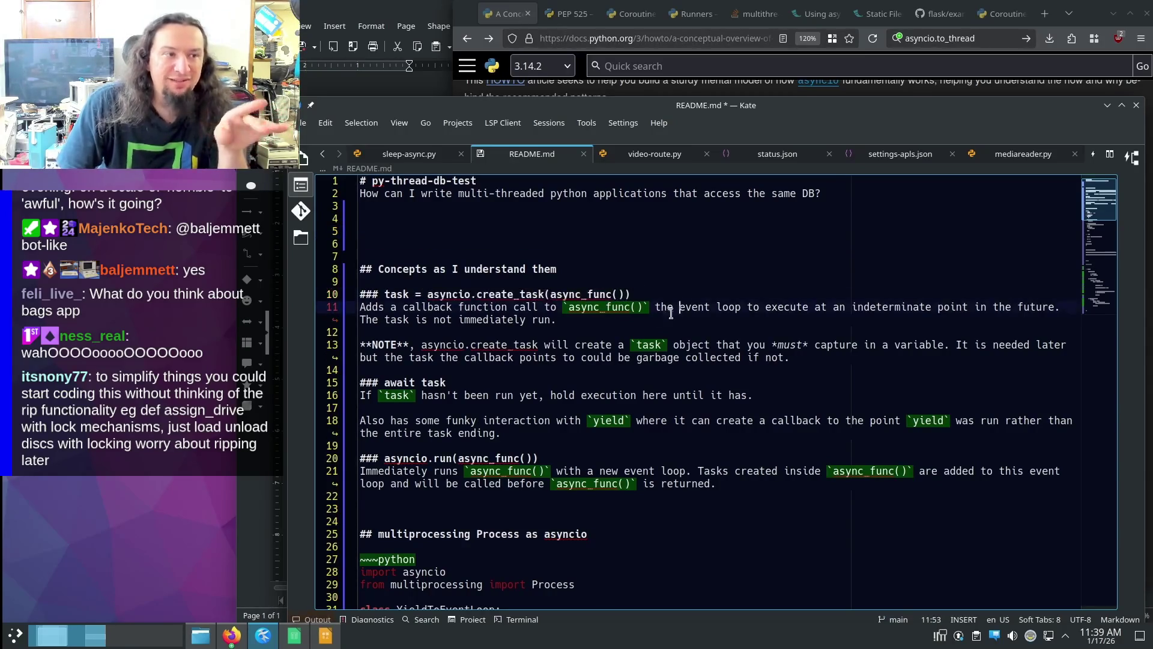
double_click(397, 294)
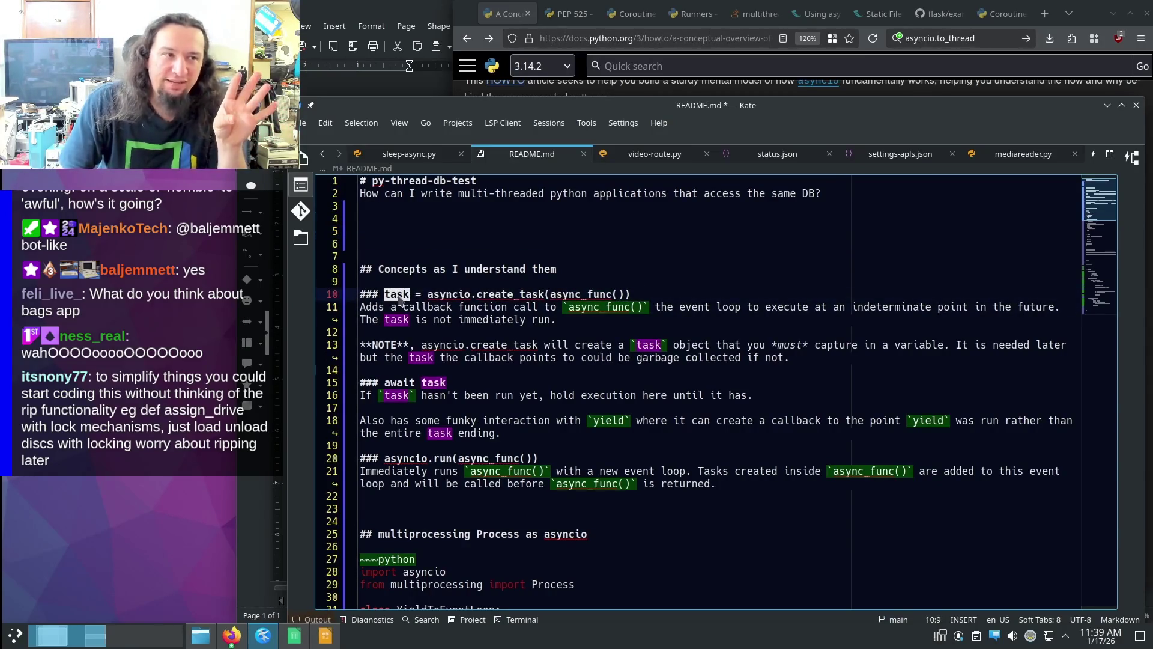
left_click(460, 293)
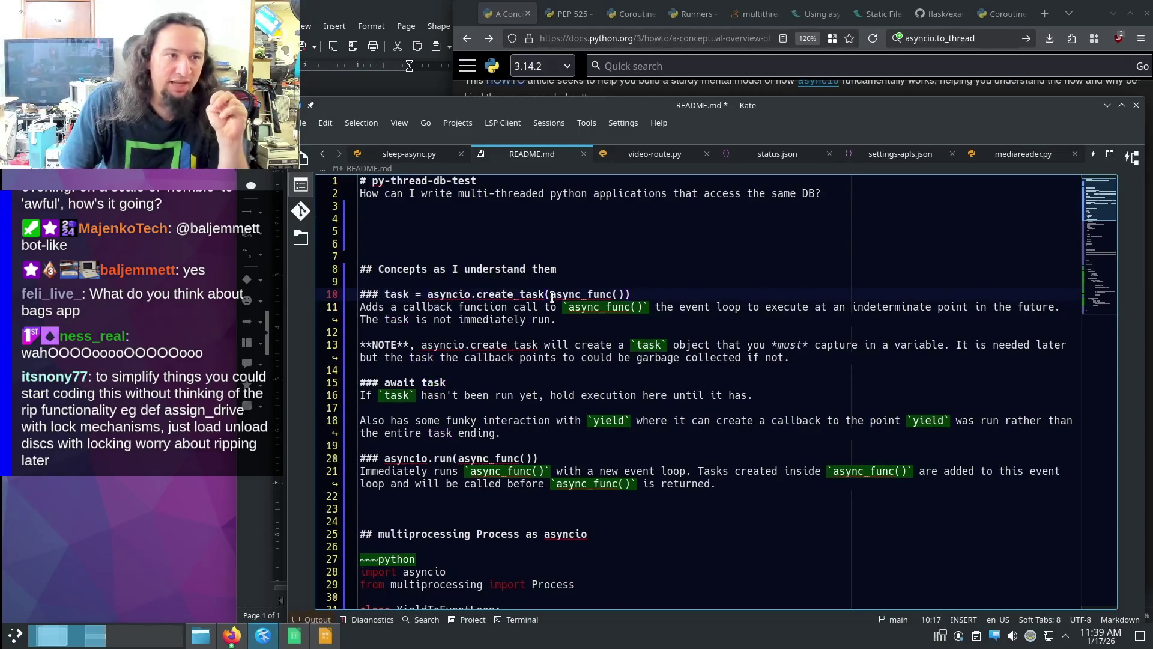
left_click_drag(551, 295, 631, 296)
left_click(612, 280)
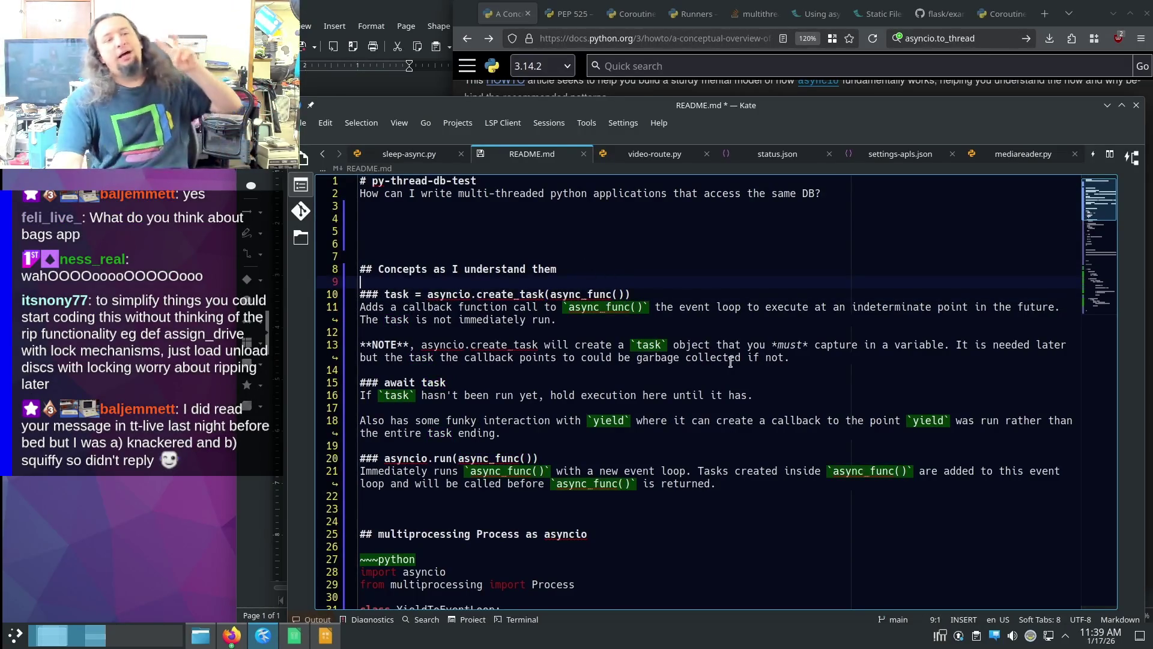
double_click(397, 294)
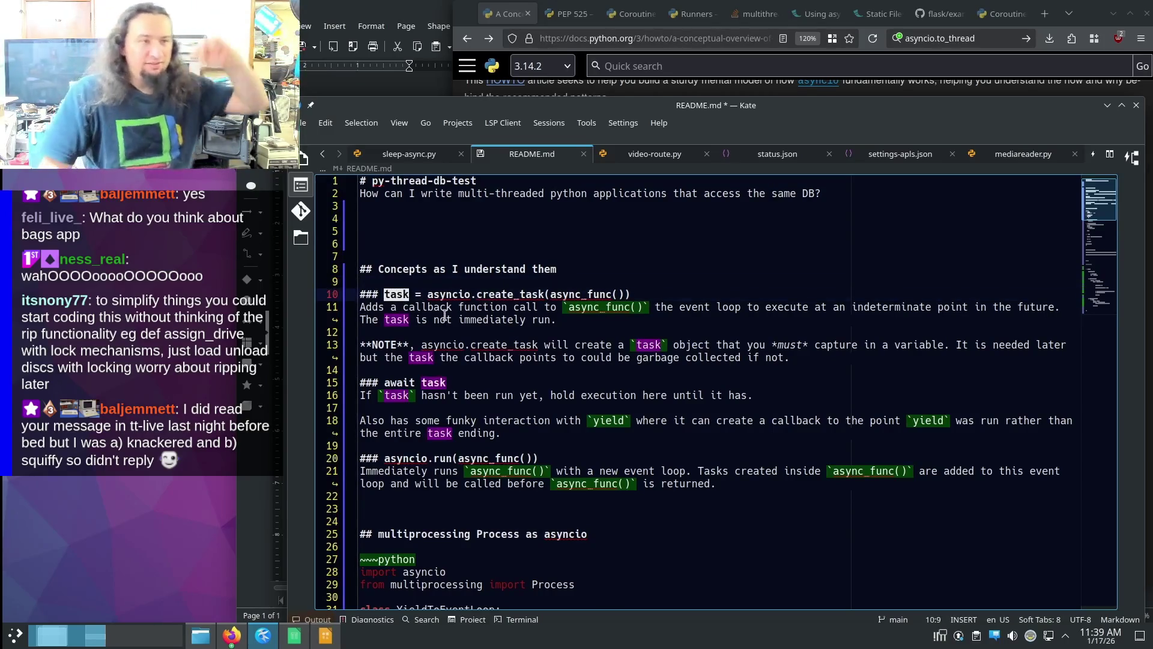
left_click_drag(632, 295, 384, 295)
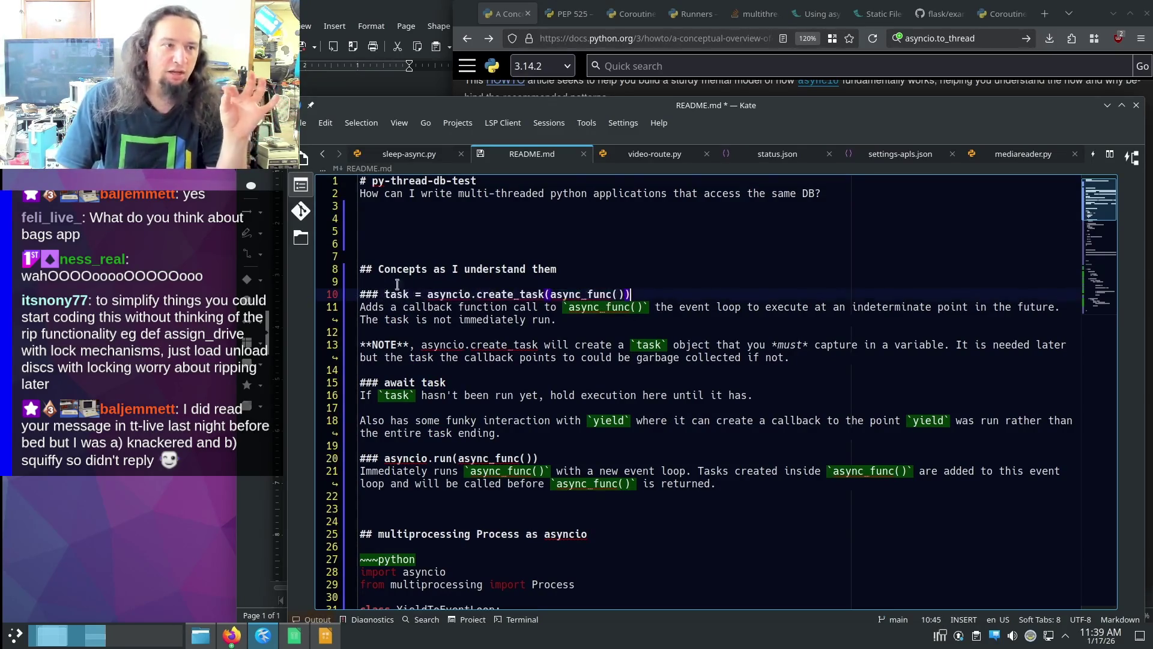
left_click(710, 323)
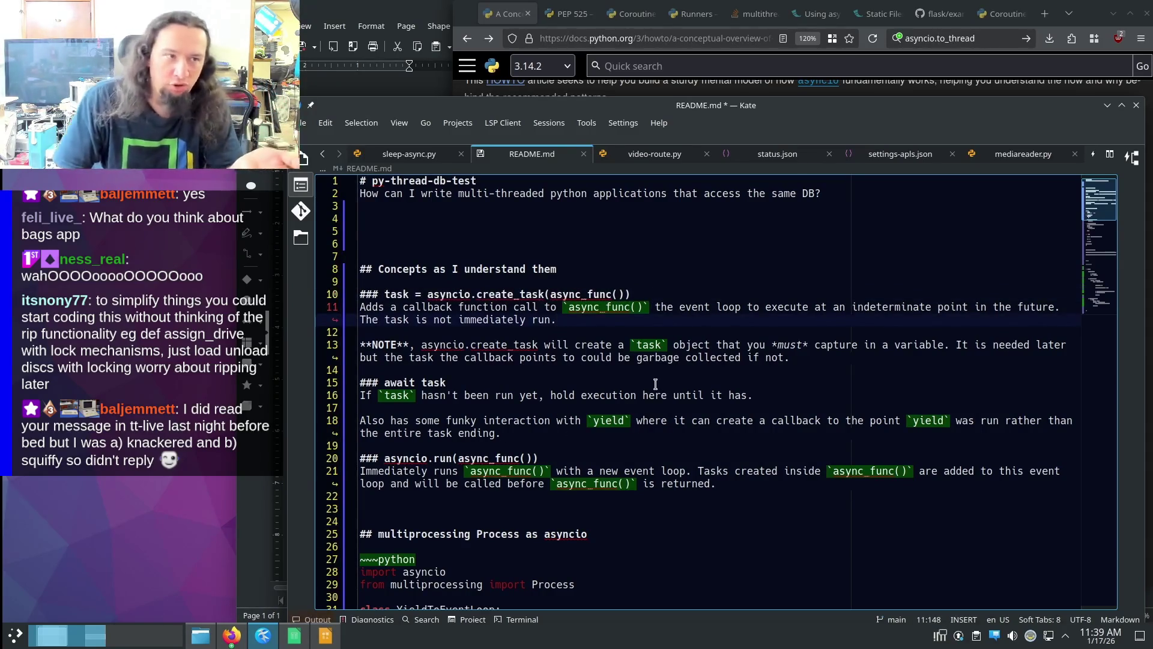
double_click(387, 383)
left_click(481, 382)
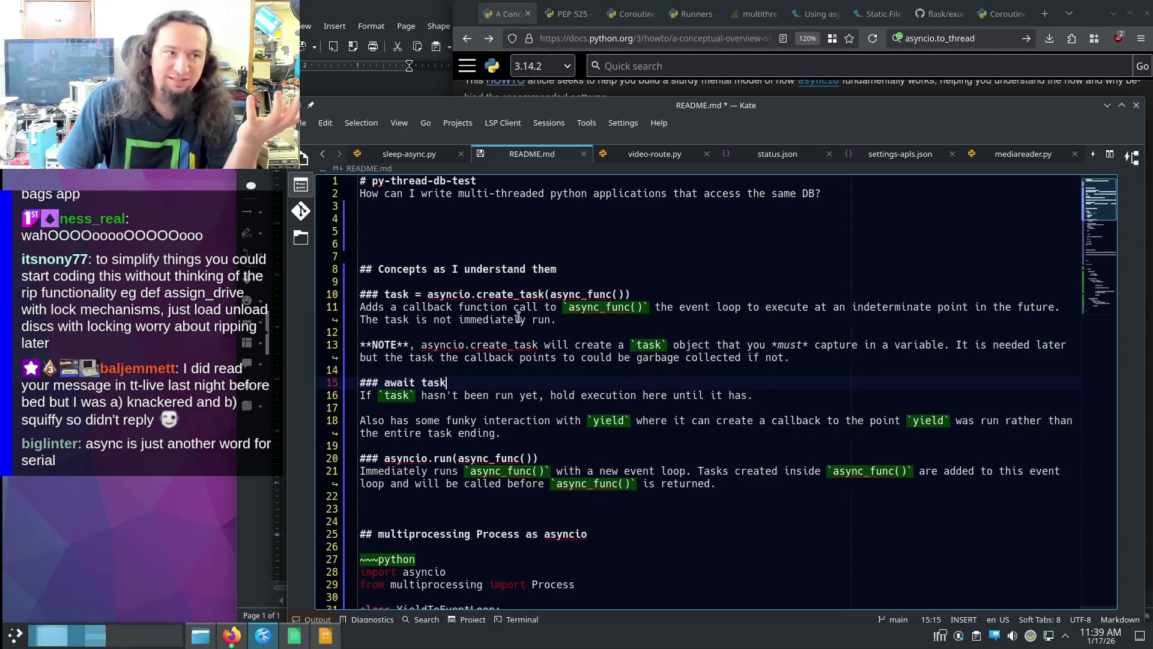
double_click(396, 294)
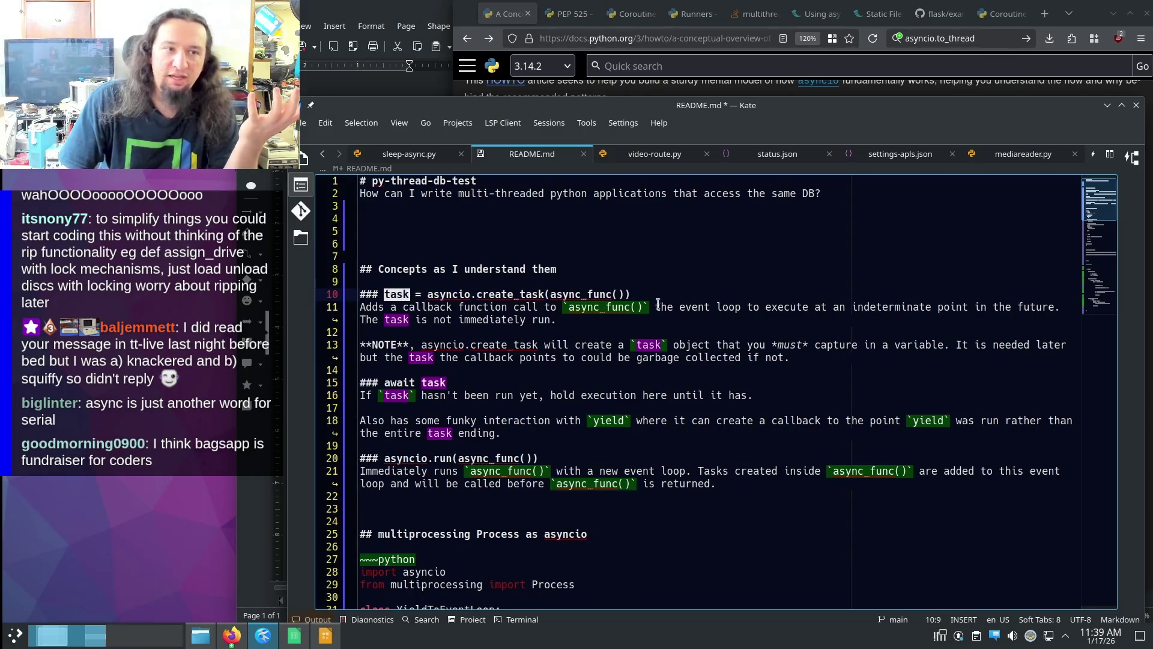
left_click_drag(695, 307, 742, 308)
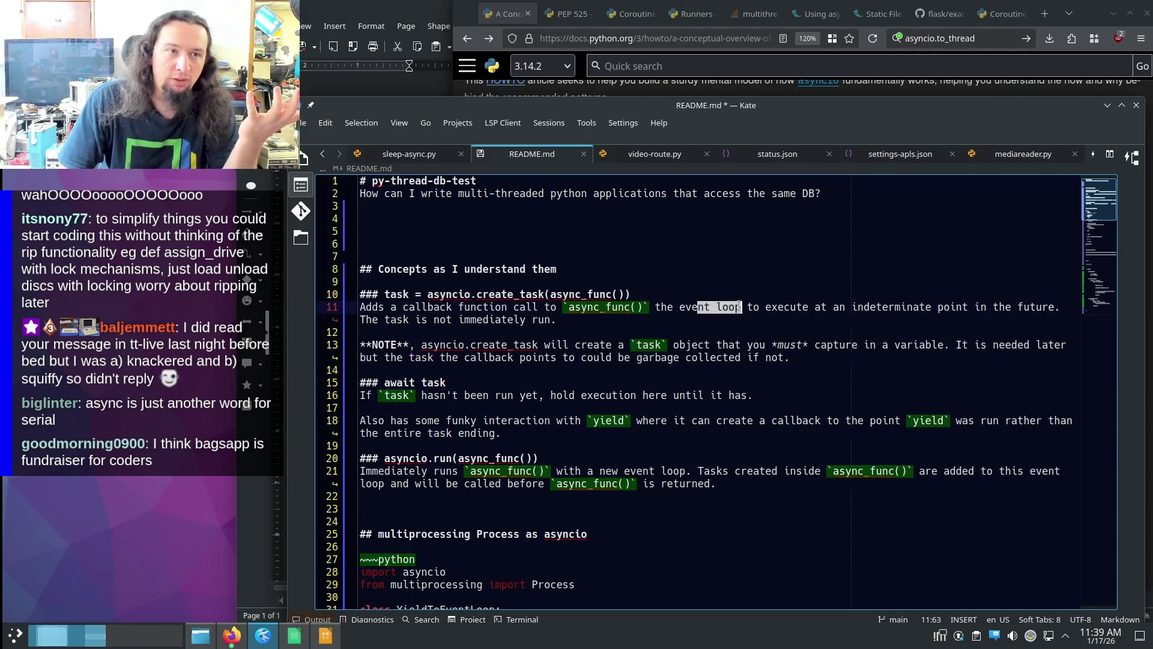
double_click(397, 294)
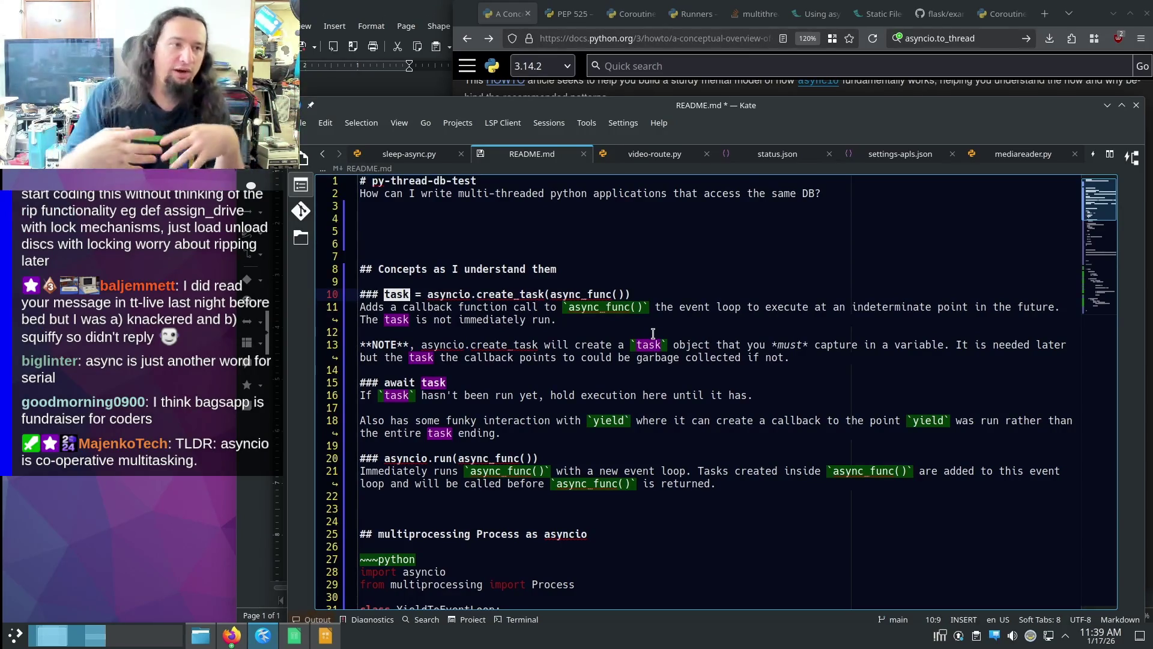
left_click(474, 381)
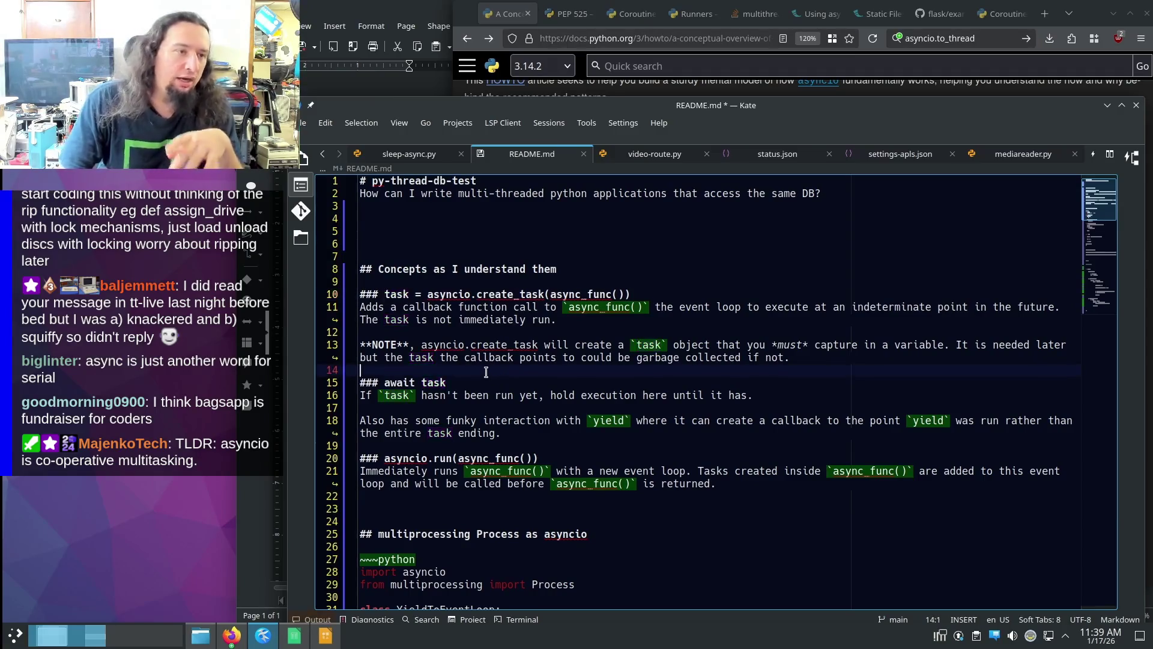
double_click(394, 384)
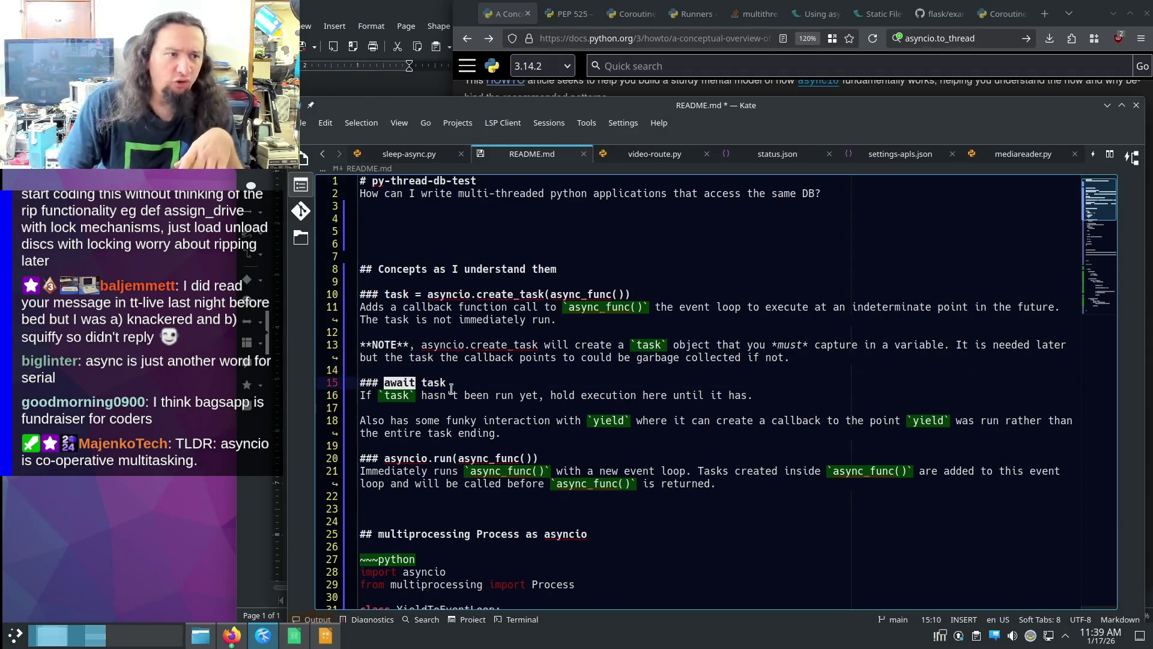
left_click(456, 382)
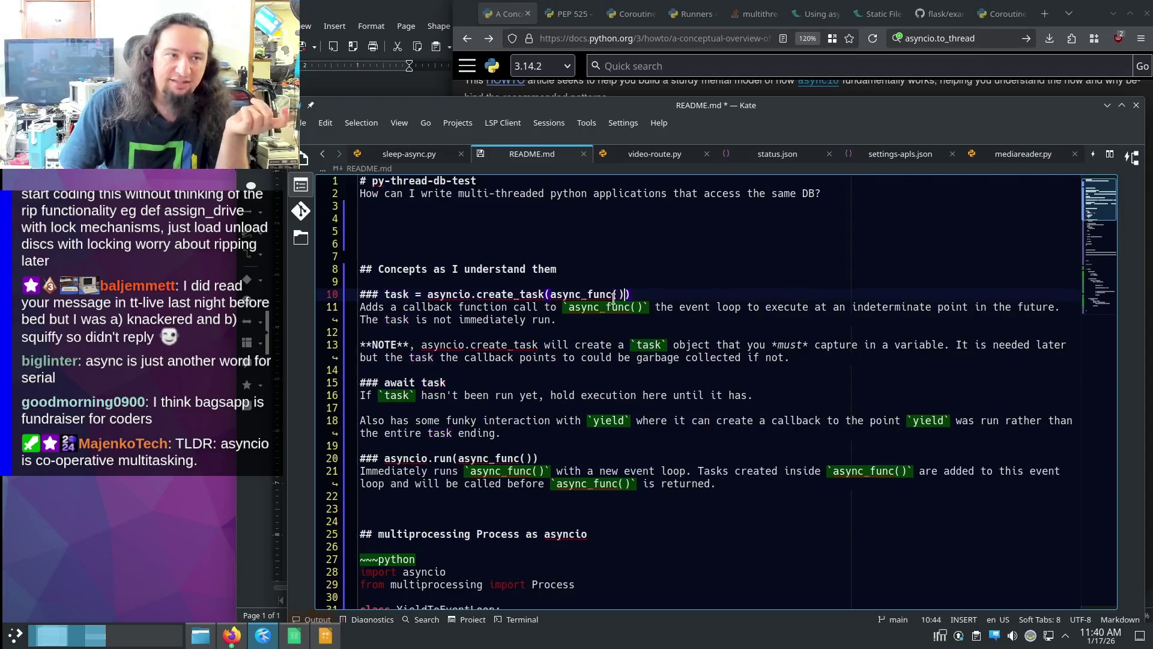
triple_click(601, 295)
left_click(684, 370)
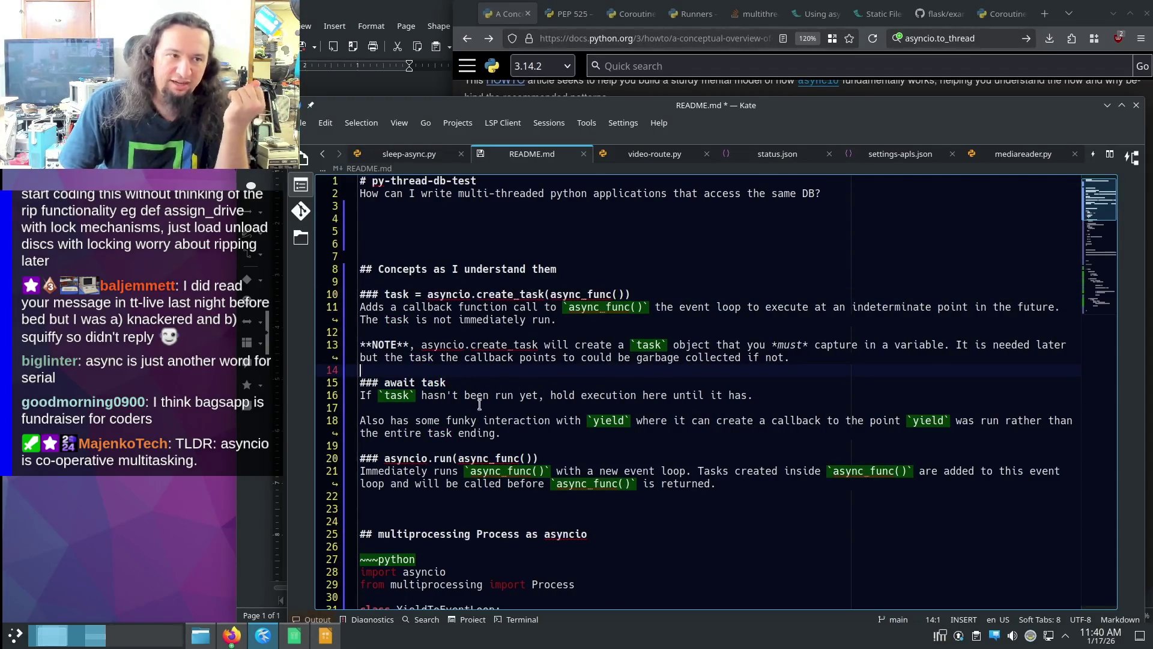
mouse_move(363, 420)
left_mouse_down()
mouse_move(669, 416)
mouse_move(792, 429)
left_mouse_up()
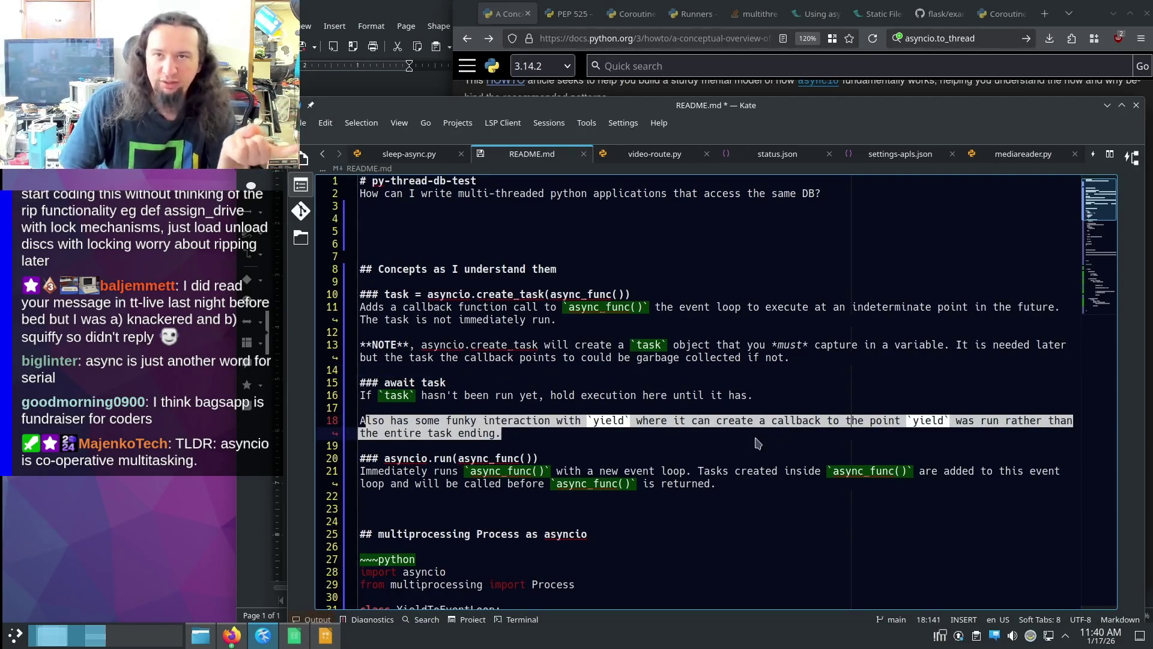
left_click(637, 421)
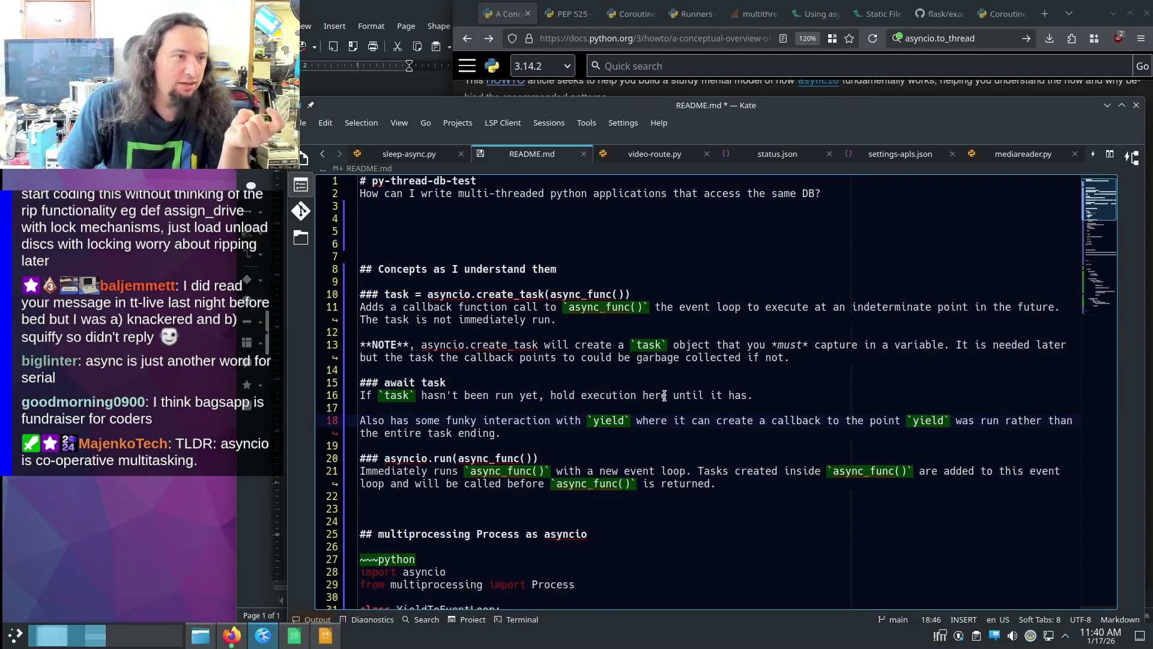
scroll(665, 395, "down", 1)
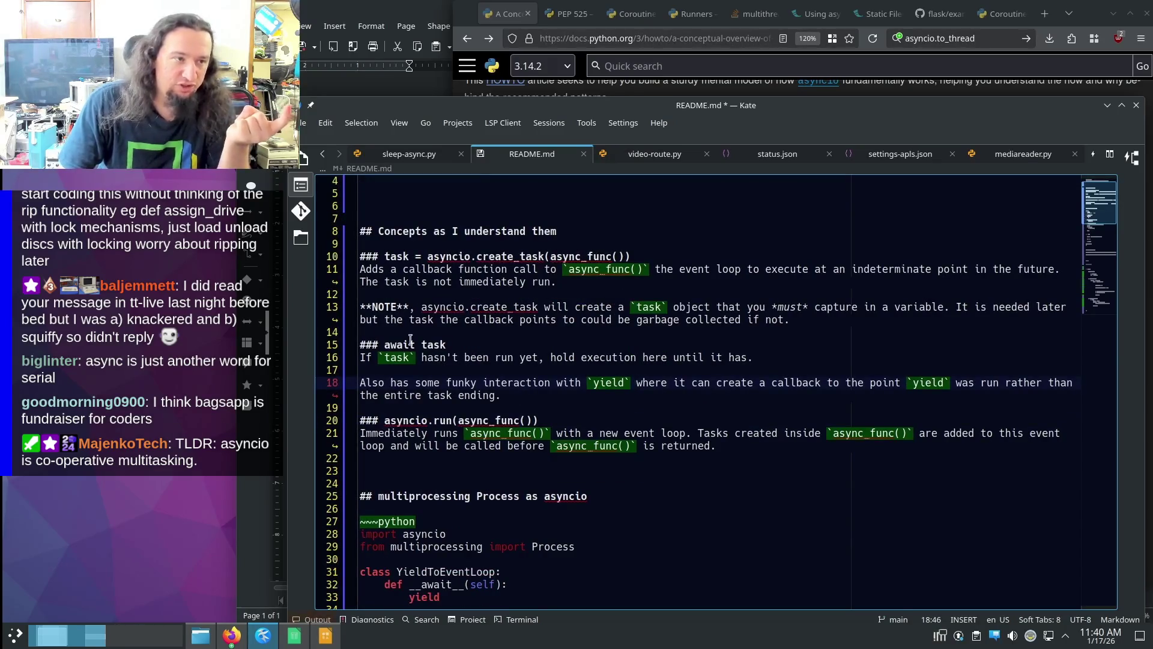
double_click(437, 349)
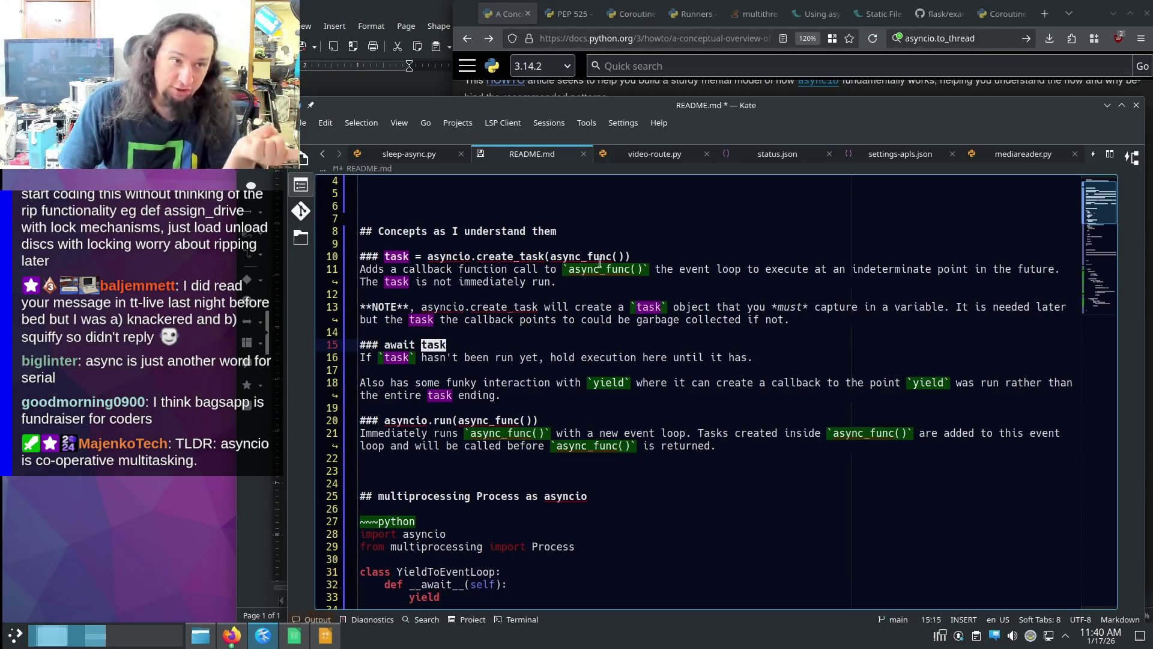
left_click_drag(484, 397, 490, 417)
double_click(490, 419)
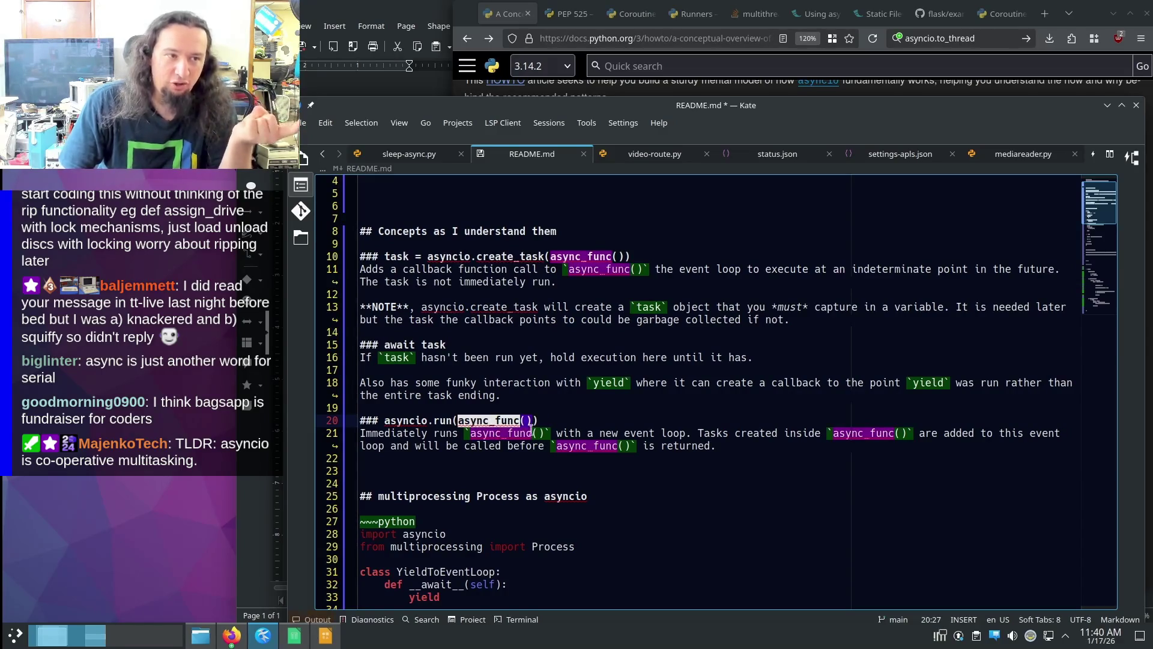
left_click(511, 434)
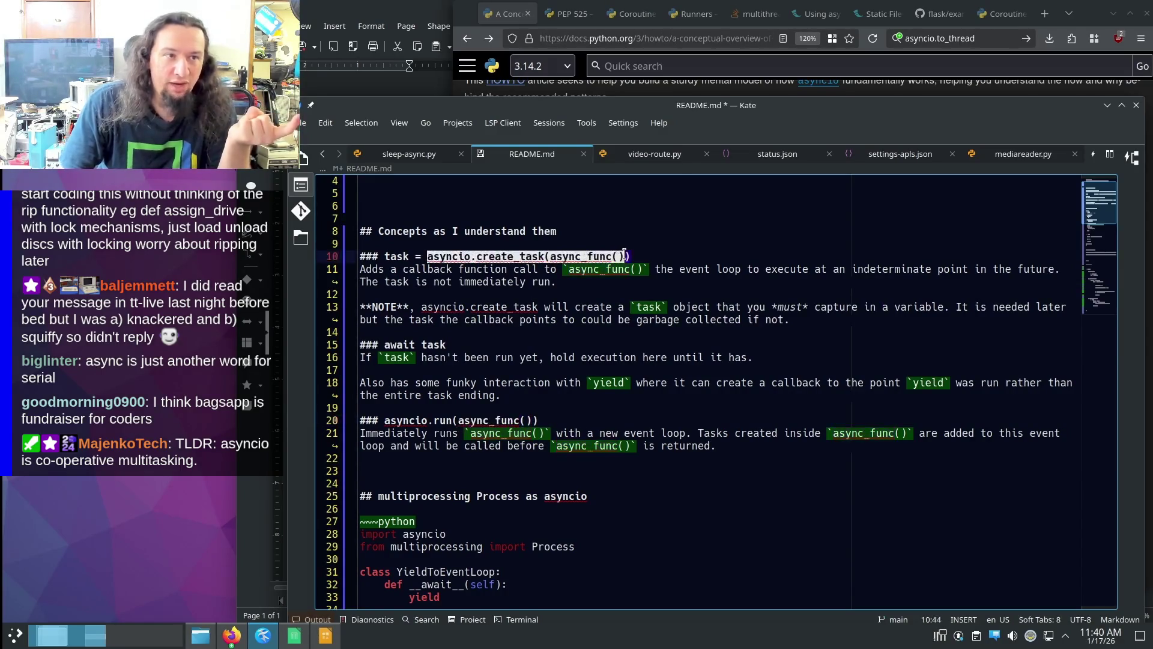
left_click_drag(383, 420, 454, 420)
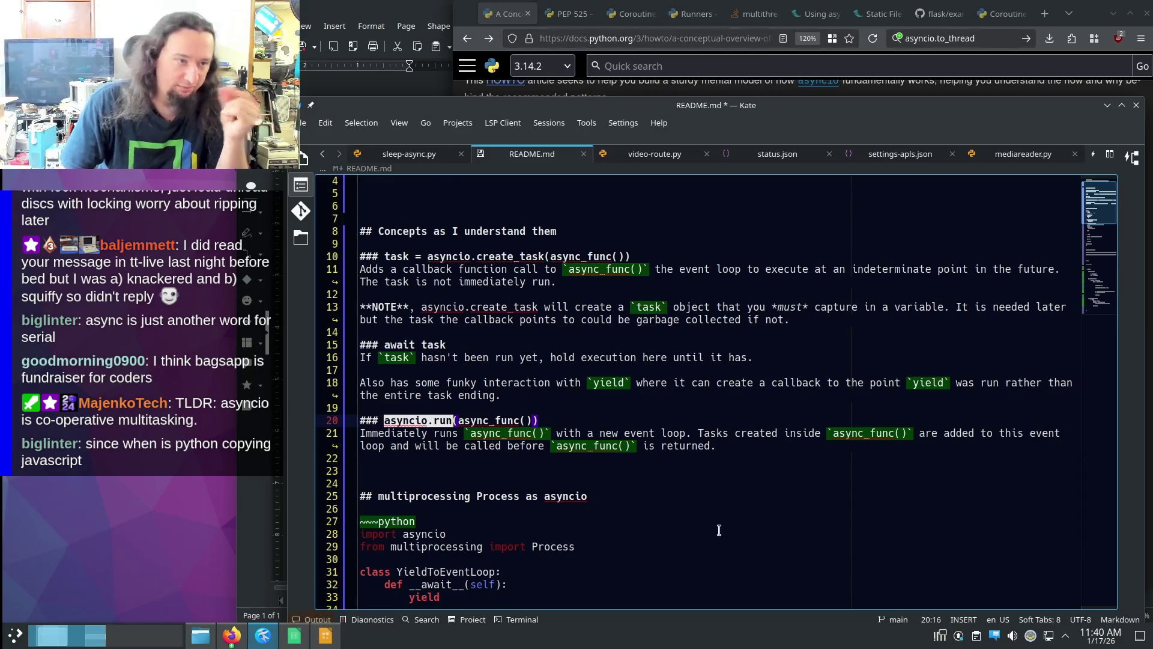
scroll(719, 531, "down", 2)
scroll(711, 505, "down", 2)
scroll(712, 451, "down", 1)
scroll(705, 394, "down", 1)
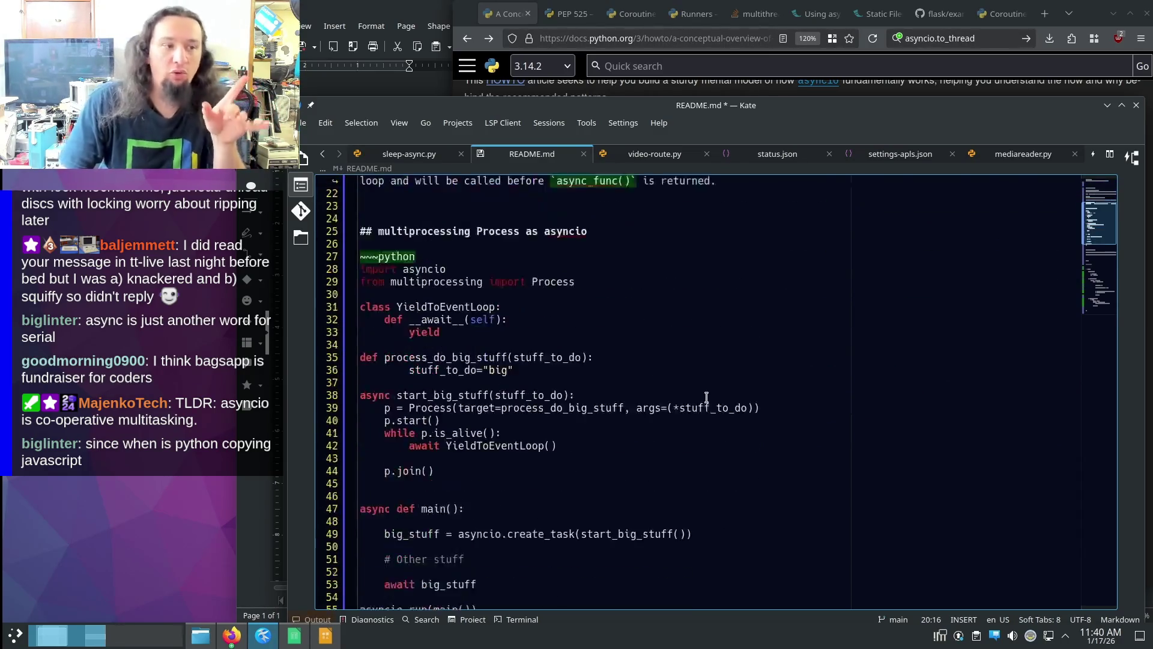
scroll(705, 395, "down", 1)
left_click_drag(371, 471, 458, 471)
left_click(581, 484)
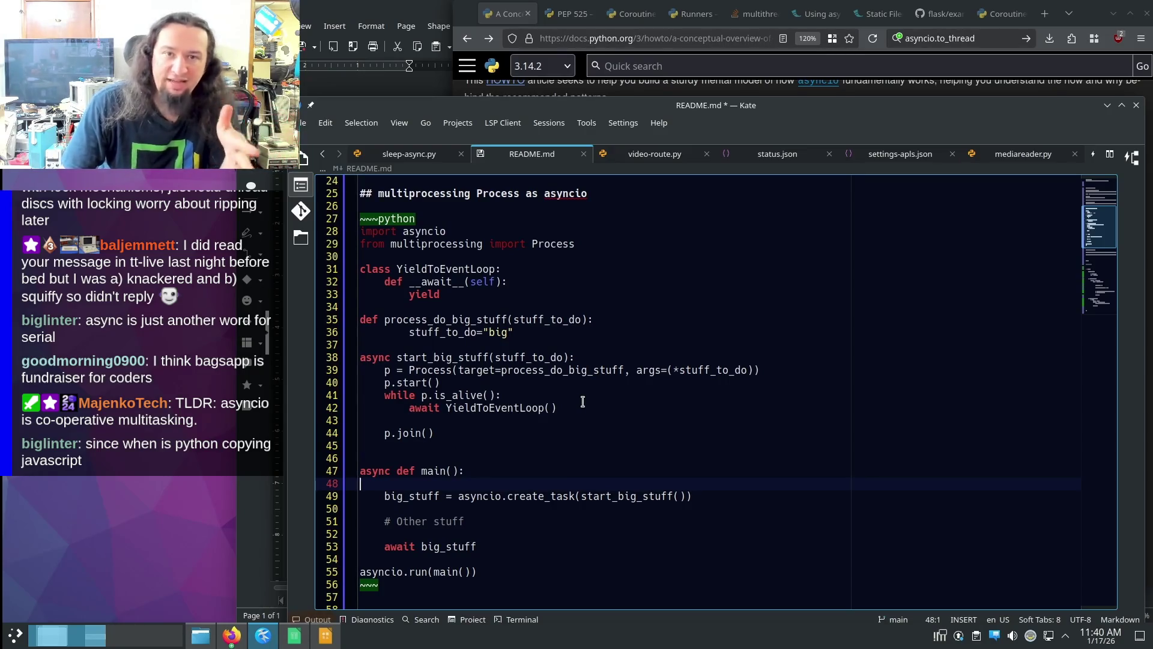
left_click_drag(414, 496, 572, 496)
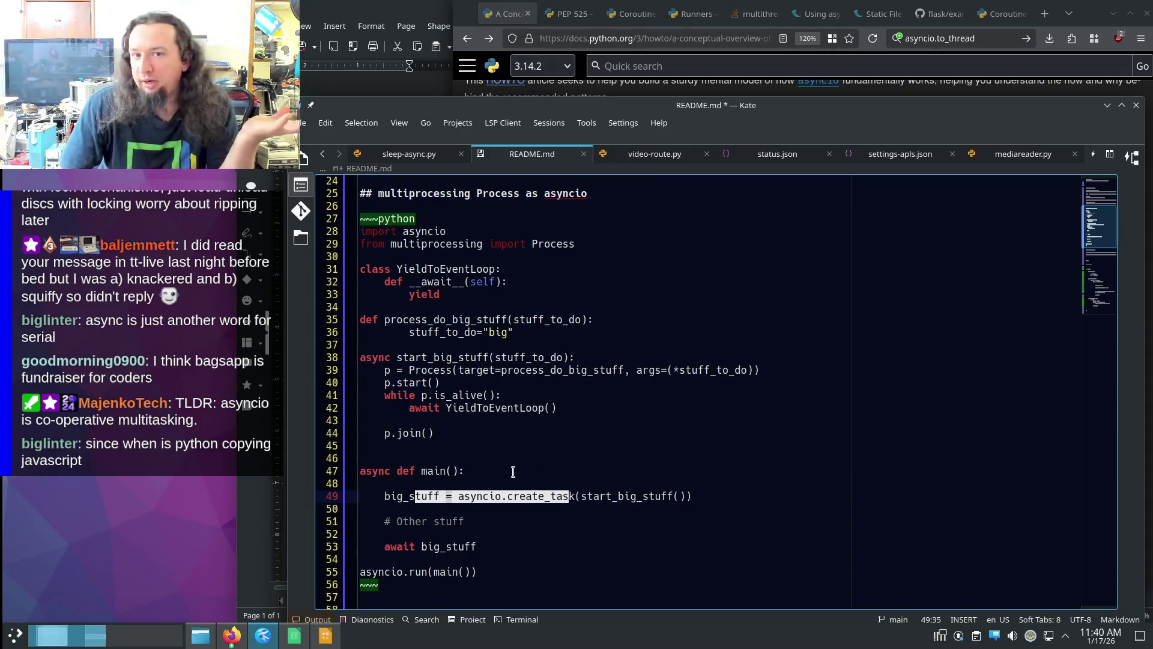
left_click(428, 544)
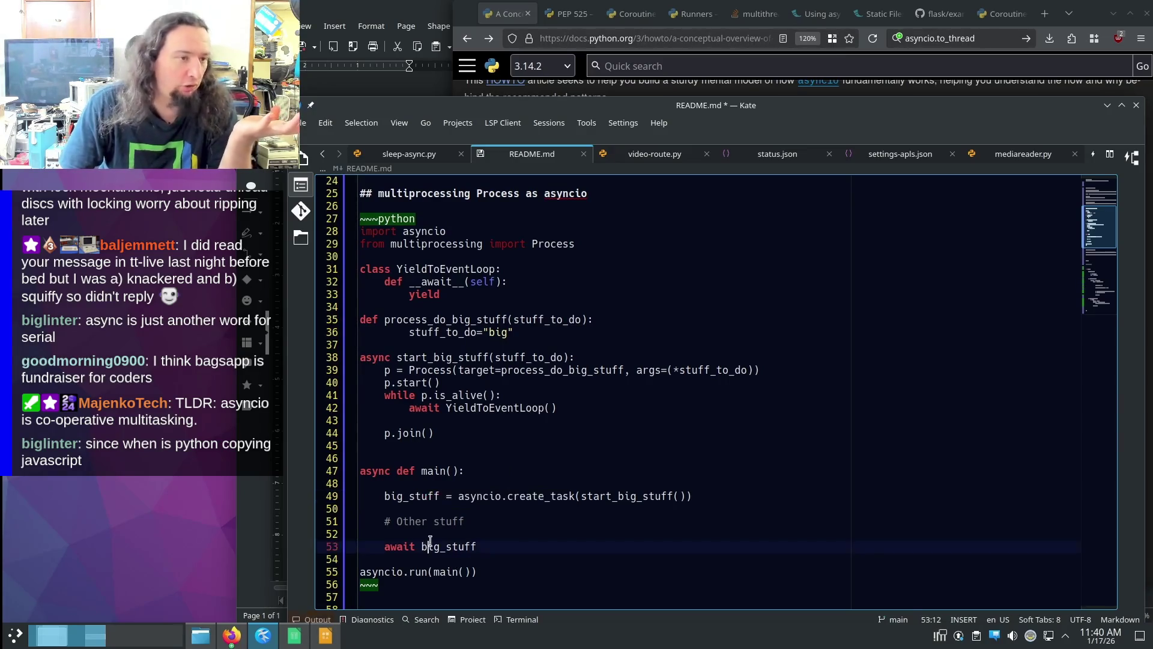
left_click_drag(444, 497, 704, 502)
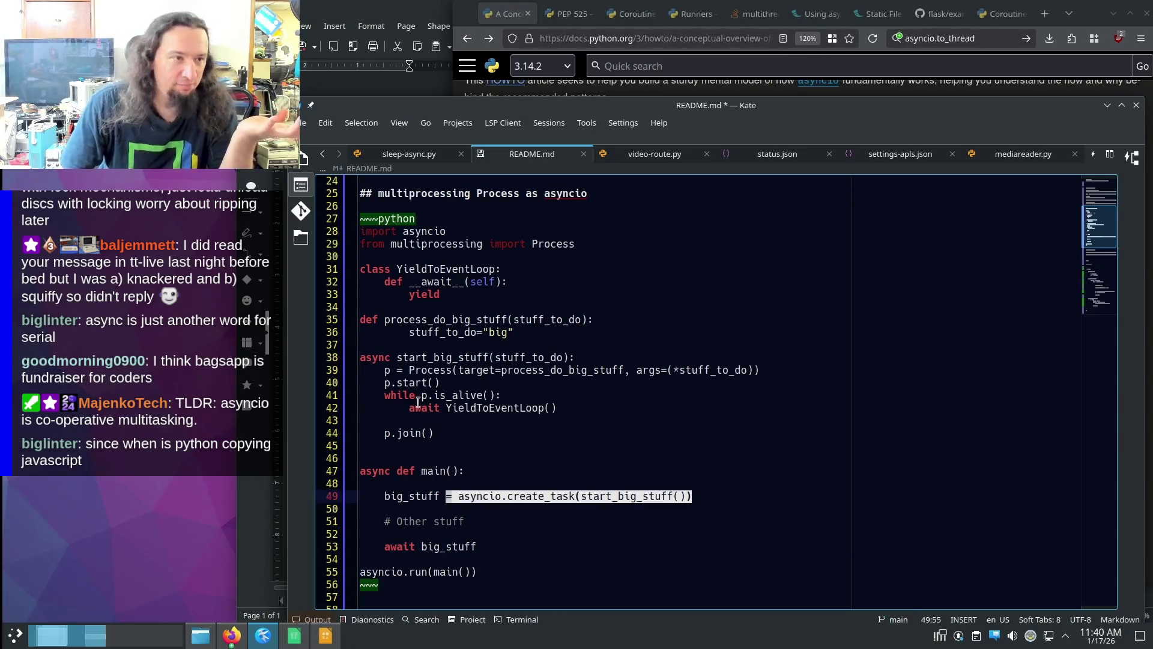
left_click_drag(378, 358, 481, 358)
left_click(439, 358)
double_click(441, 358)
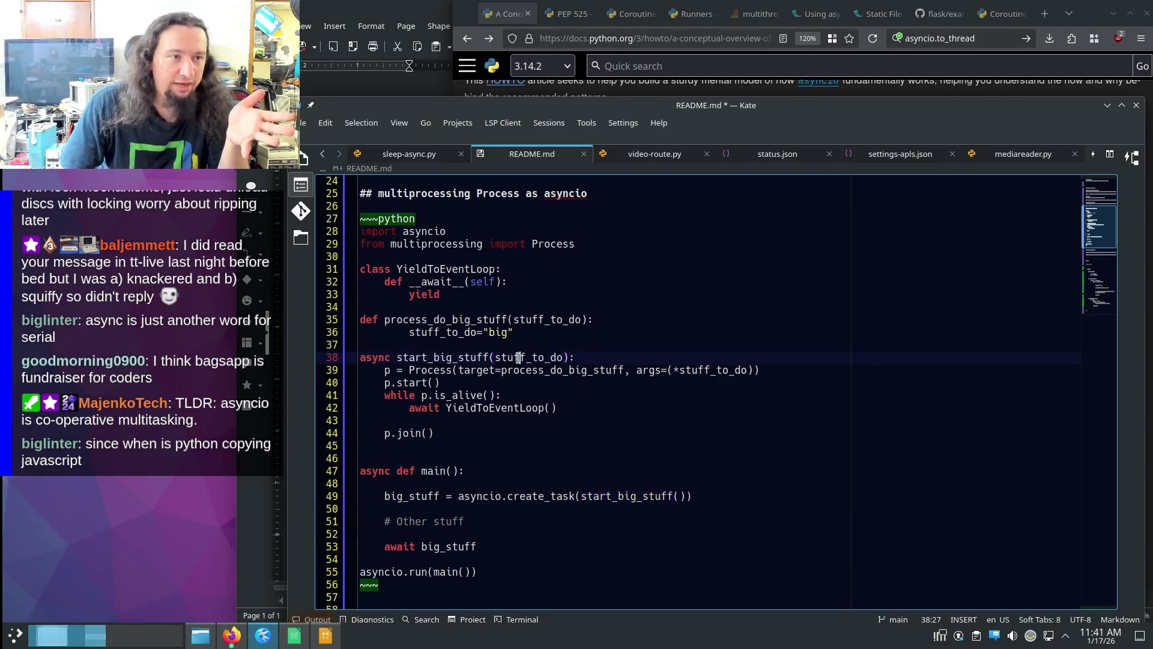
double_click(530, 358)
double_click(432, 370)
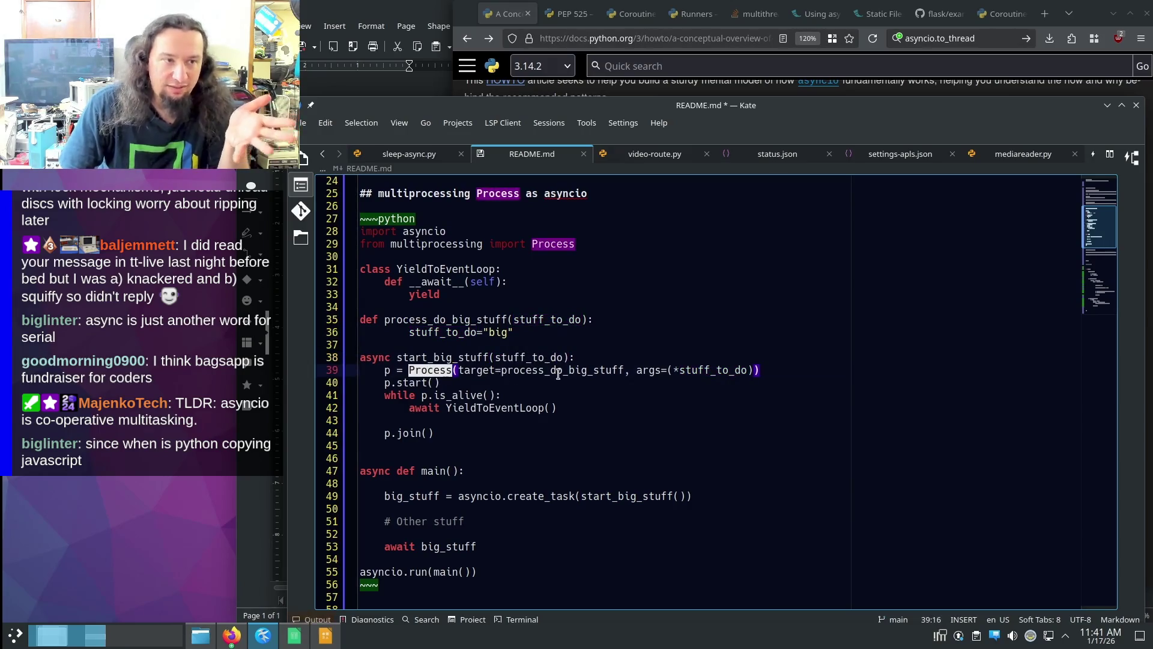
double_click(389, 384)
left_click(378, 383)
left_click_drag(385, 382, 461, 379)
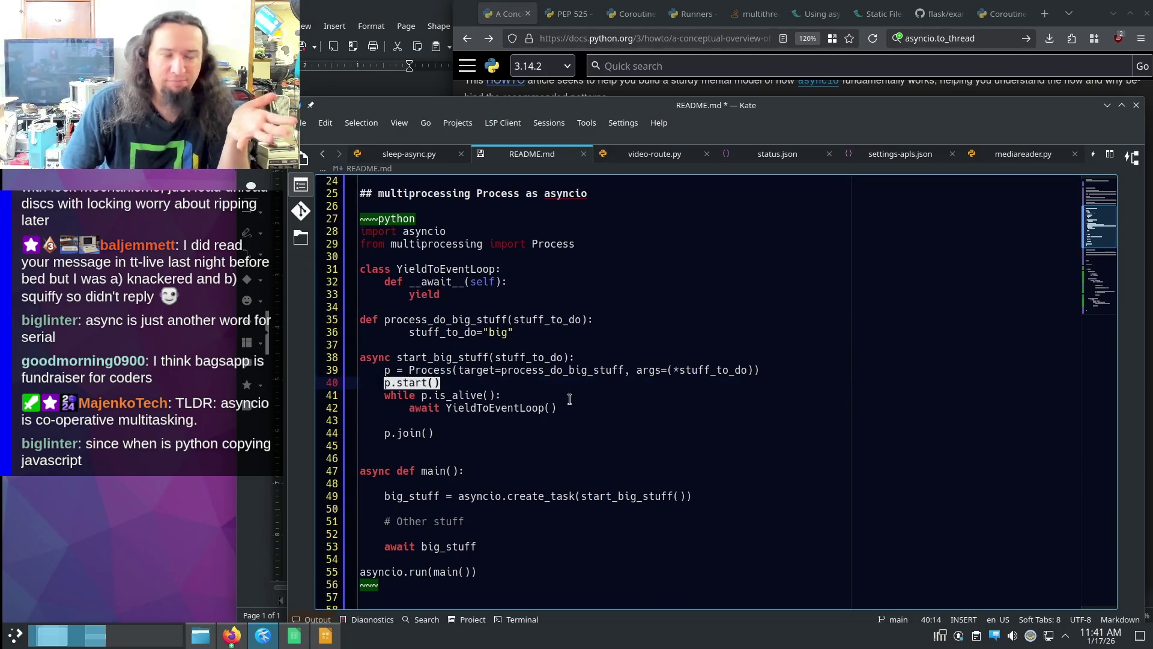
key("Escape")
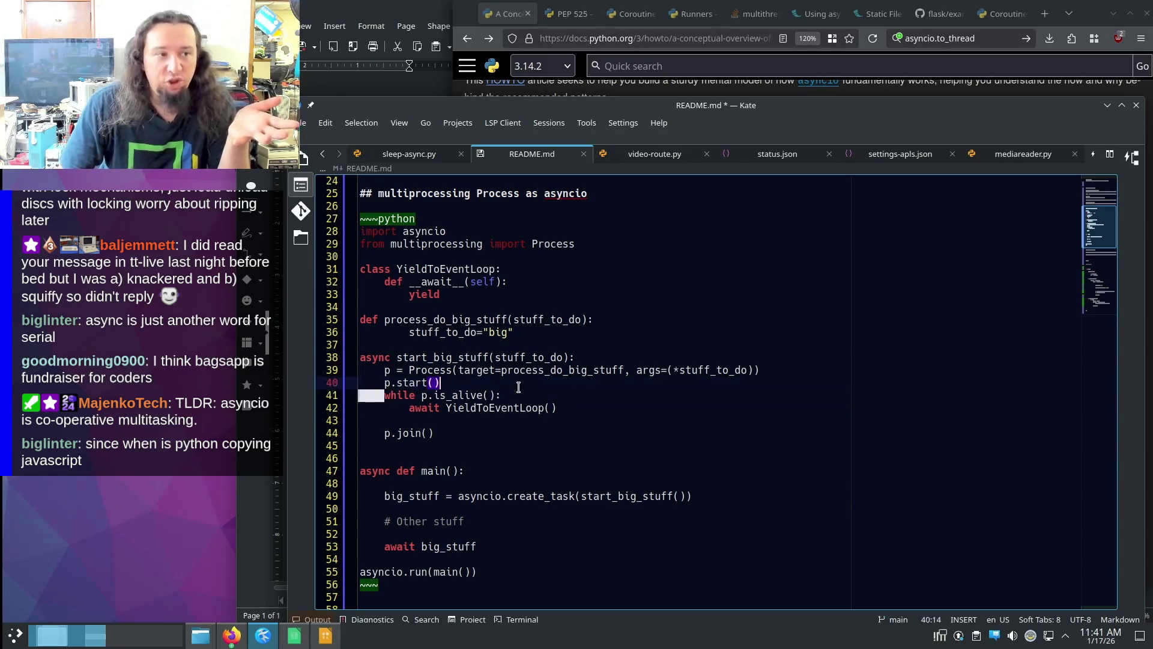
left_click_drag(378, 396, 503, 397)
key("Escape")
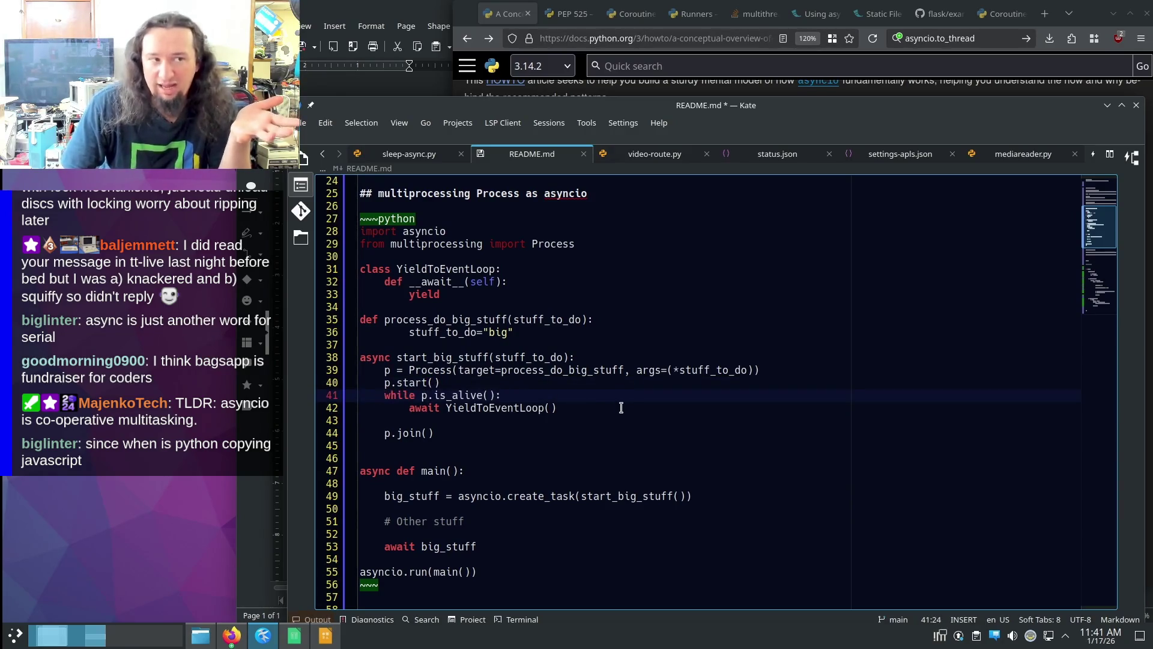
double_click(421, 408)
double_click(487, 408)
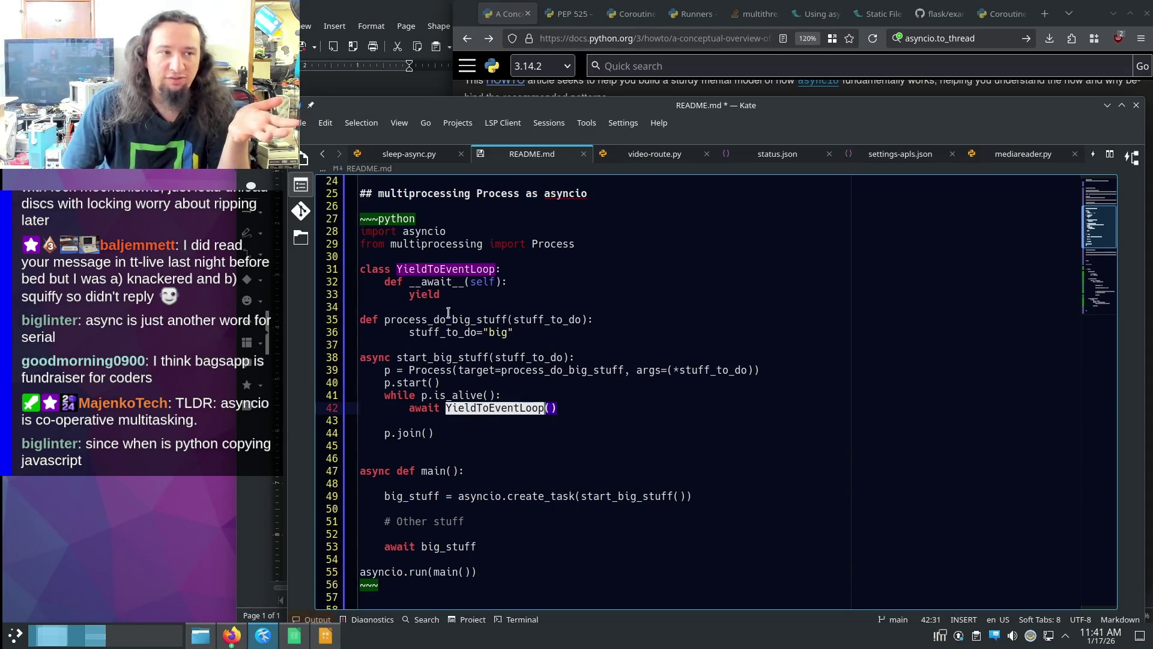
left_click(403, 283)
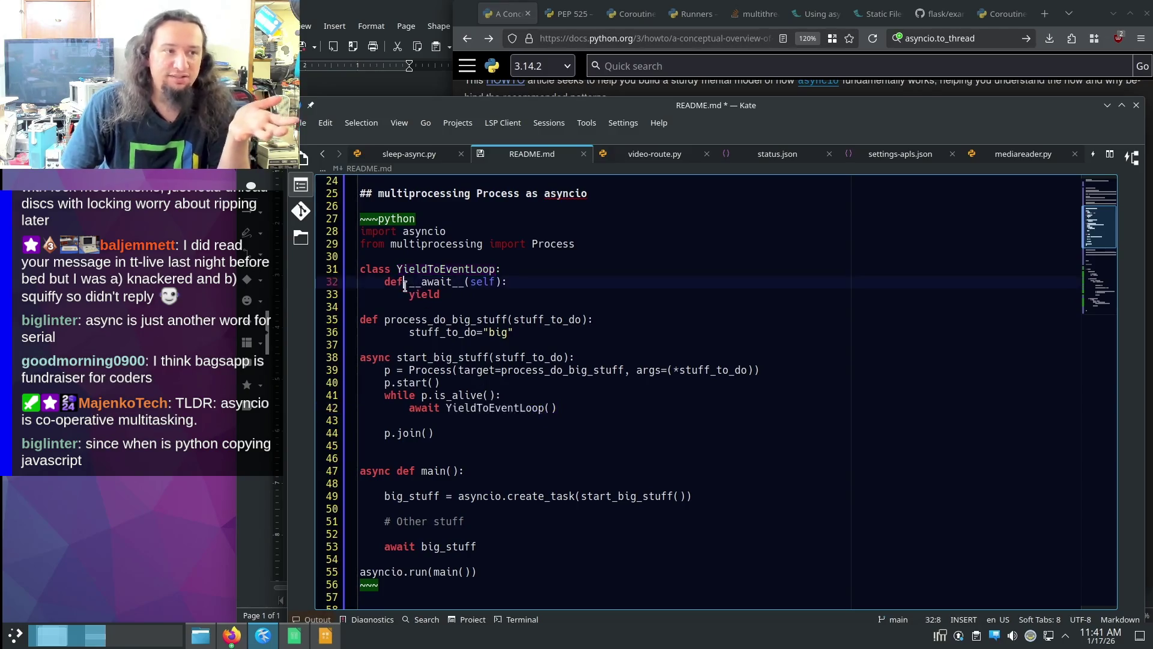
left_click(532, 281, "shift")
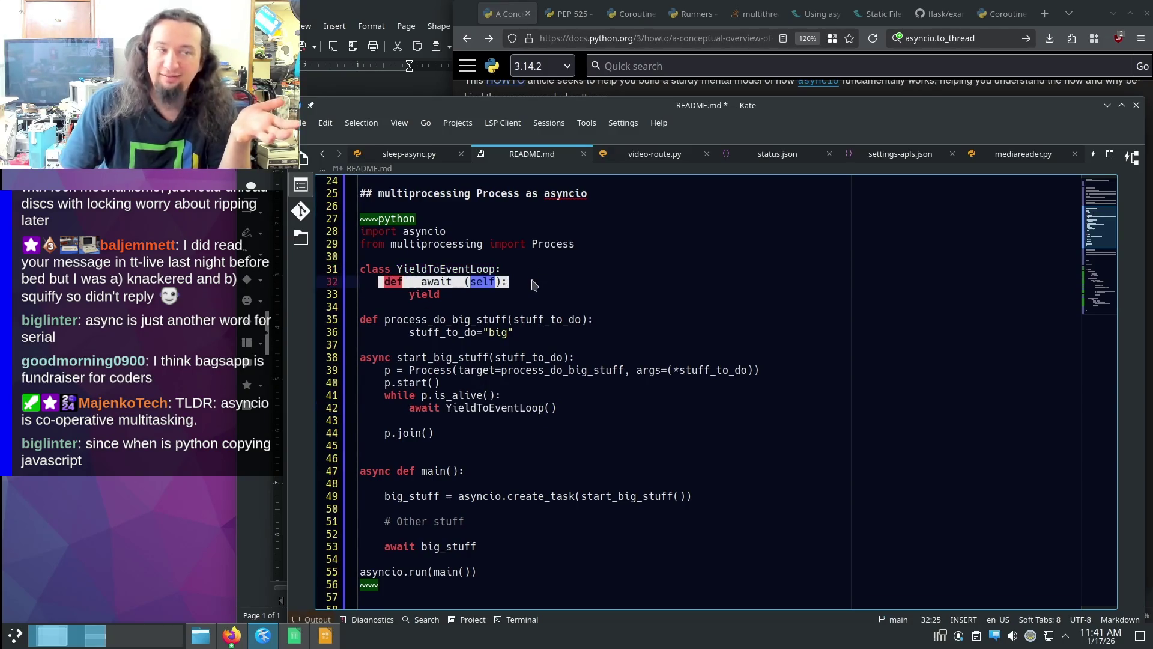
double_click(425, 294)
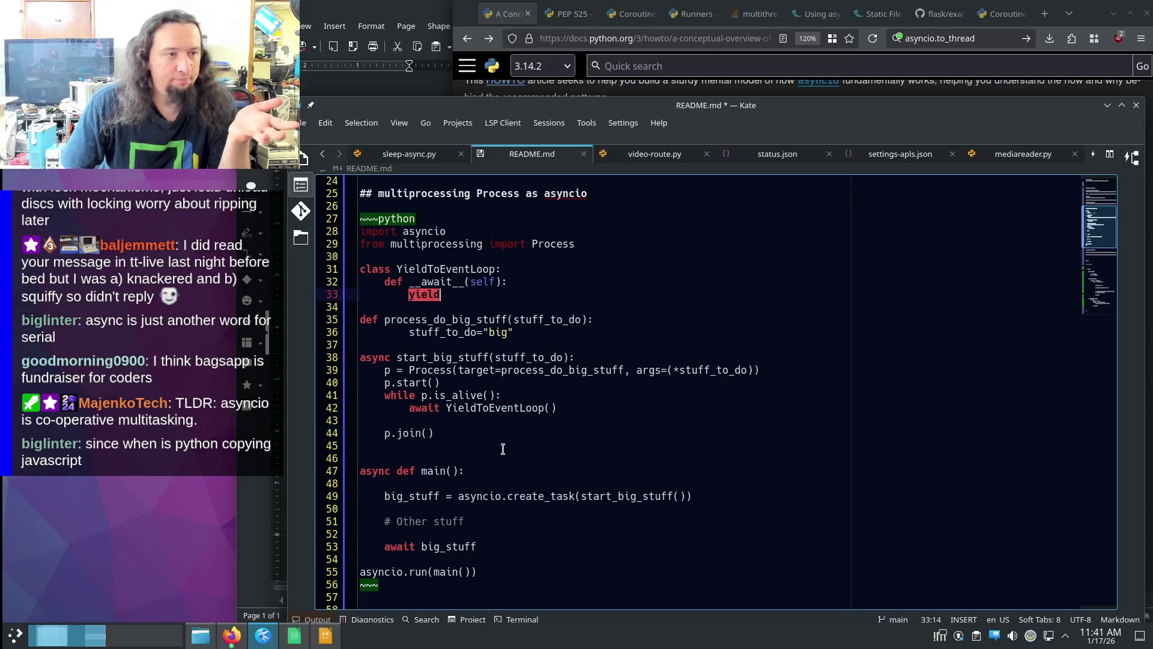
double_click(462, 411)
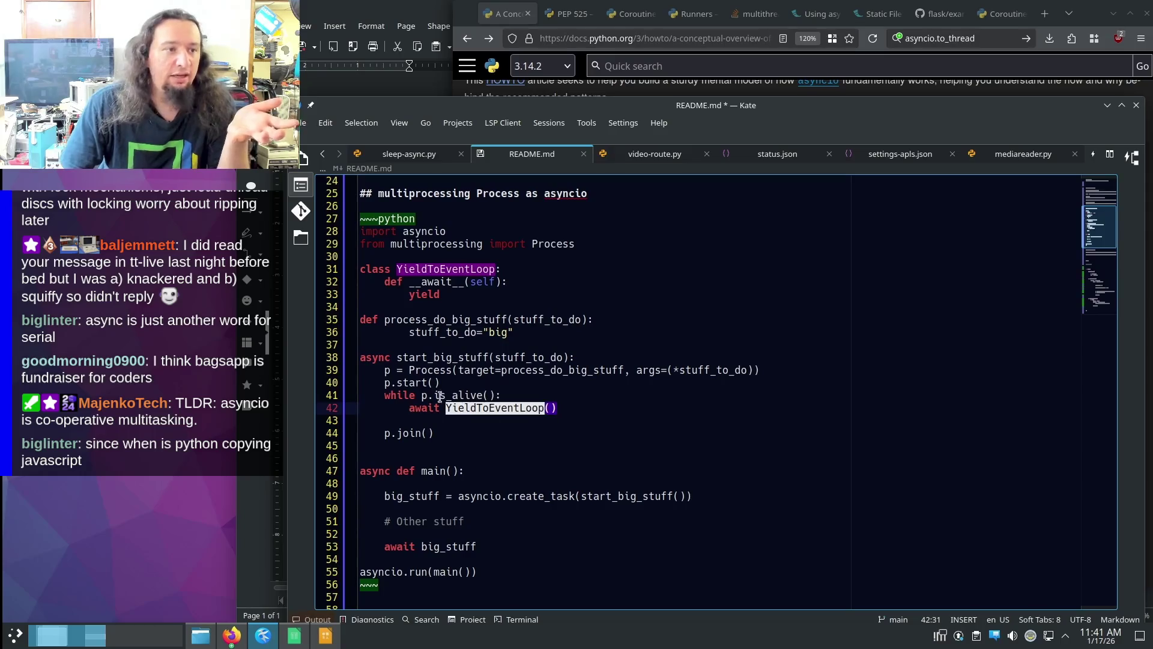
double_click(411, 296)
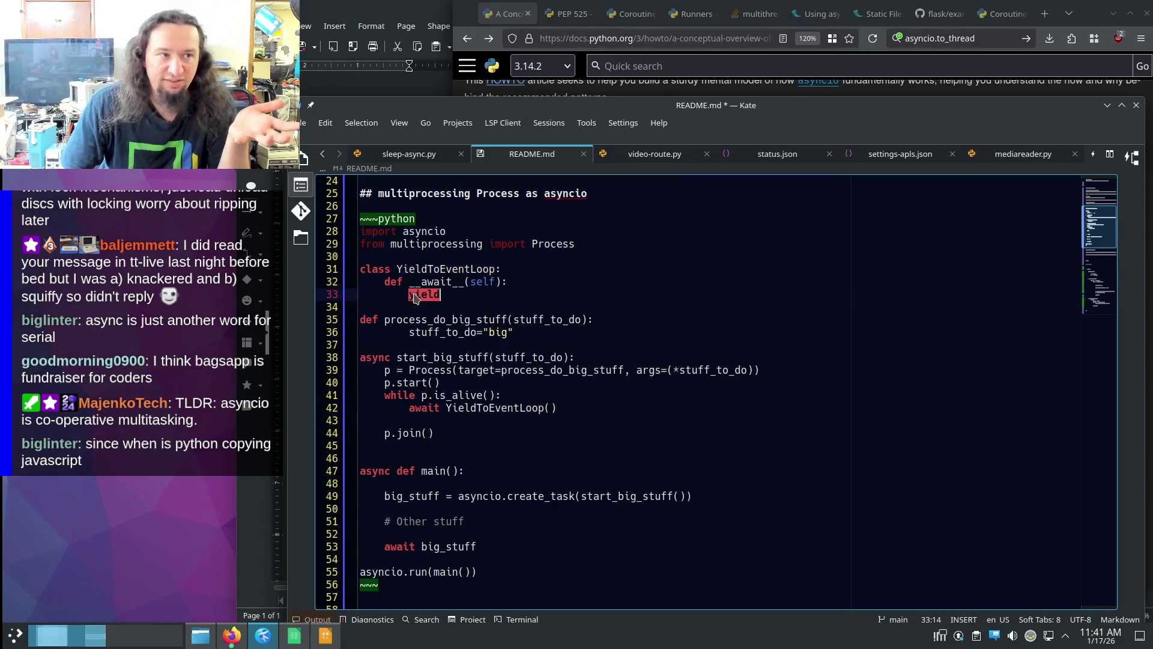
left_click(403, 296)
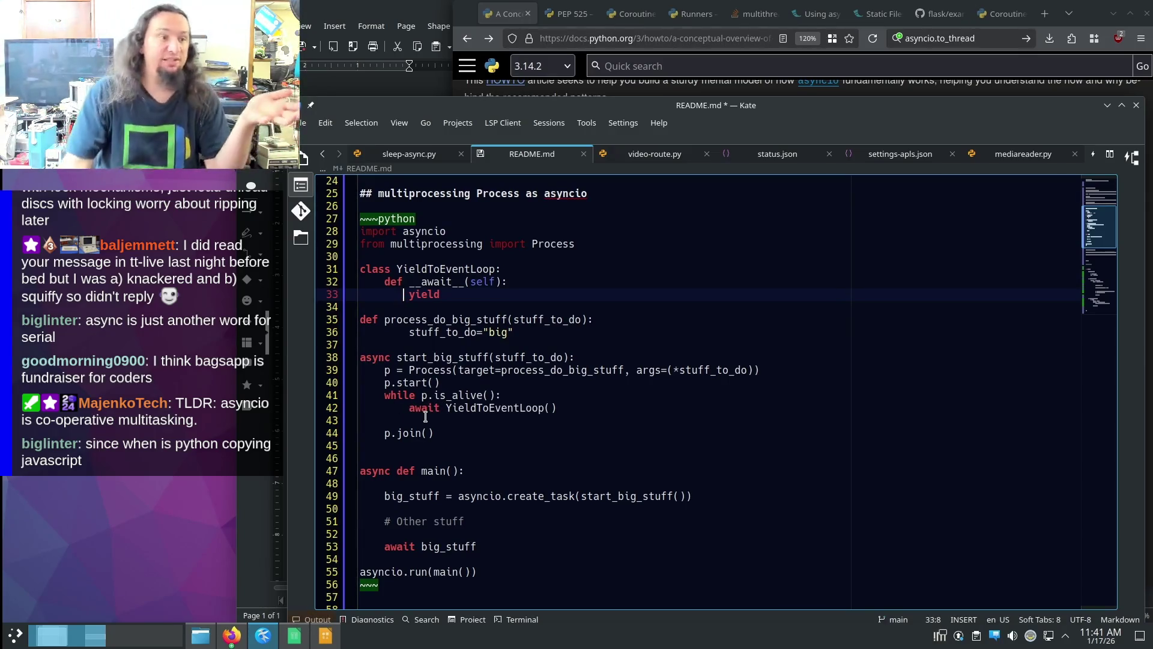
left_click_drag(384, 394, 502, 395)
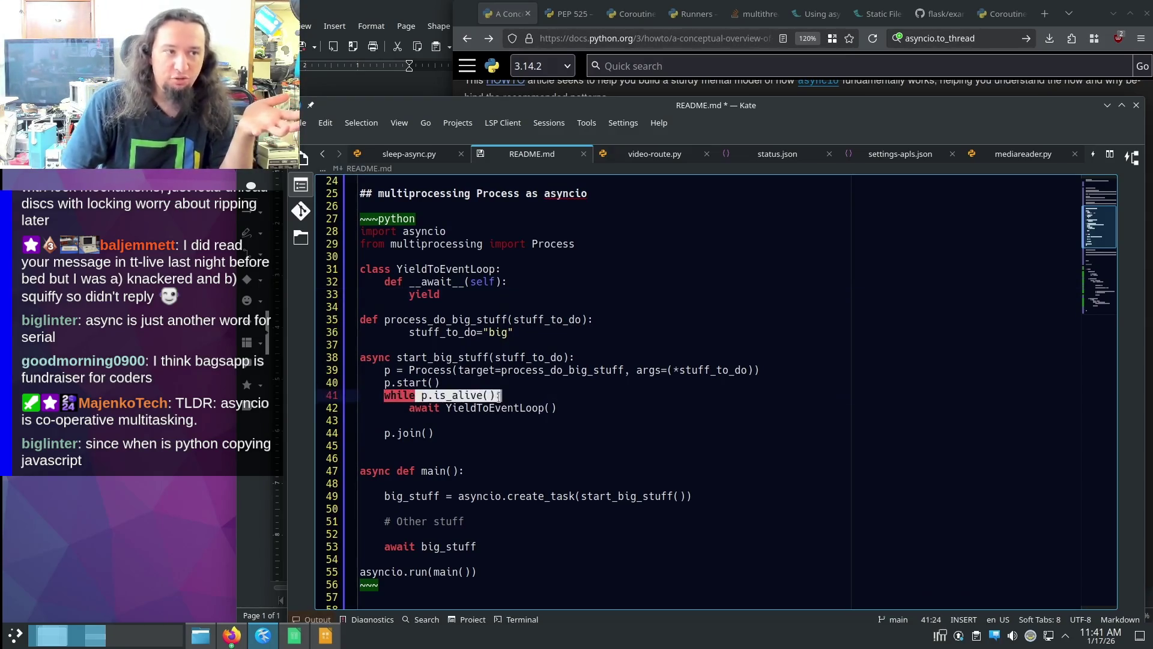
key("End")
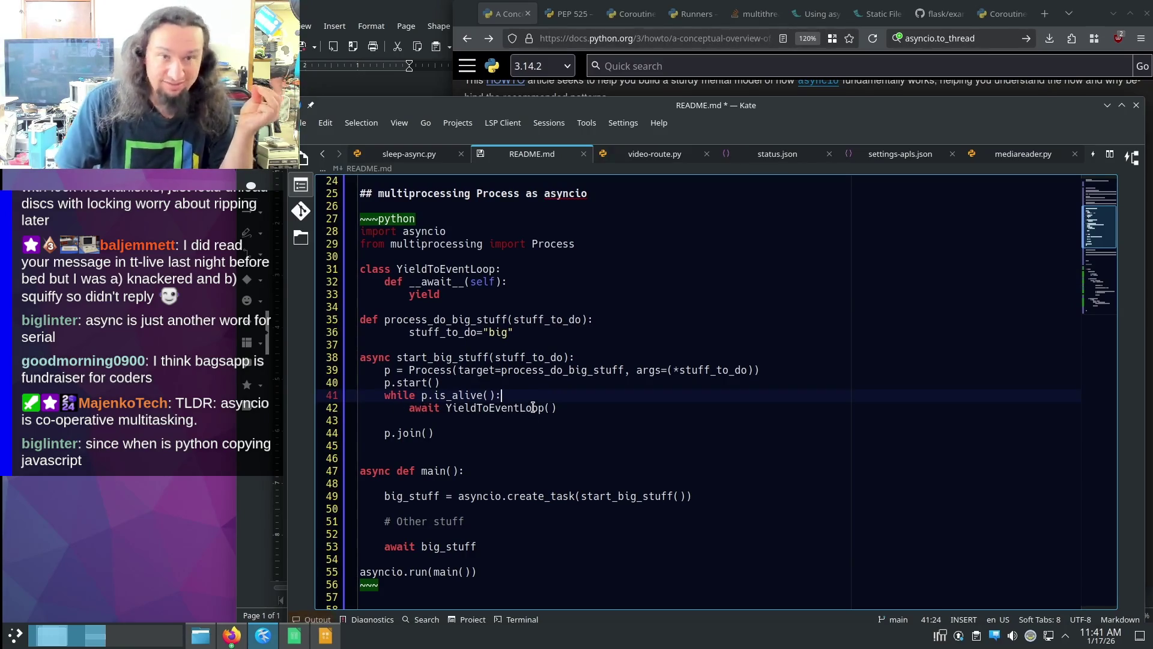
double_click(424, 294)
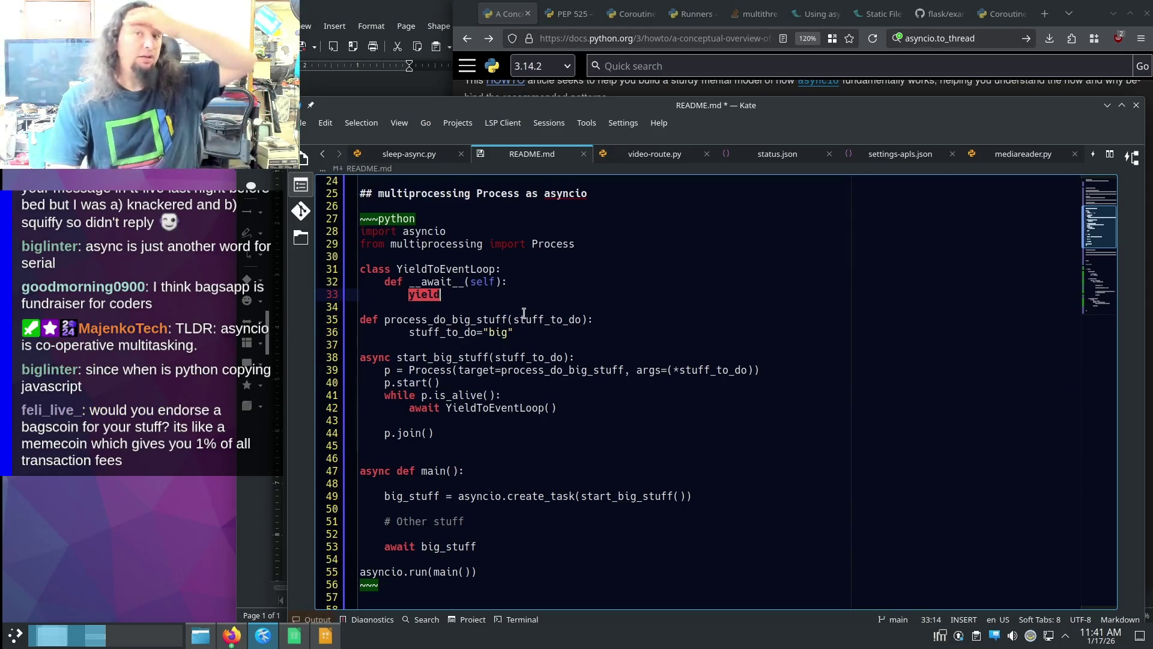
left_click(535, 393)
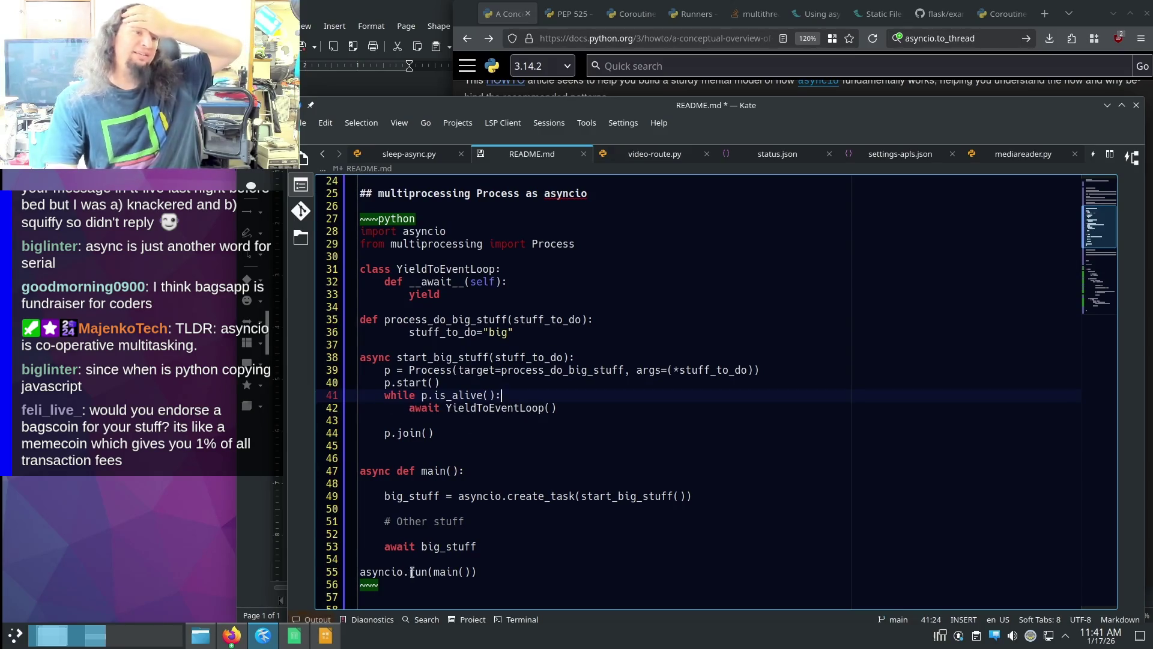
left_click_drag(385, 545, 477, 546)
left_click(447, 395)
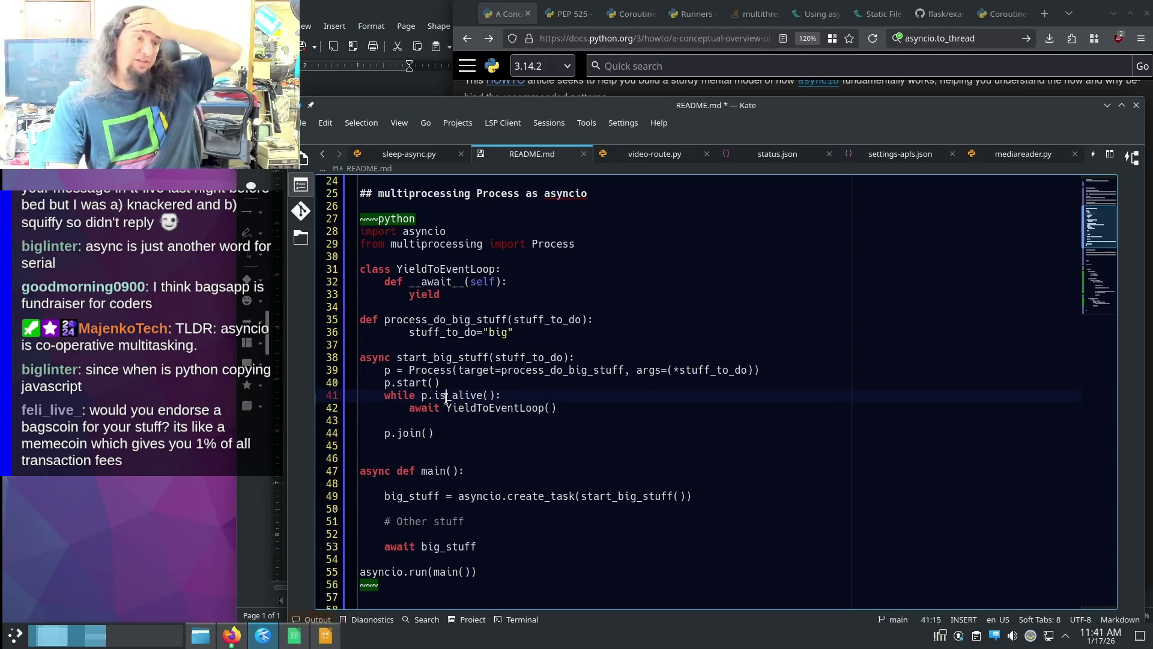
double_click(409, 432)
left_click(465, 433)
key("ctrl+shift+Left")
key("ctrl+shift+Left")
key("ctrl+shift+Left")
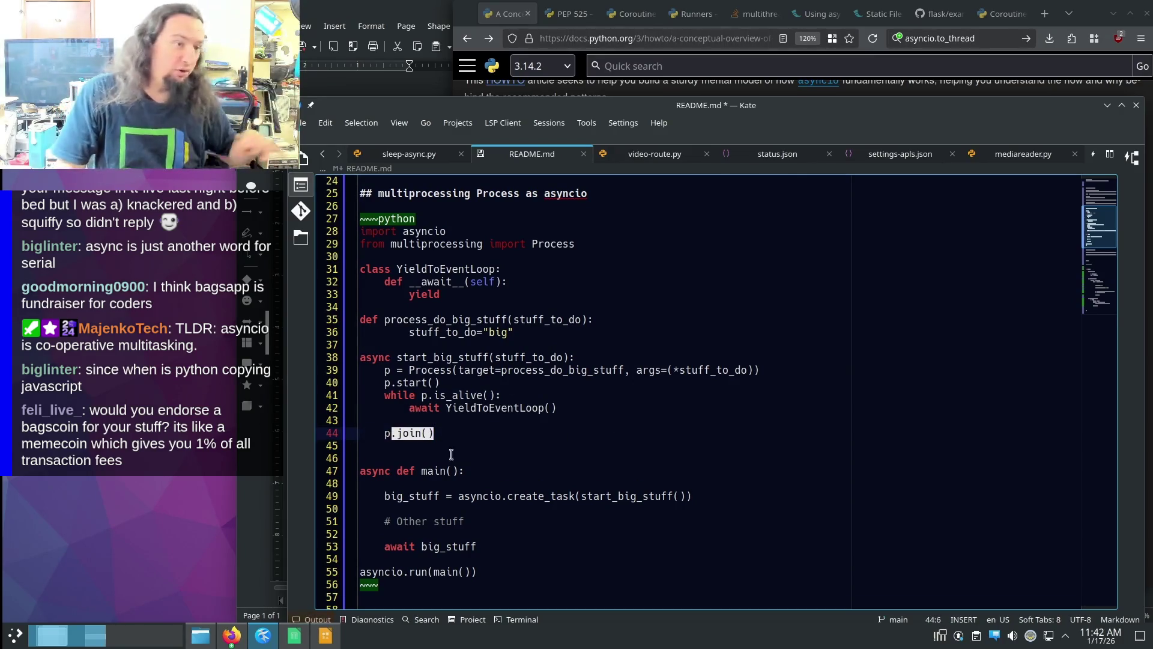
left_click(499, 458)
scroll(494, 429, "down", 2)
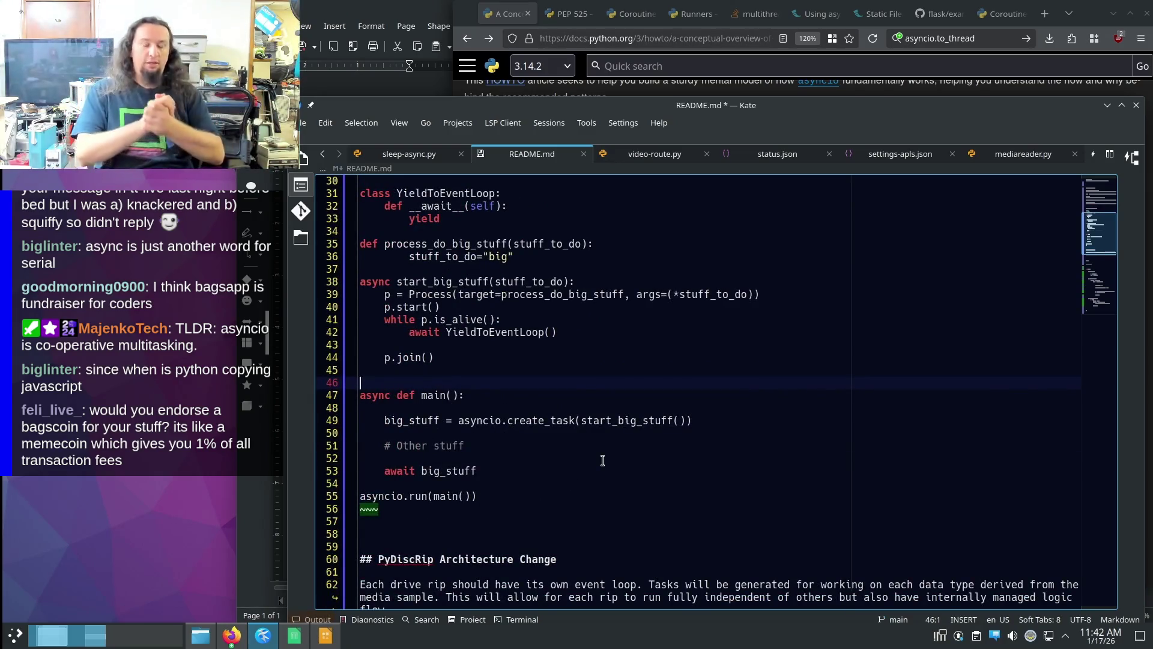
scroll(576, 432, "up", 1)
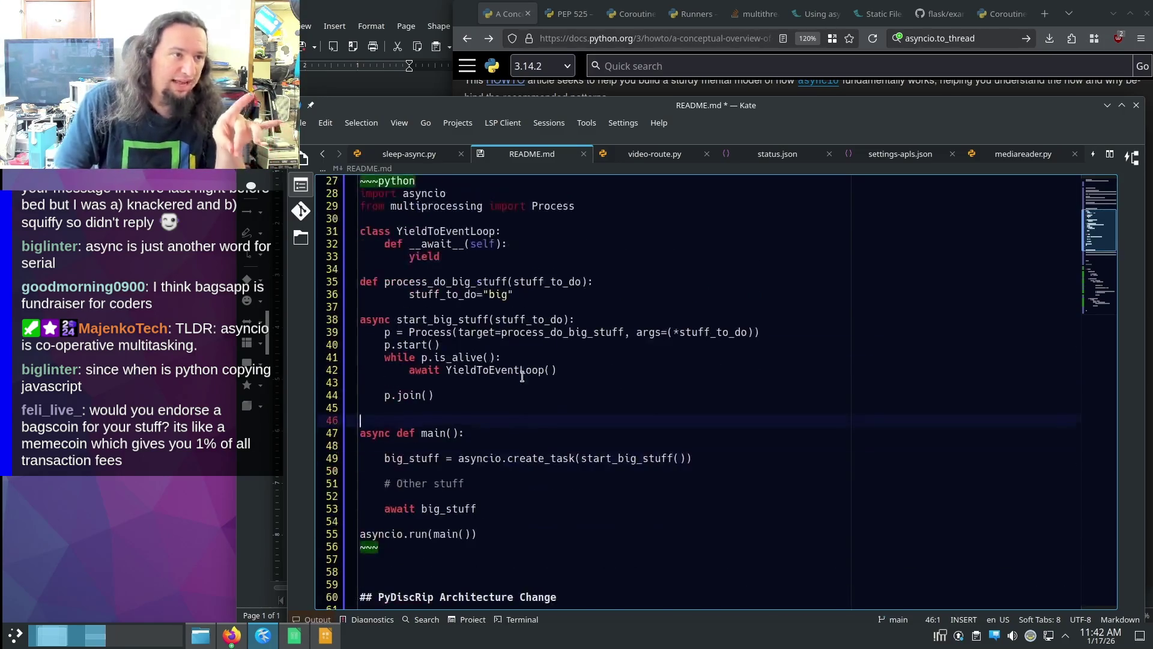
- Select the p = Process(...) line, then switch to the plan.odg architecture diagram
left_click_drag(385, 331, 780, 330)
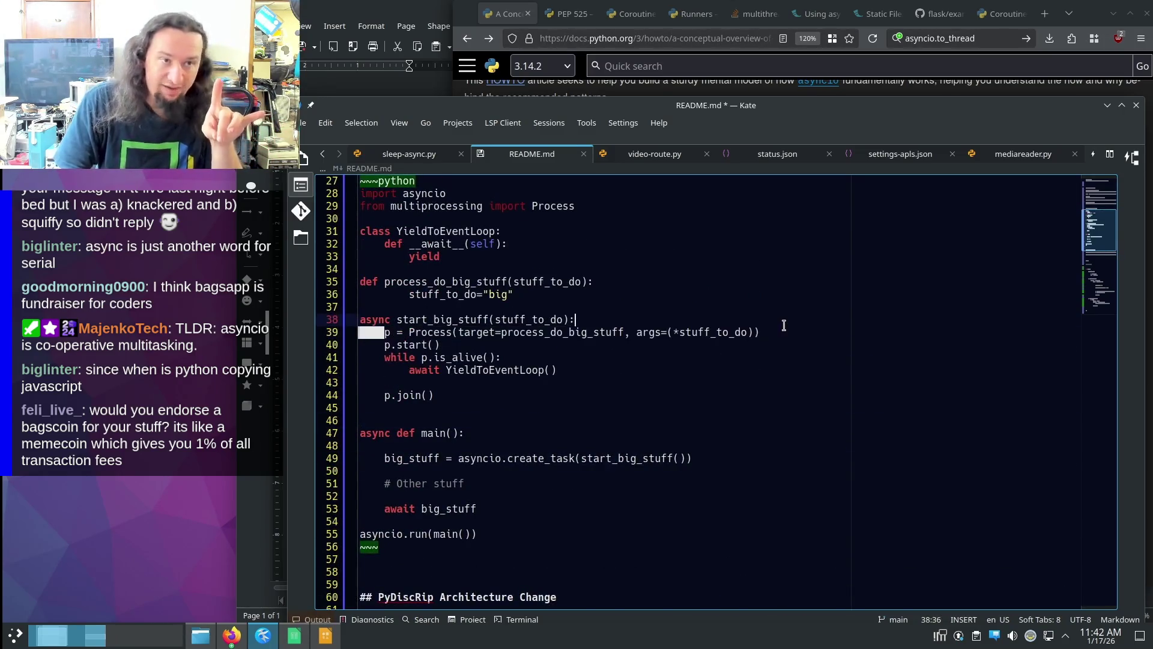
scroll(780, 330, "up", 2)
scroll(775, 350, "down", 4)
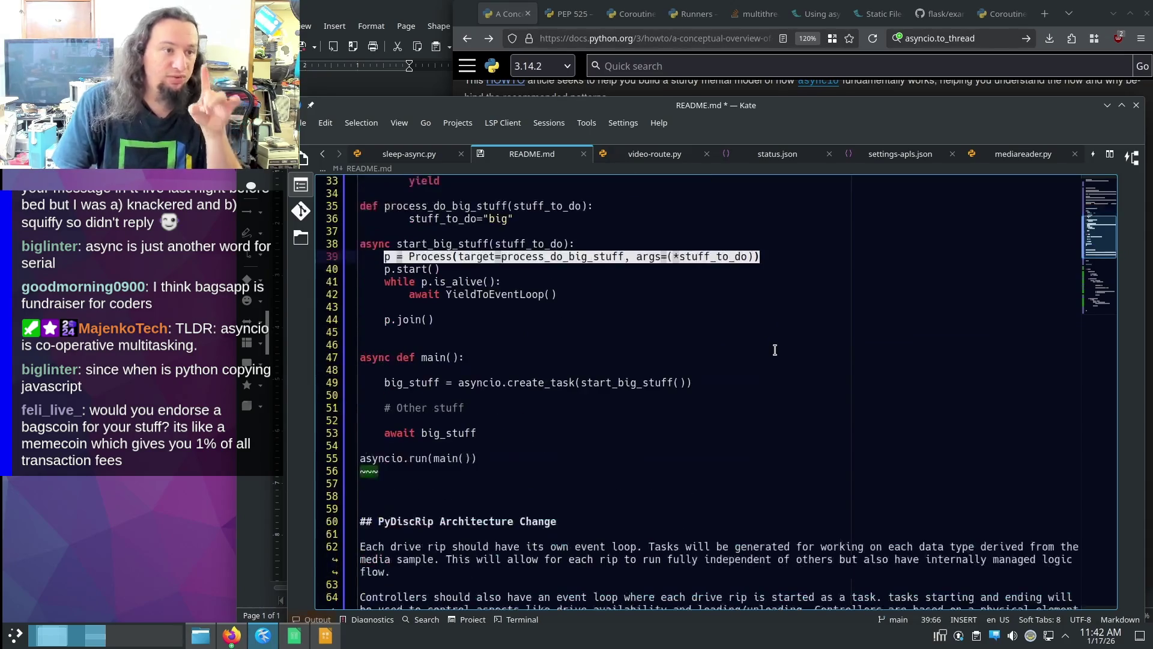
scroll(775, 351, "up", 2)
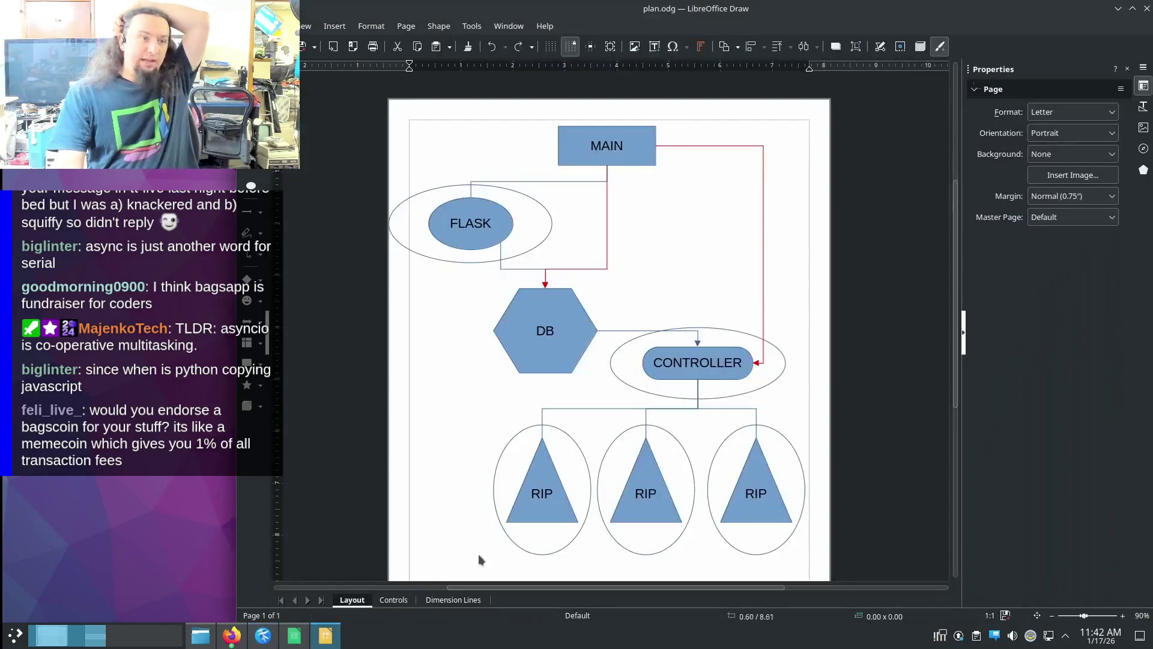
left_click(326, 636)
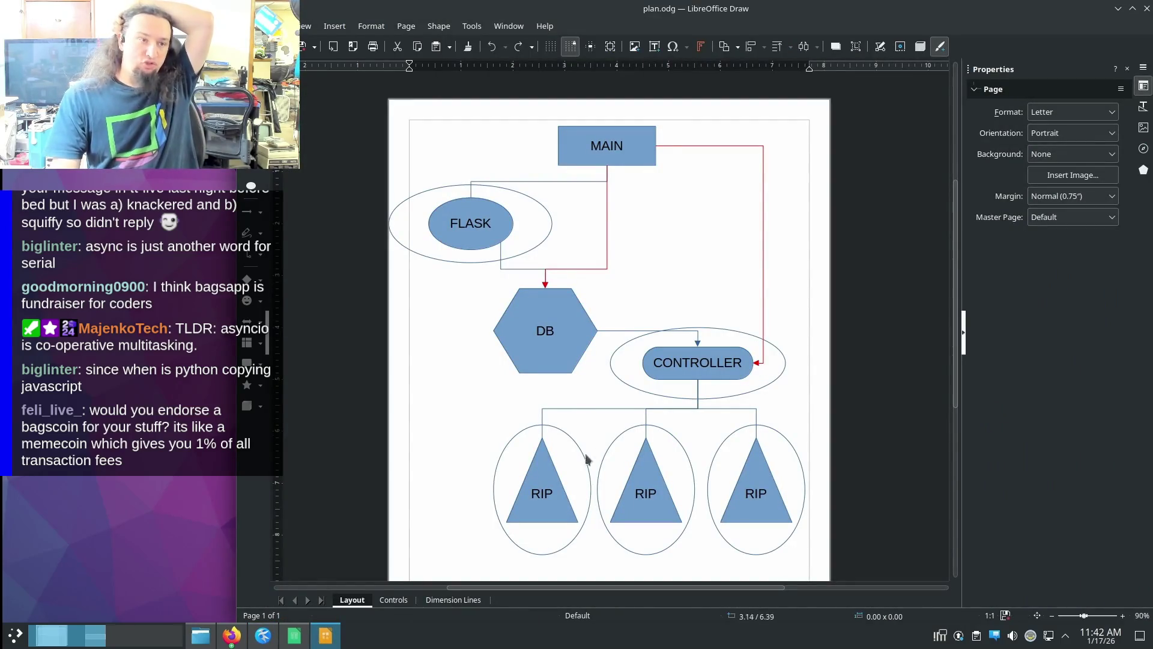
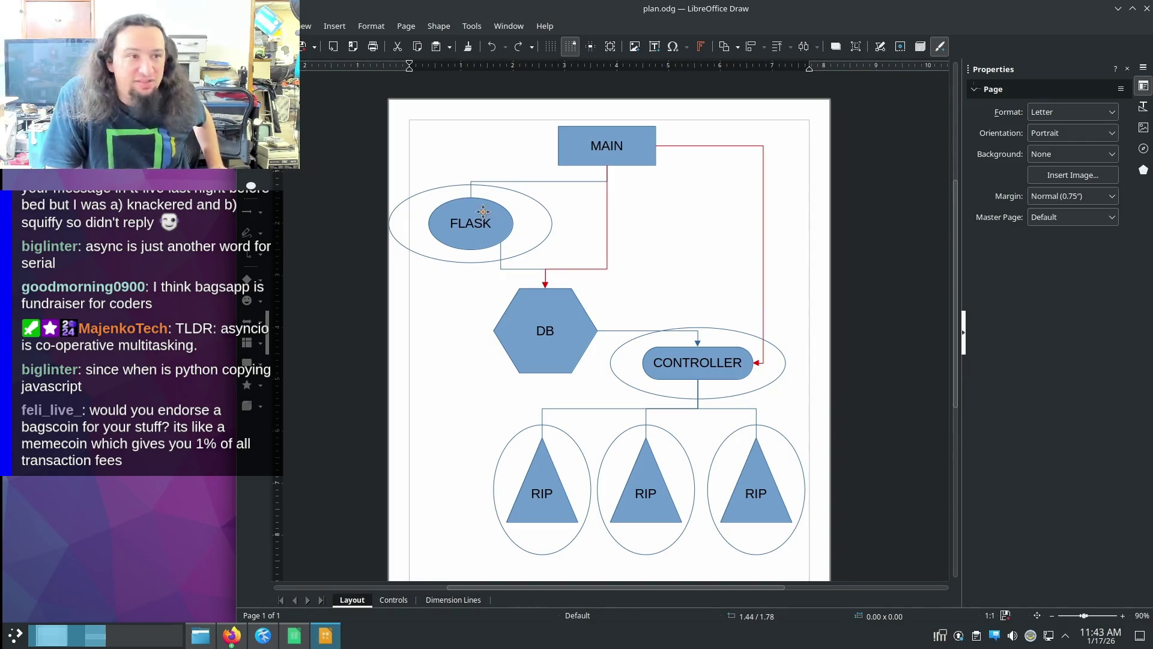
- Inspect the FLASK, DB, CONTROLLER and MAIN shapes of the flowchart without changing them
left_click(484, 211)
left_click(546, 316)
left_click(666, 350)
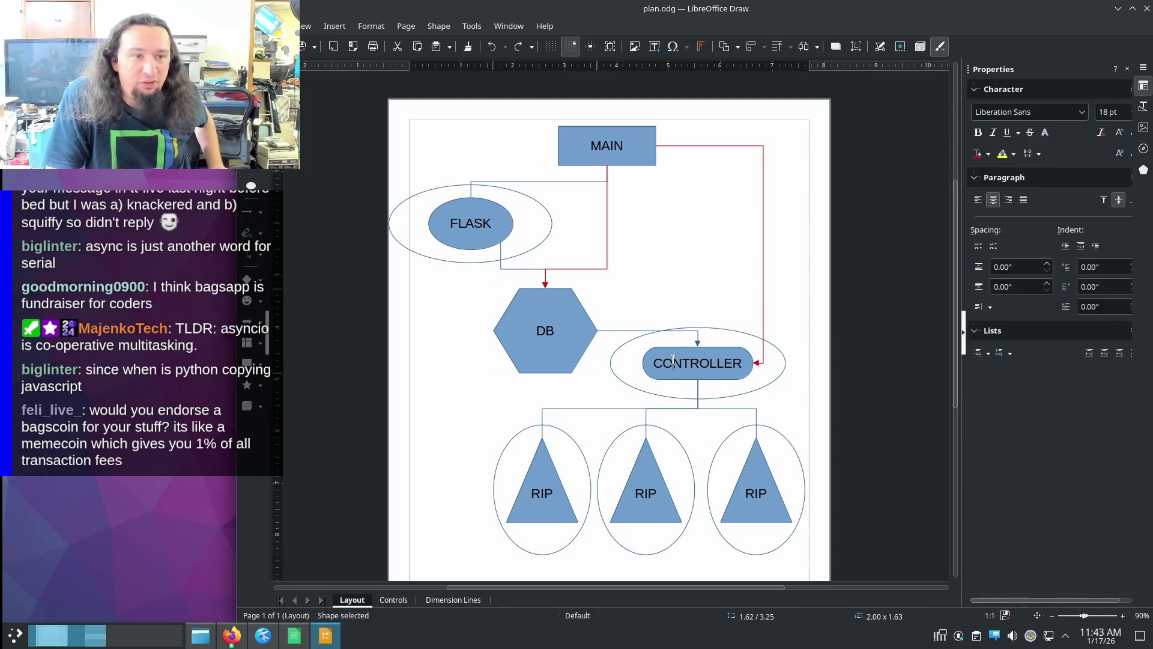
key("Escape")
key("Escape")
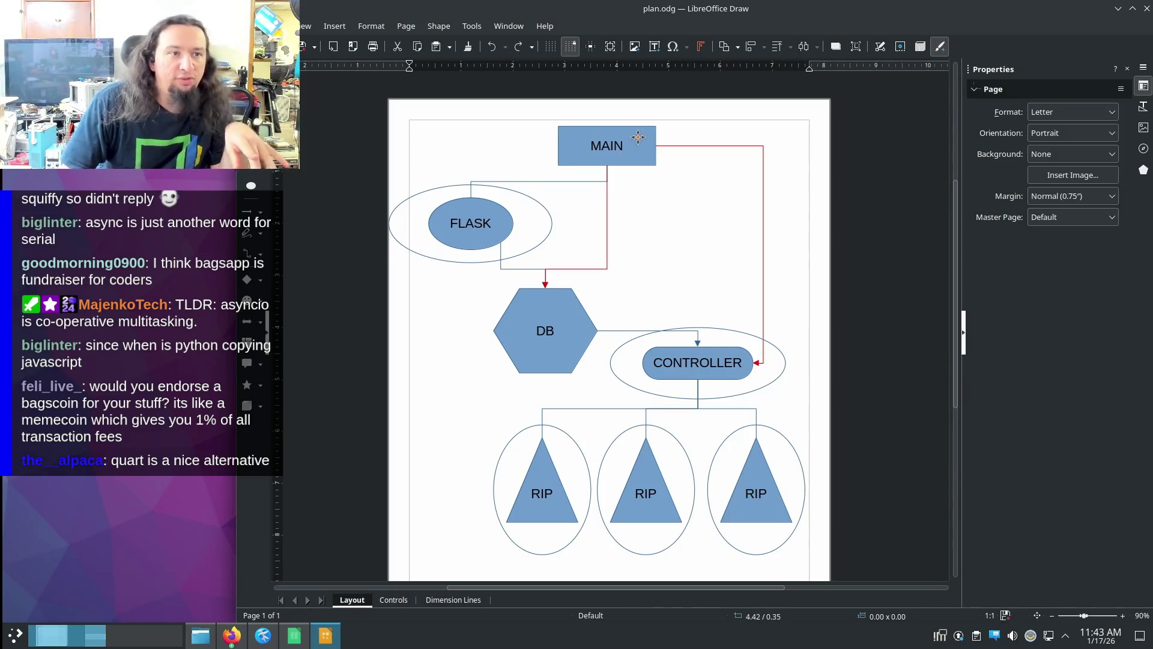
left_click(626, 152)
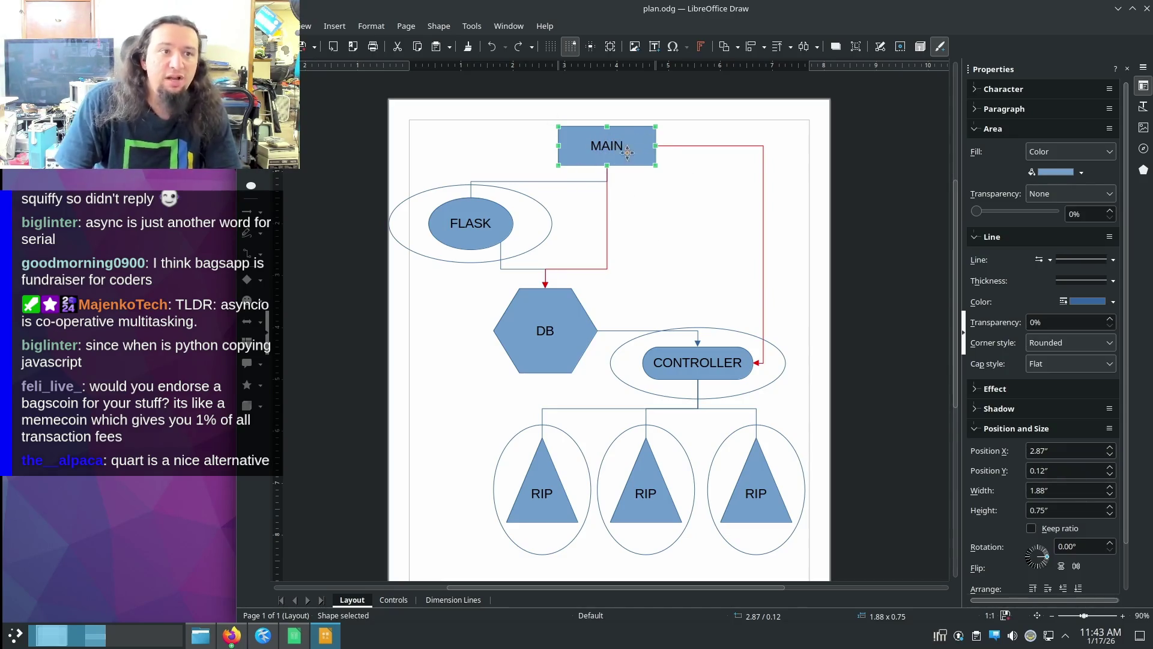
- Check the FLASK ellipses and DB hexagon, then bring the Media_Queue spreadsheet to the front
left_click(472, 208)
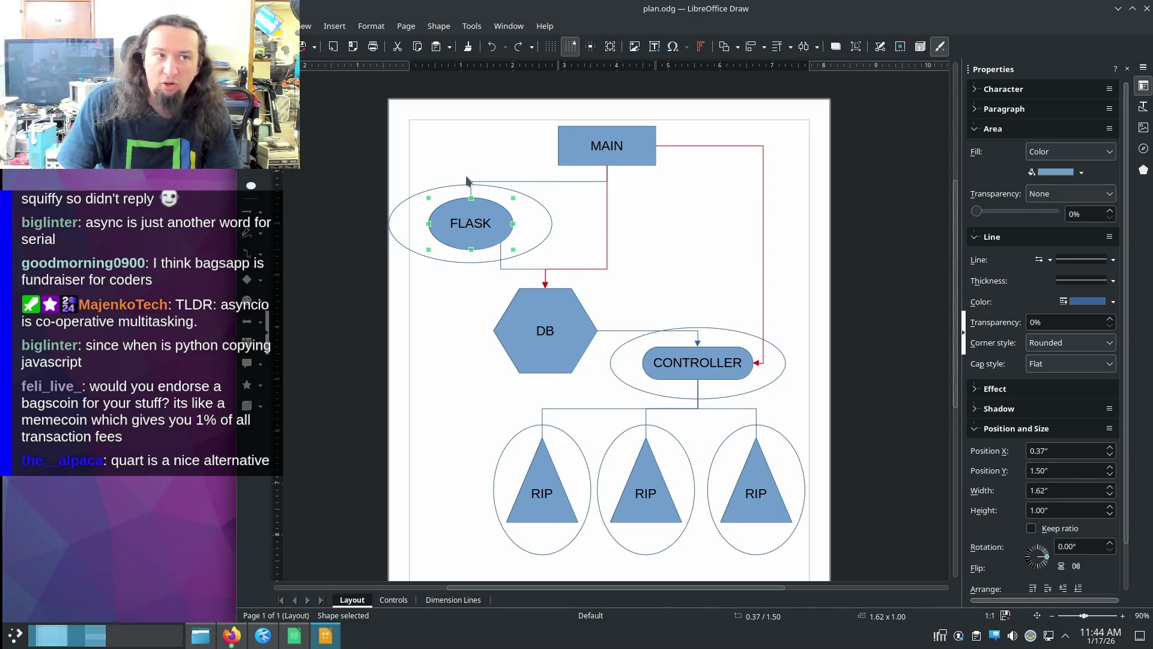
left_click(536, 205)
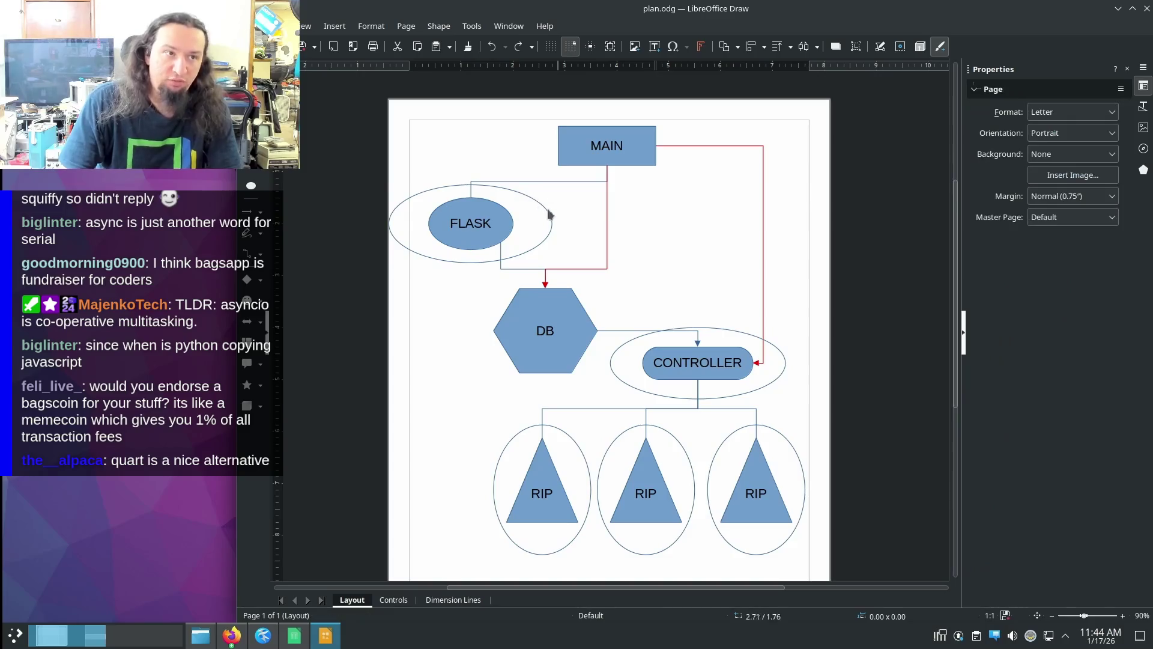
left_click(639, 242)
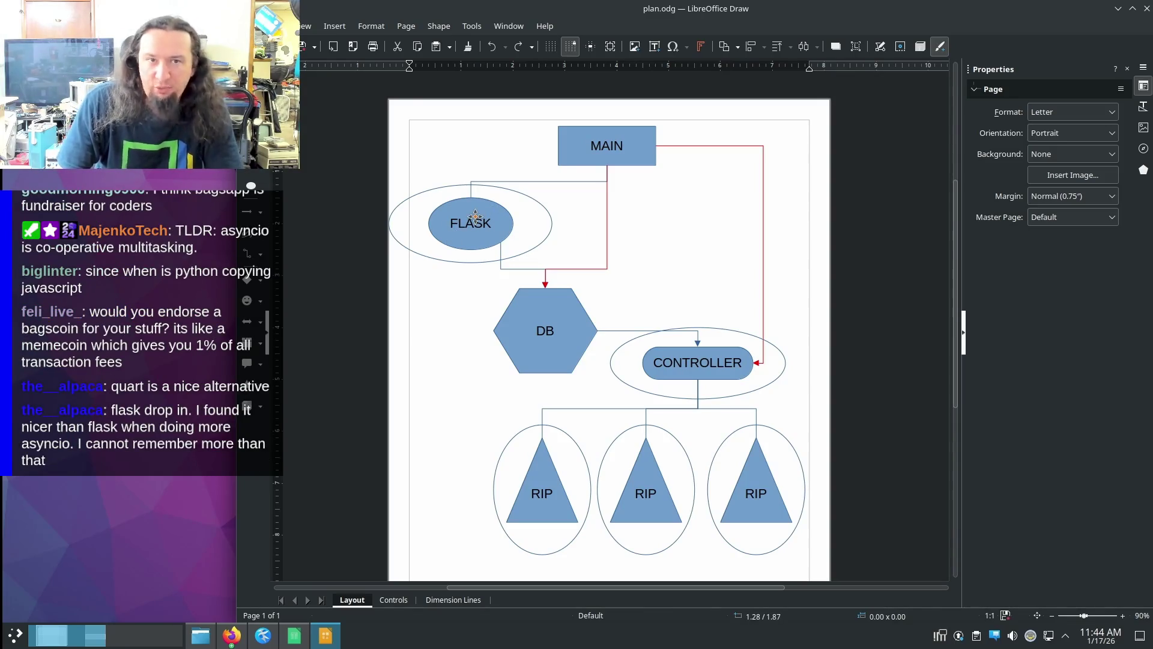
left_click(544, 301)
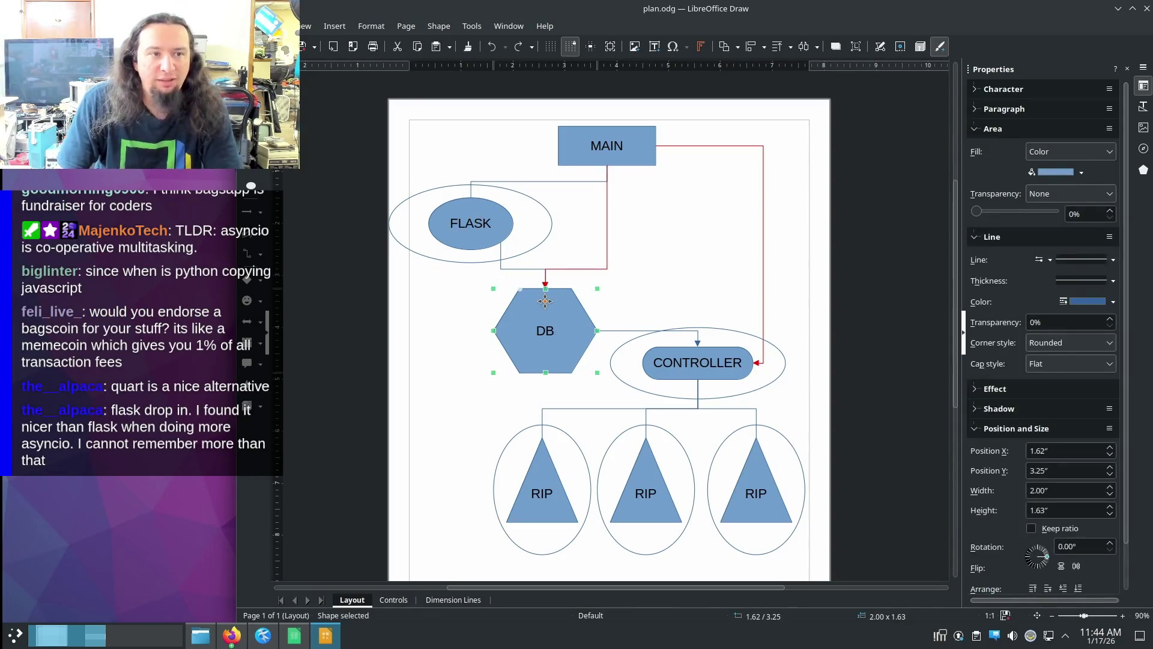
left_click(294, 636)
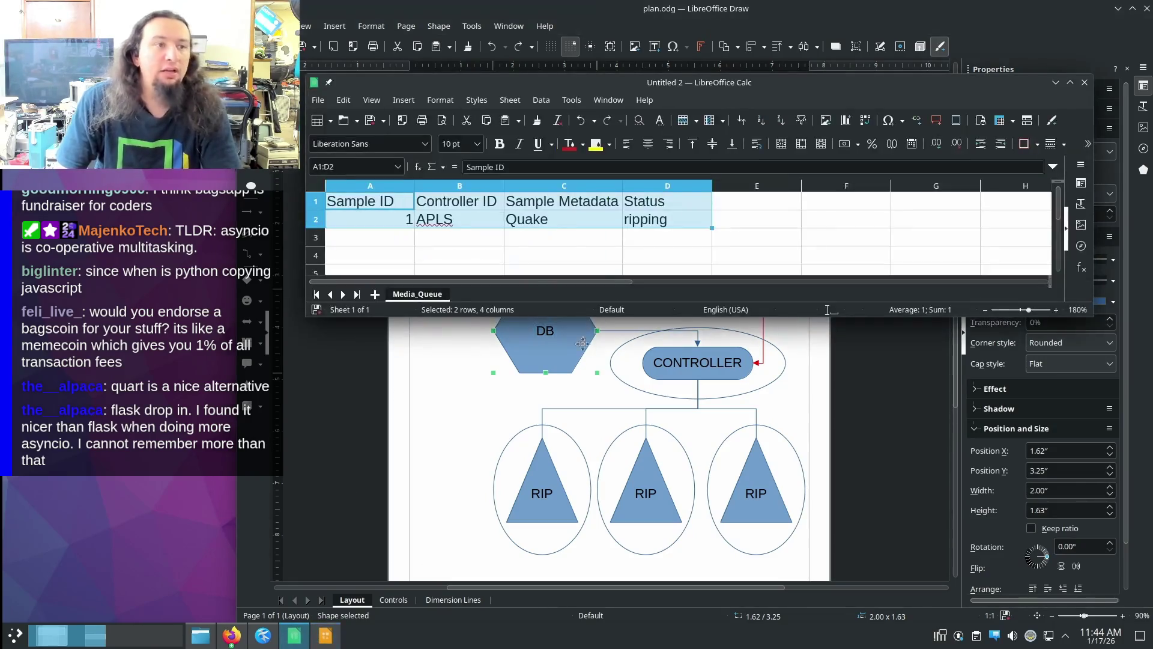
- Walk through row 2 (APLS, Quake) and set the Status cell D2 to waiting
left_click(359, 225)
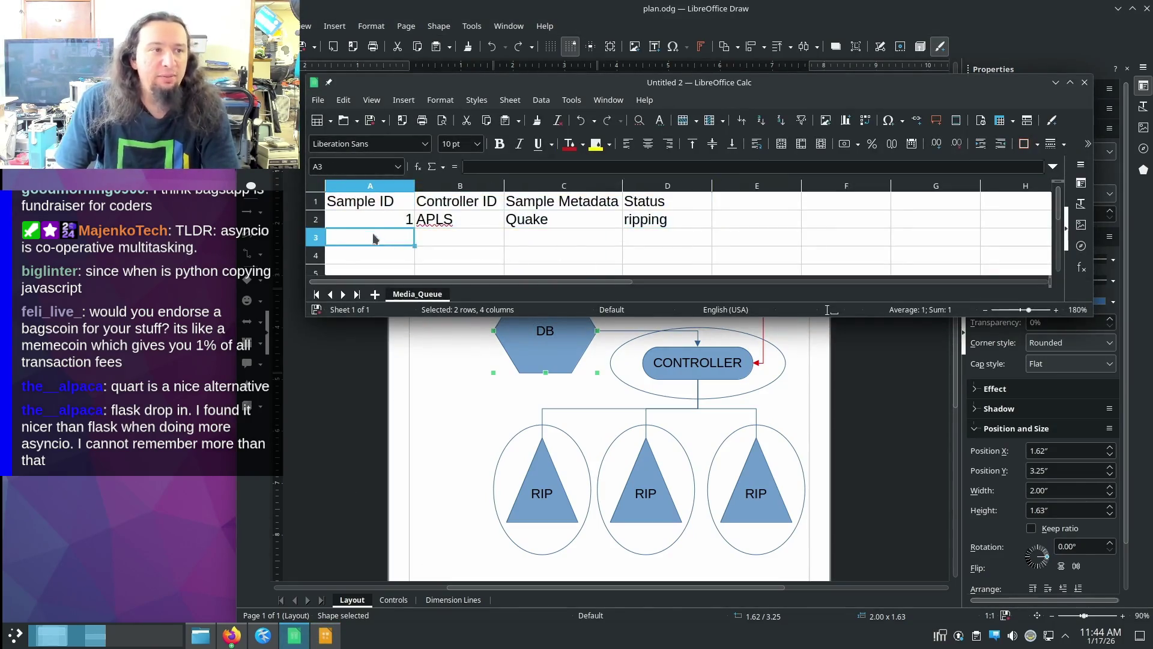
left_click_drag(359, 224, 634, 225)
left_click(378, 226)
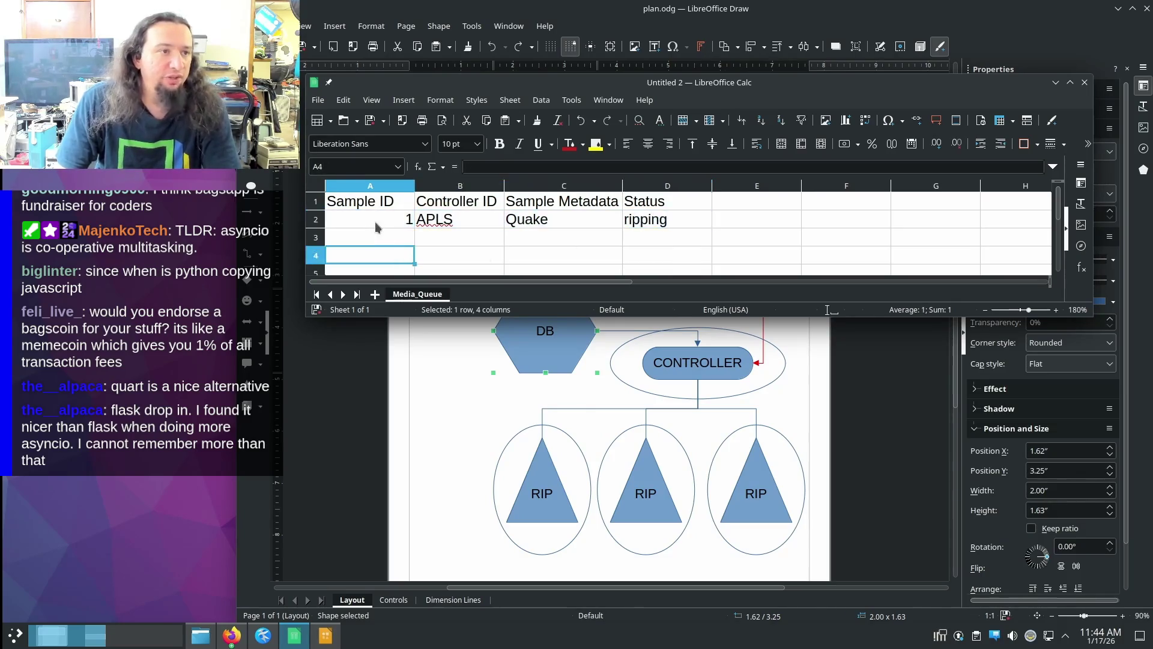
left_click(464, 222)
left_click(563, 219)
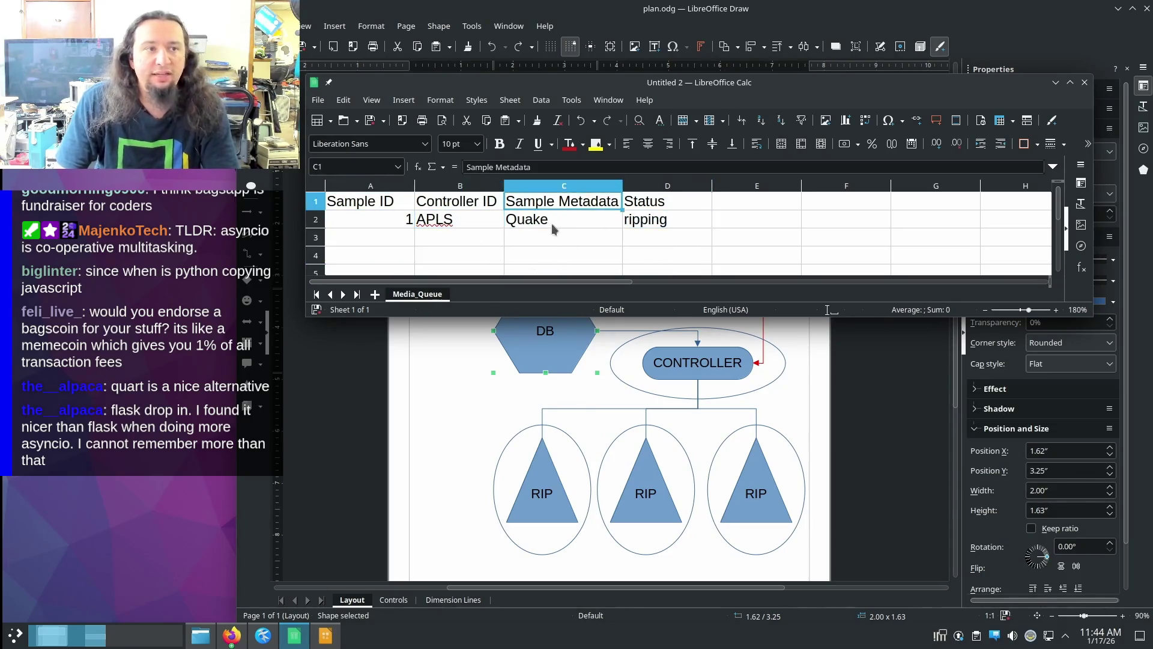
left_click(681, 225)
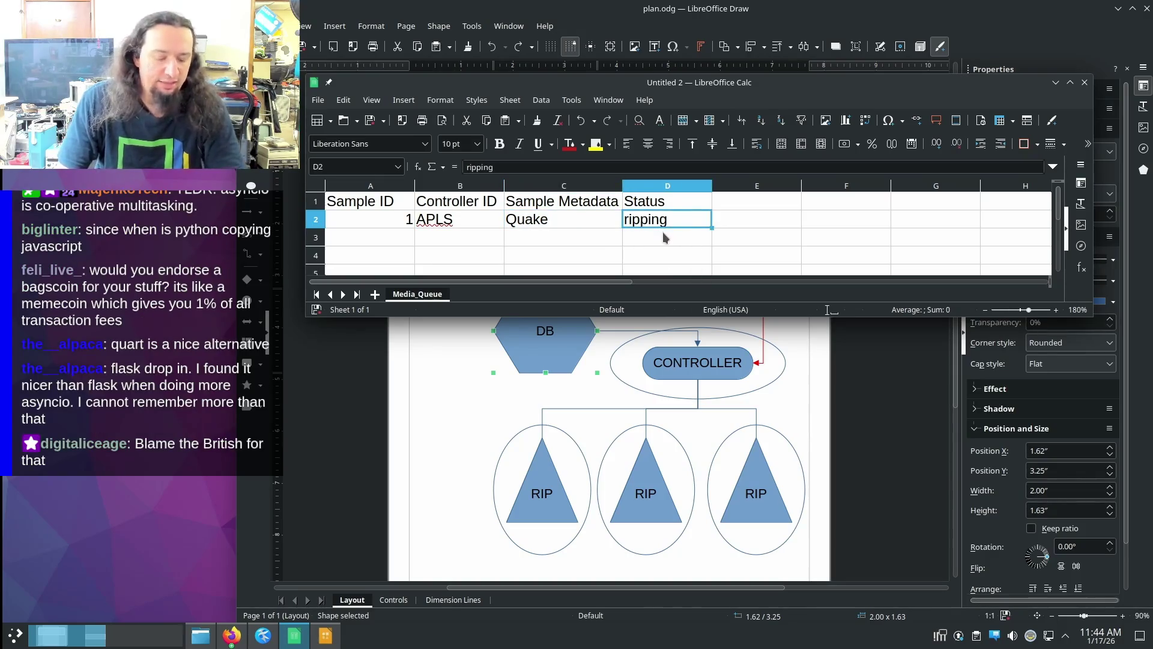
type("waiting")
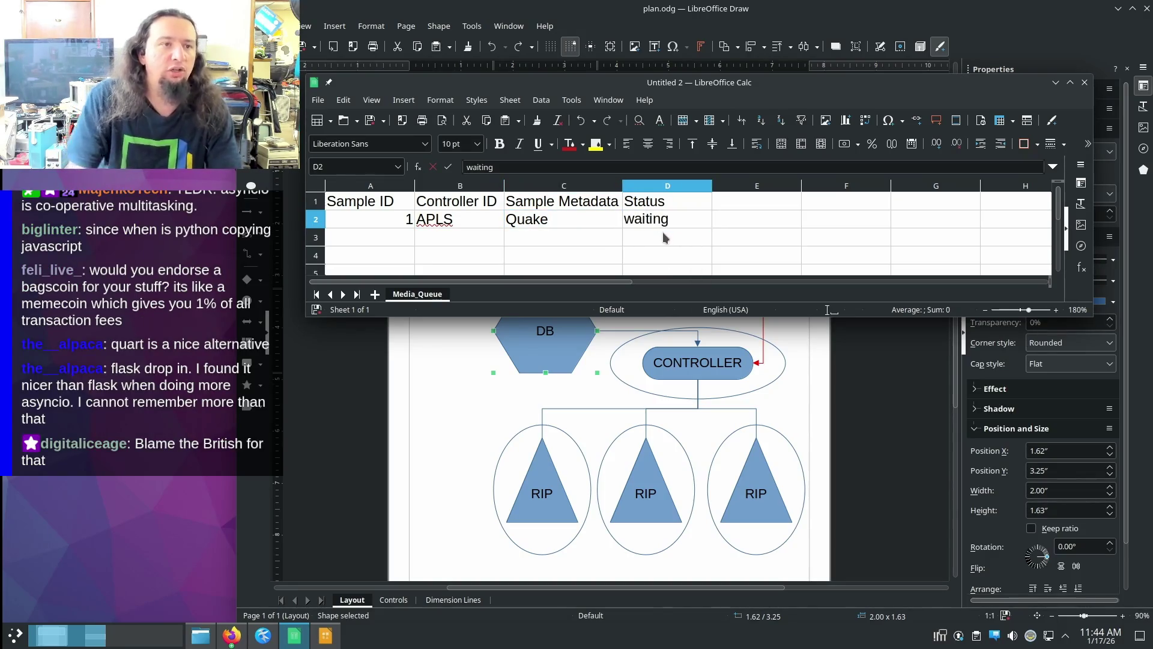
- Return to the flowchart drawing with the CONTROLLER shape selected
left_click(684, 320)
left_click(690, 362)
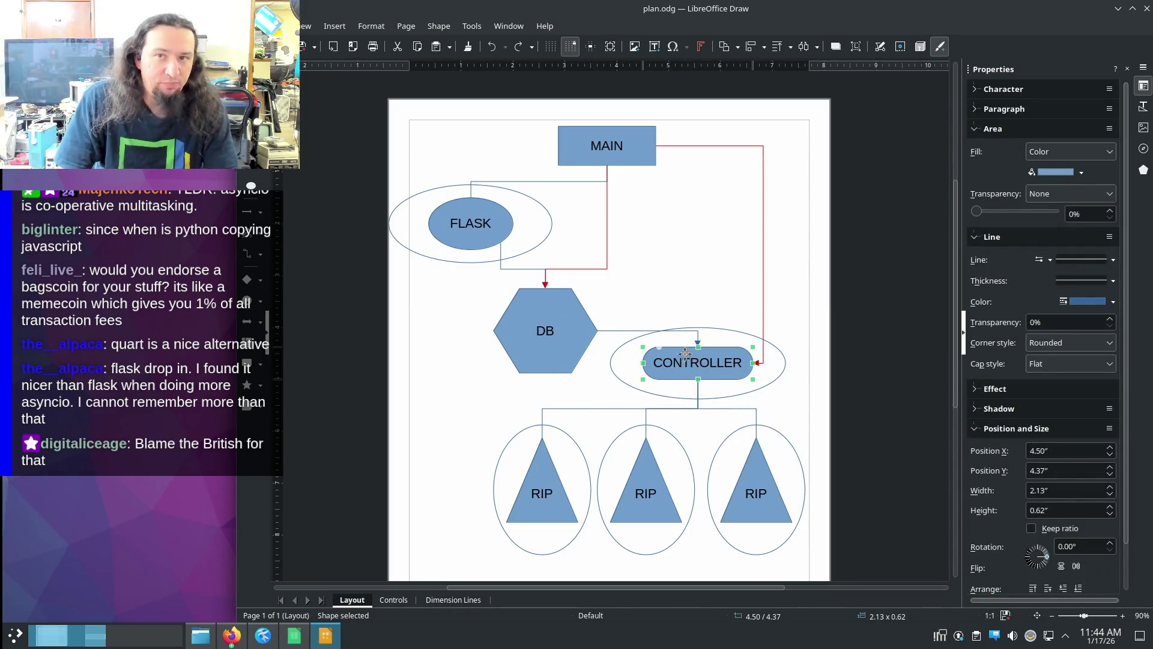
- Touch the DB label, then switch back to the queue spreadsheet at the Controller ID cell B2
left_click(569, 331)
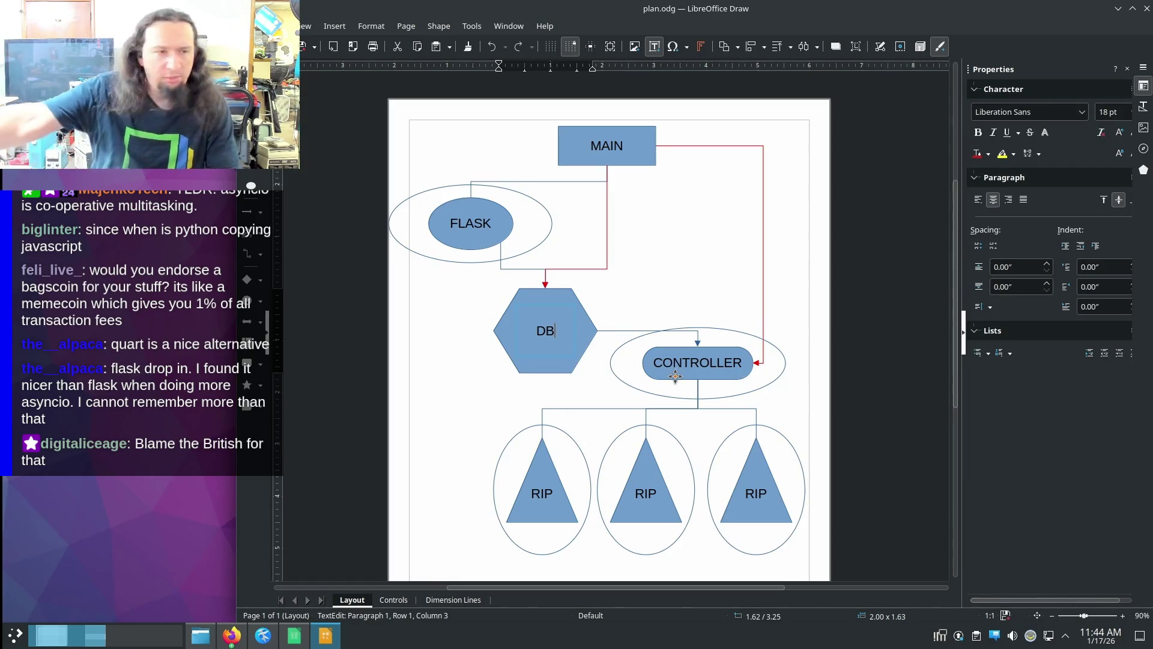
key("alt+Tab")
left_click(449, 223)
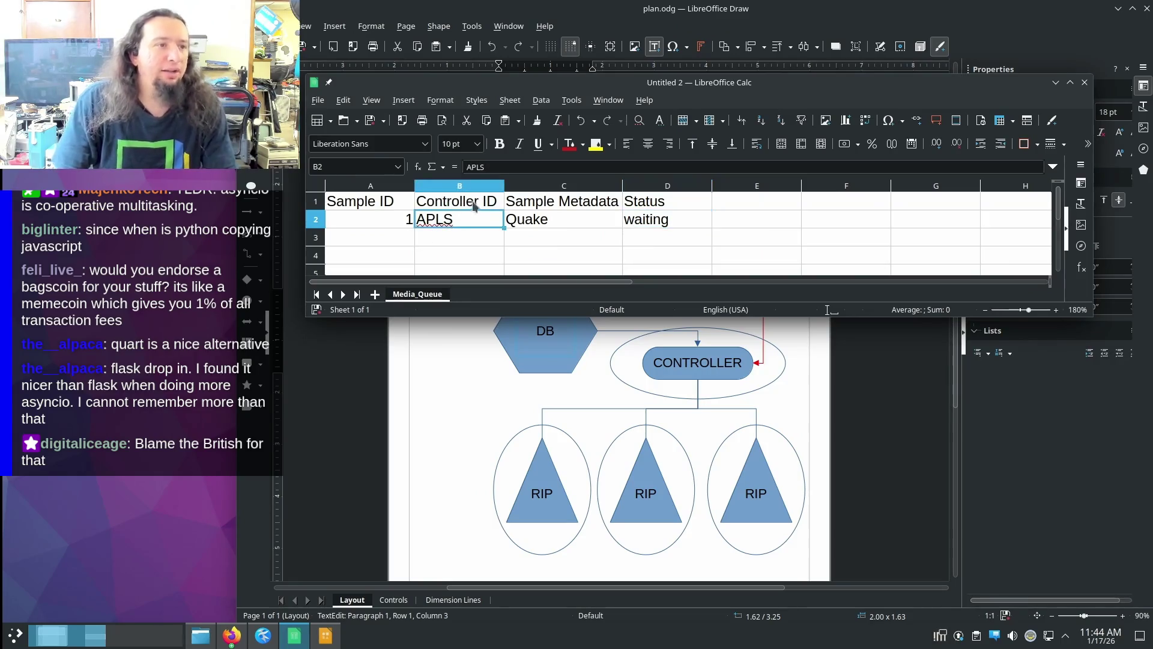
- Confirm Status waiting in D2 and return to the flowchart drawing
left_click(670, 225)
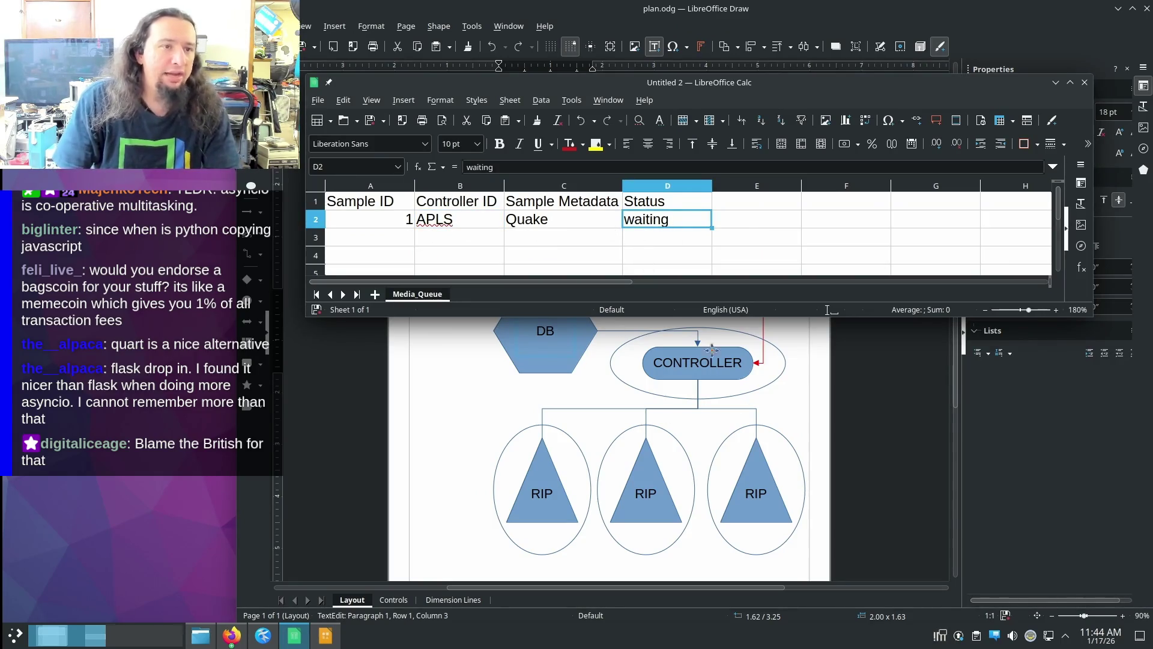
left_click(519, 365)
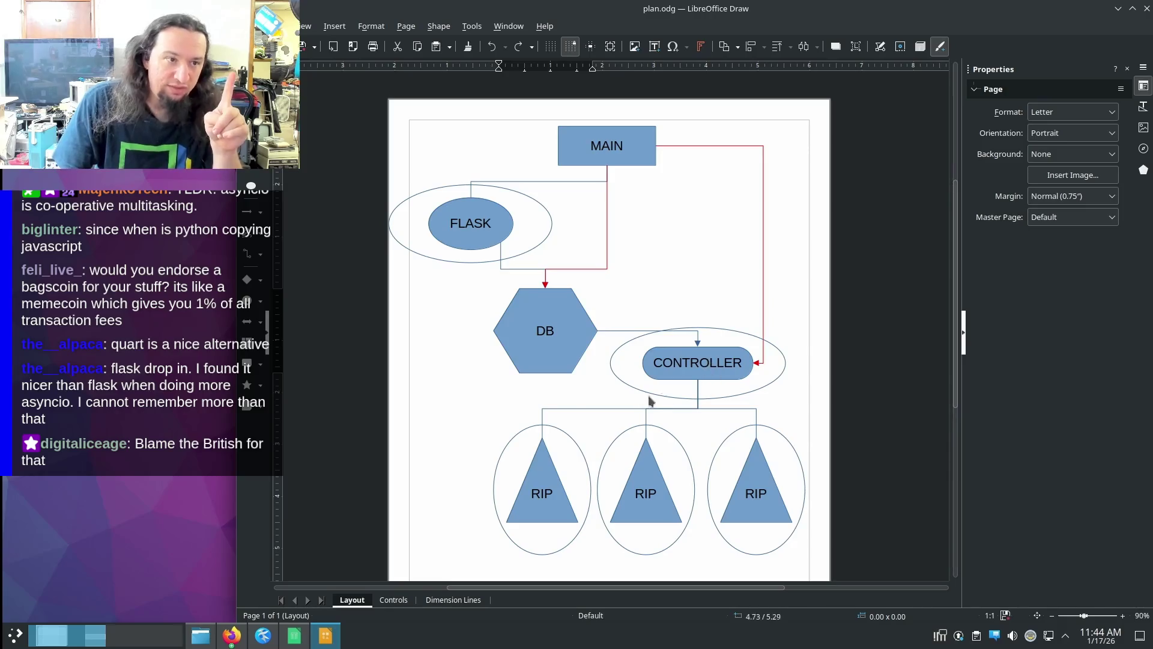
left_click(535, 459)
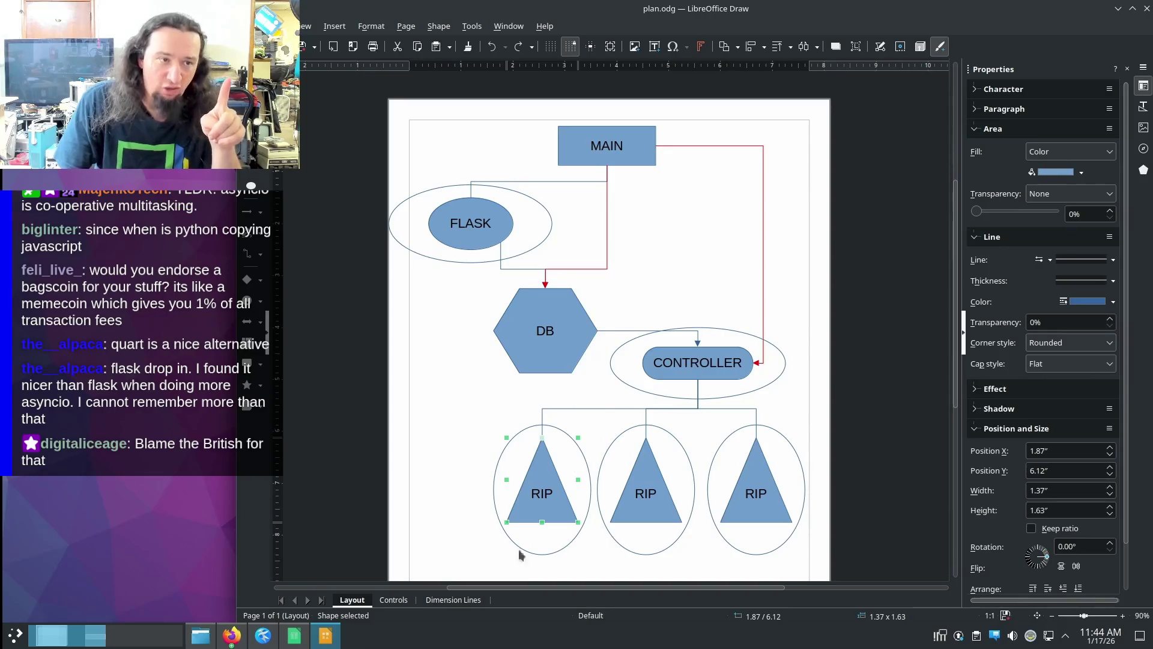
scroll(558, 437, "down", 5)
scroll(535, 486, "up", 3)
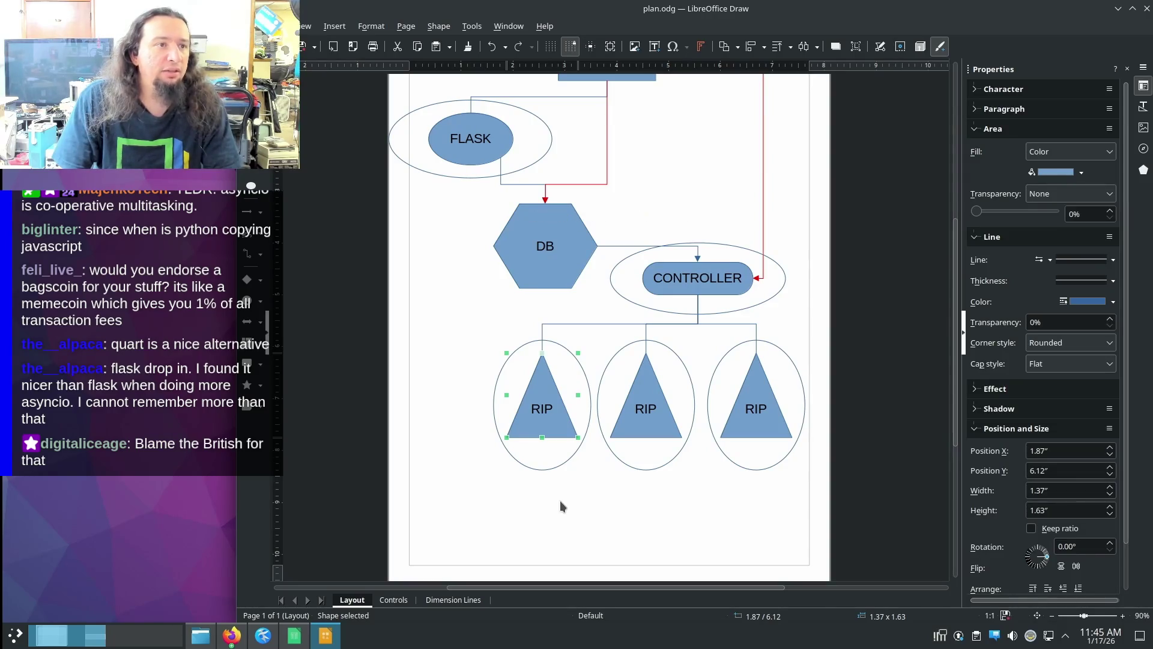
scroll(560, 500, "down", 1)
scroll(560, 501, "down", 1)
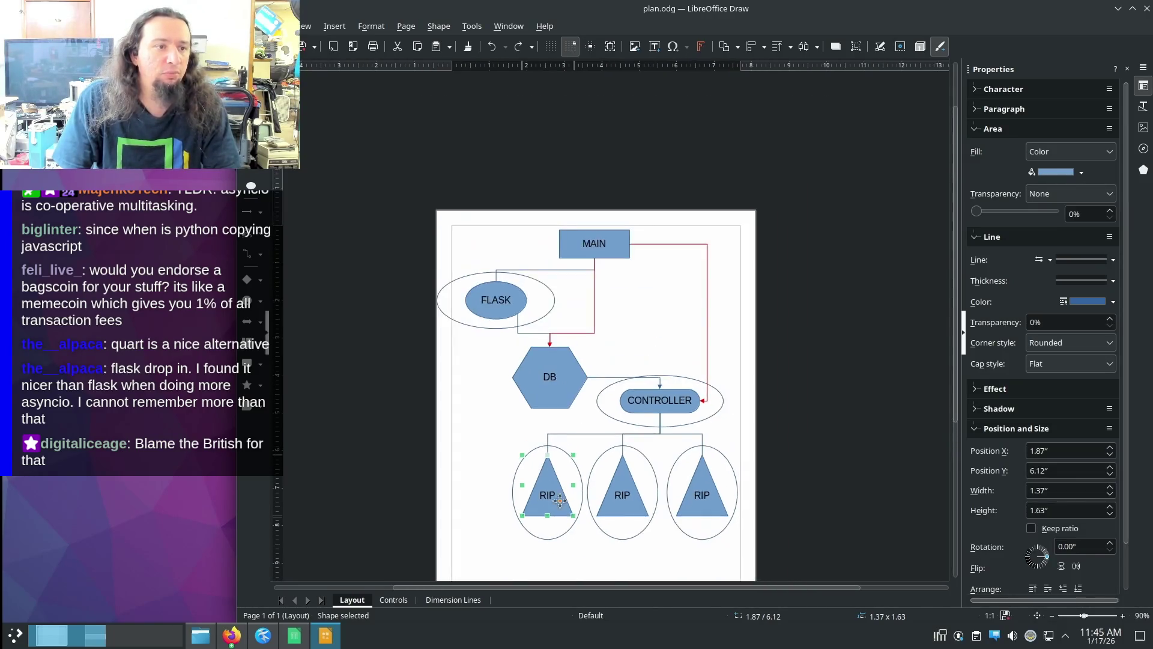
scroll(559, 501, "up", 2)
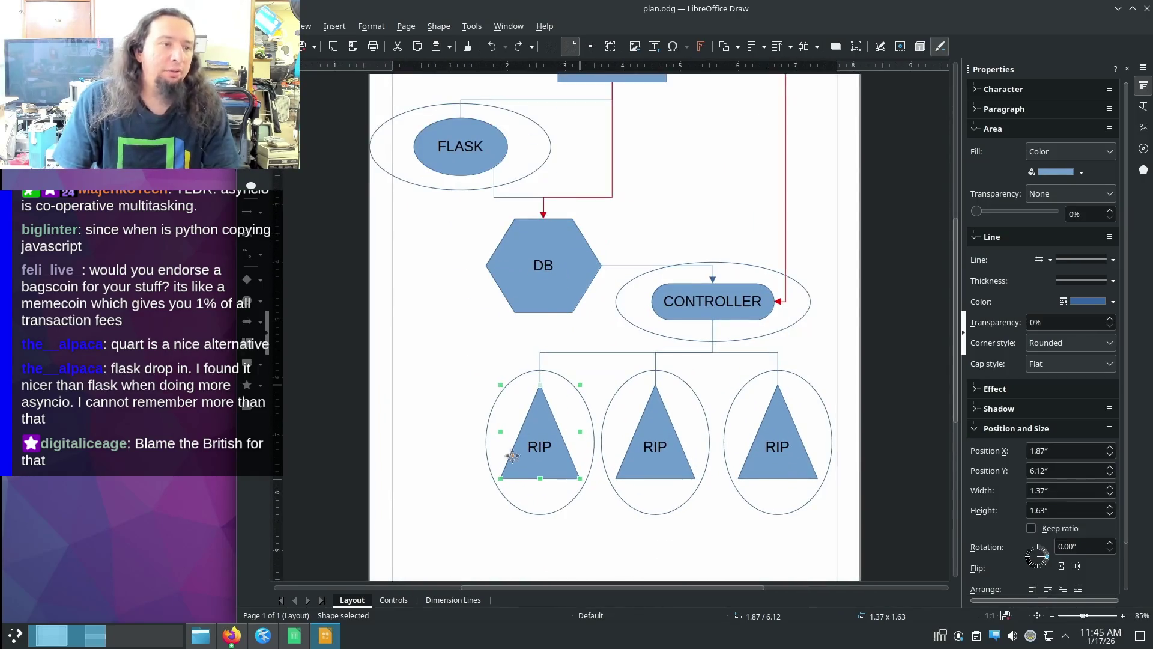
scroll(547, 428, "down", 1)
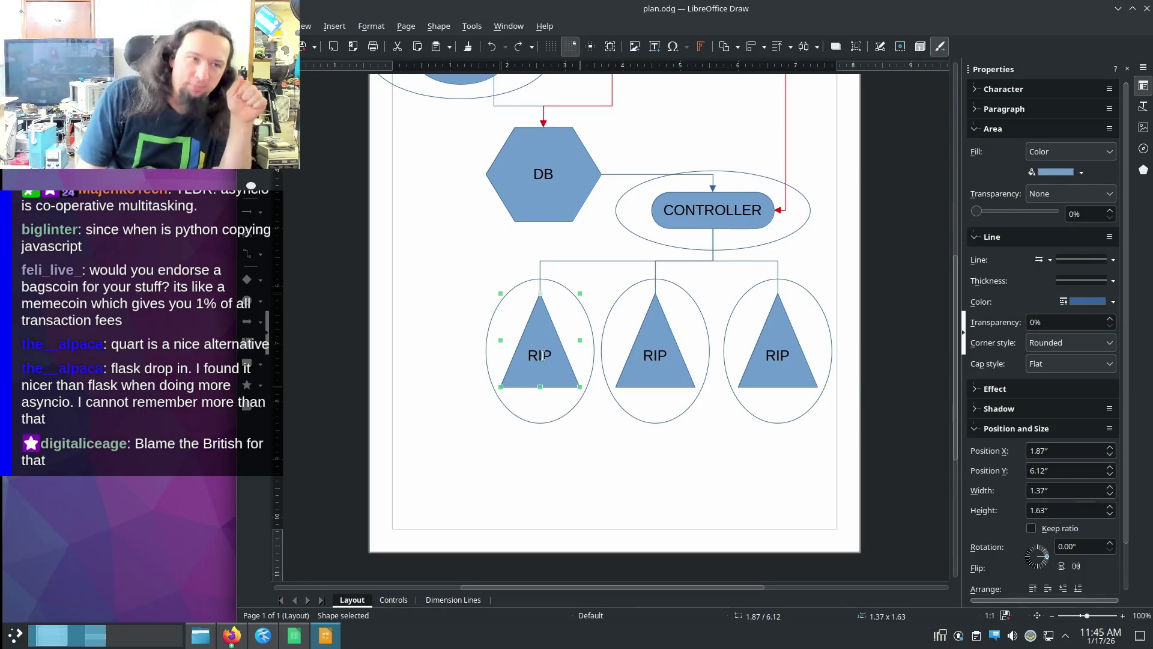
- Inspect the left RIP triangle and select all three RIP groups together without editing them
double_click(532, 387)
key("Escape")
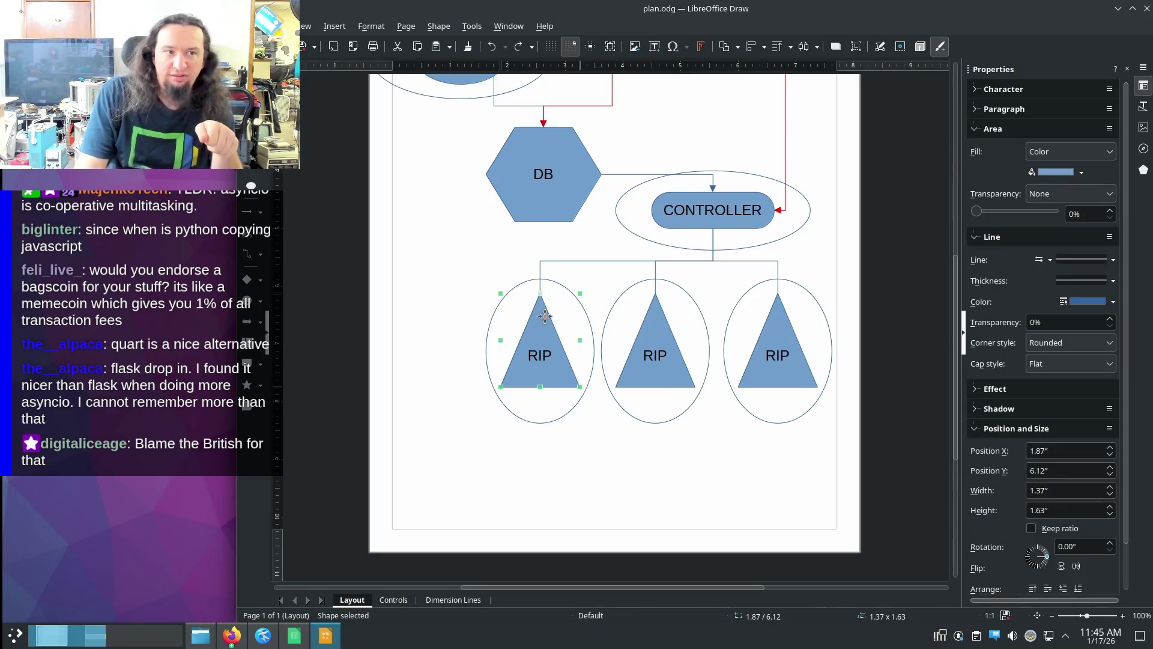
left_click(490, 273)
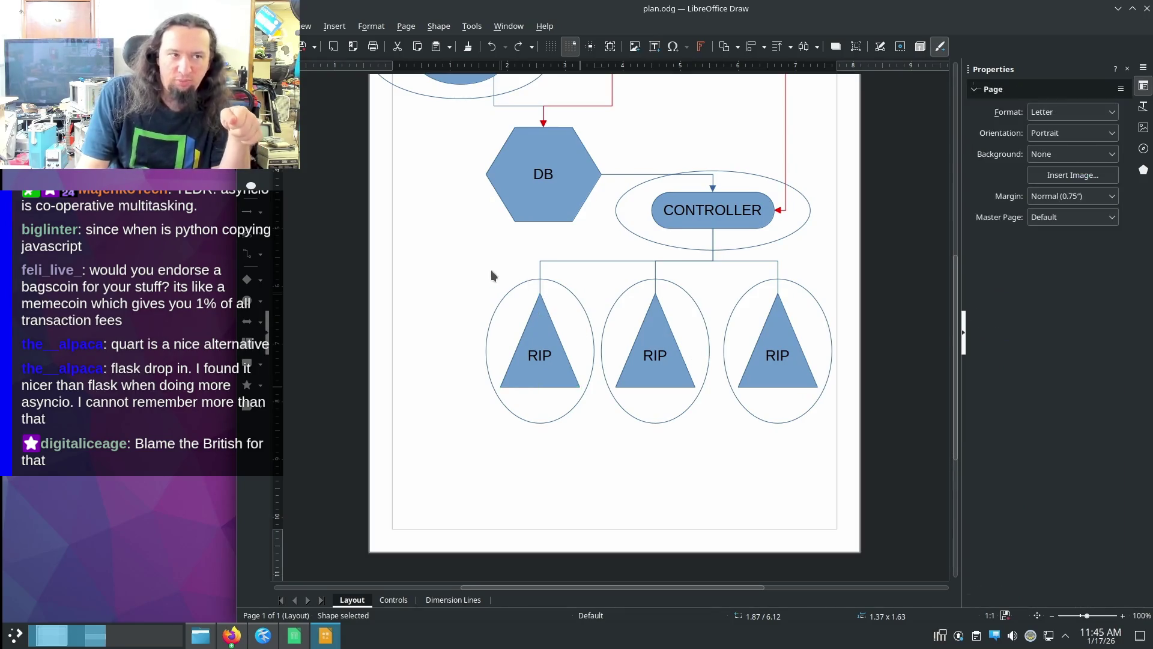
left_click(541, 306)
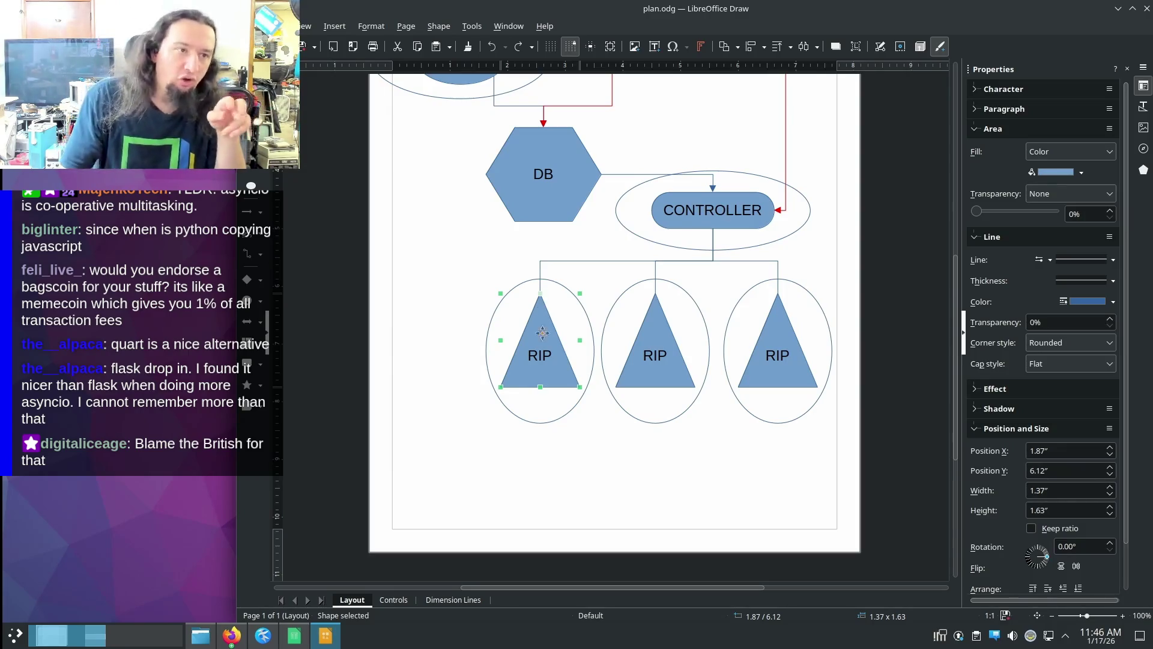
left_click(444, 373)
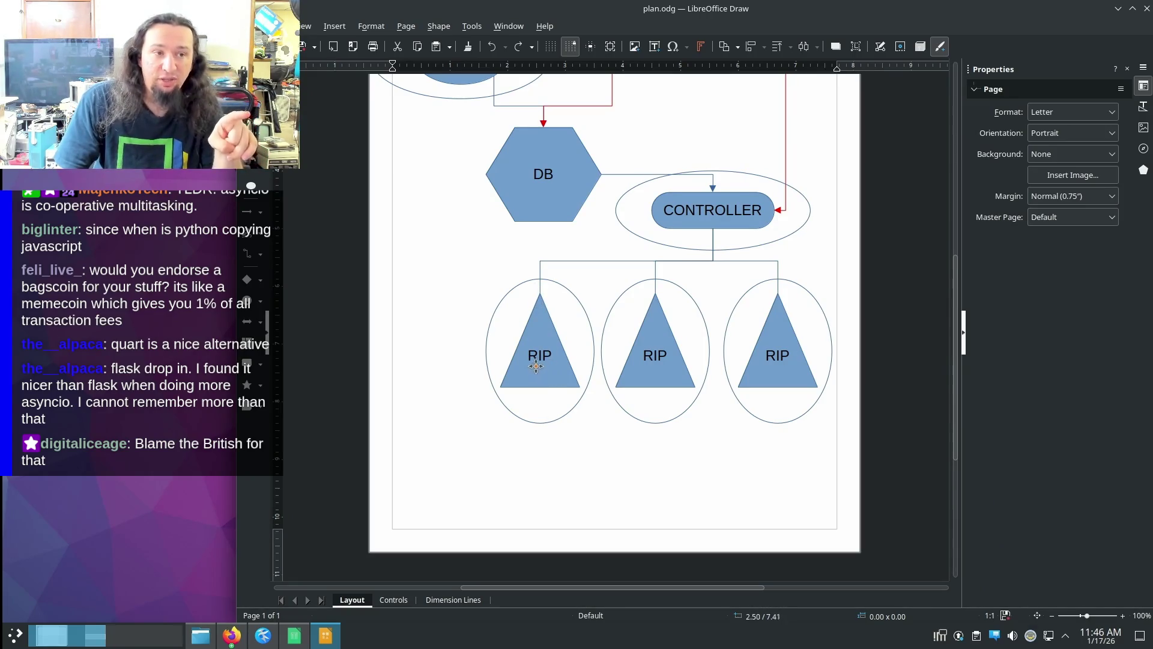
left_click_drag(452, 261, 863, 482)
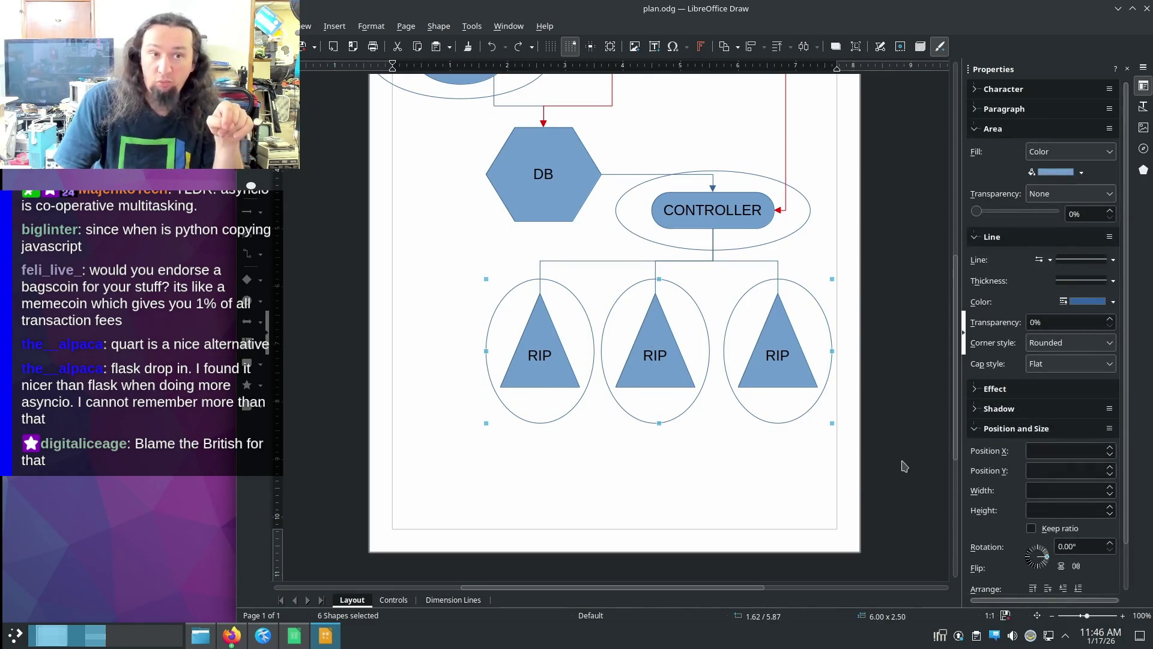
left_click(750, 481)
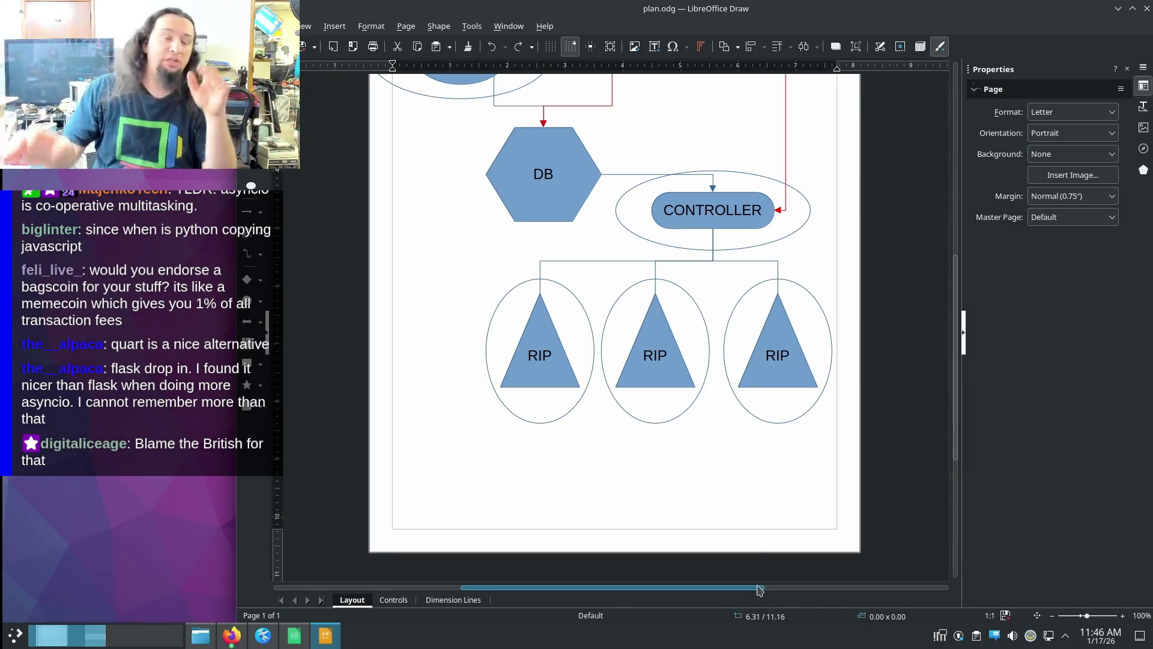
- Check the left RIP ellipse and the CONTROLLER ellipse's size, then bring Kate's README.md forward
left_click(572, 293)
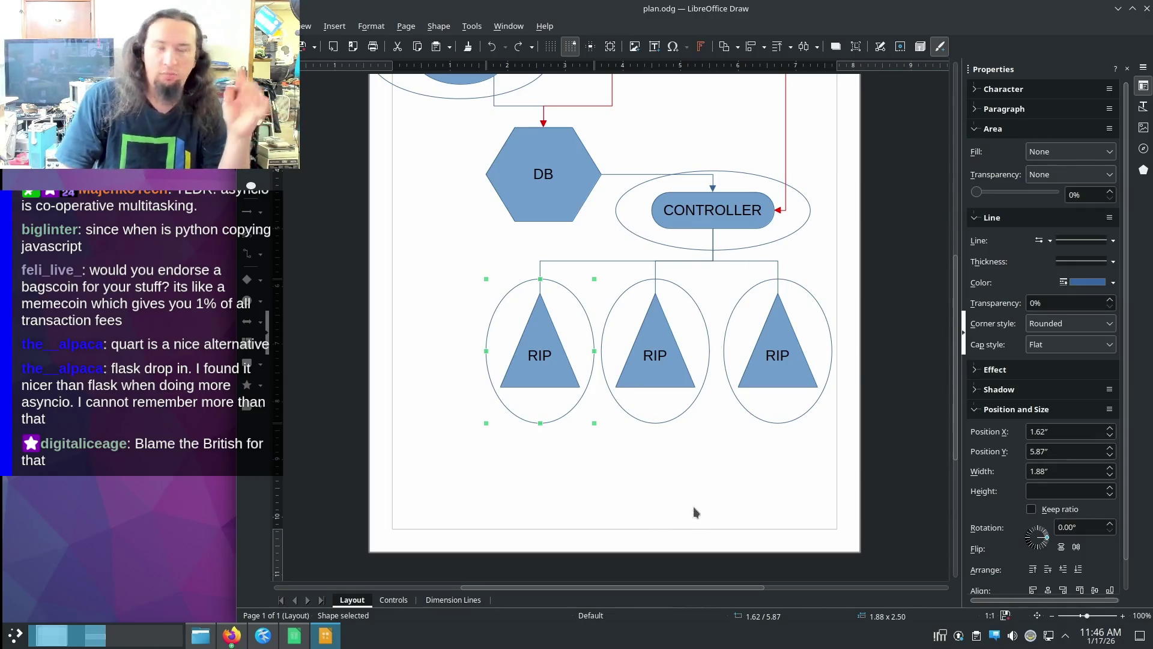
left_click(664, 454)
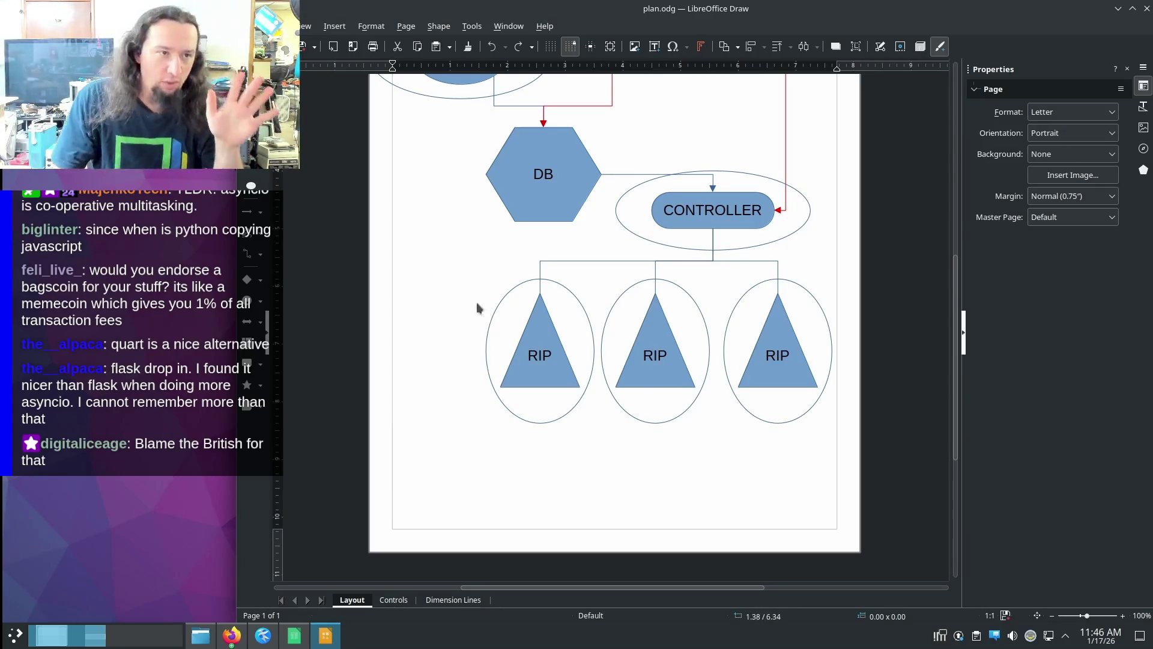
left_click(538, 312)
left_click(545, 283)
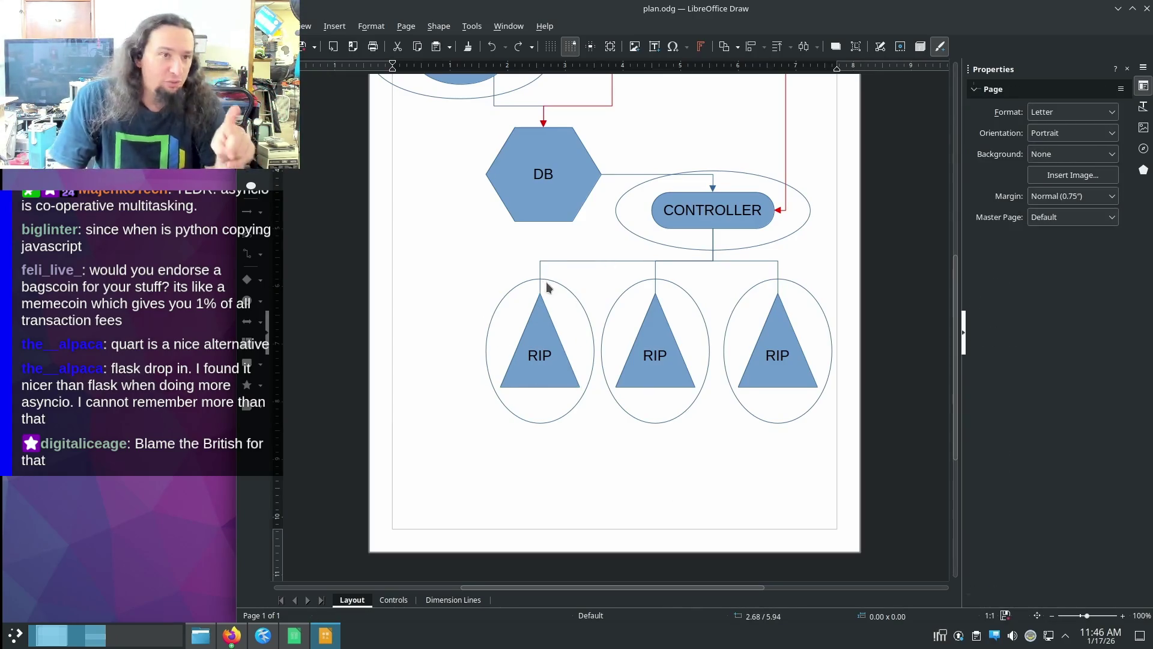
left_click(641, 237)
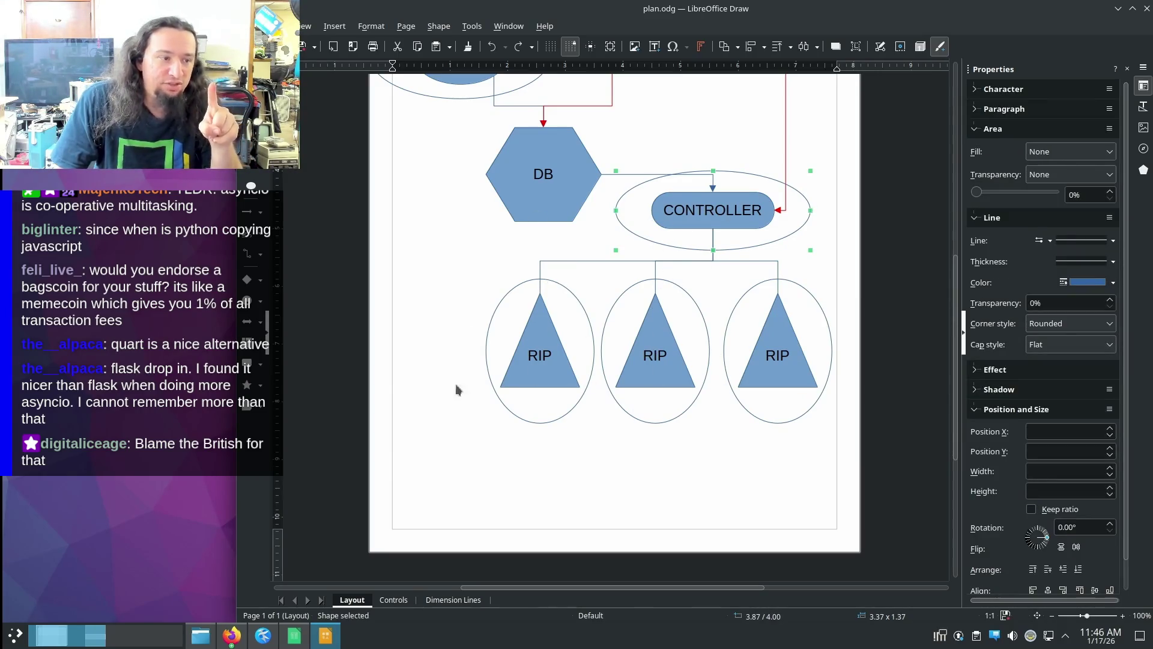
left_click(665, 237)
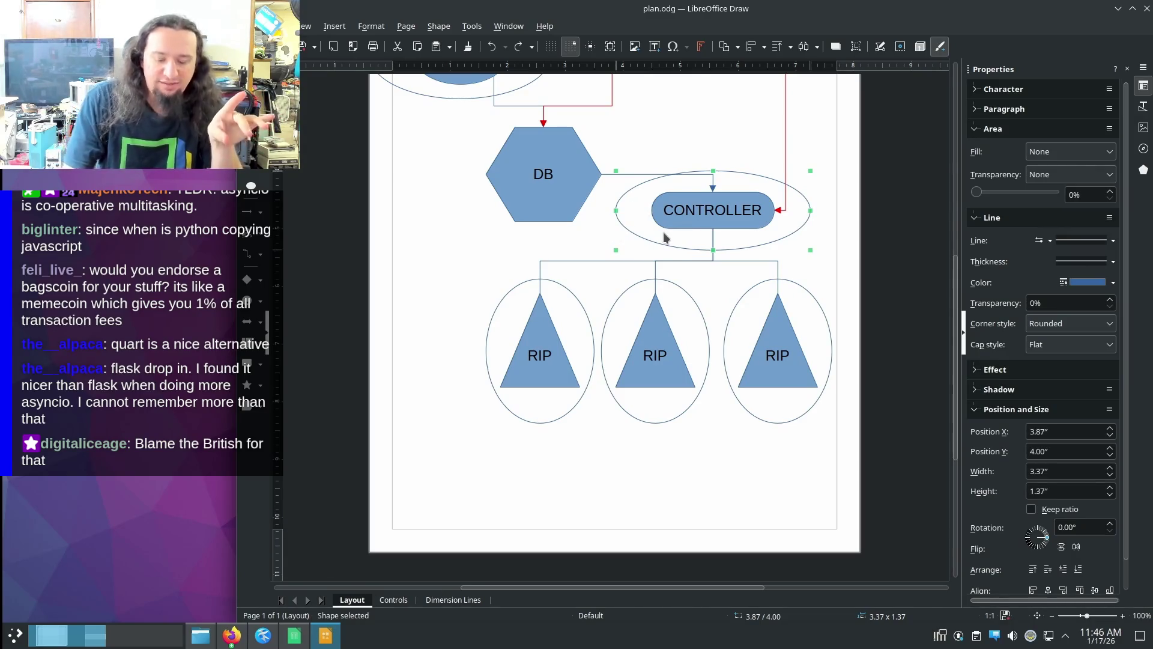
left_click(263, 635)
scroll(597, 350, "down", 7)
scroll(597, 349, "down", 5)
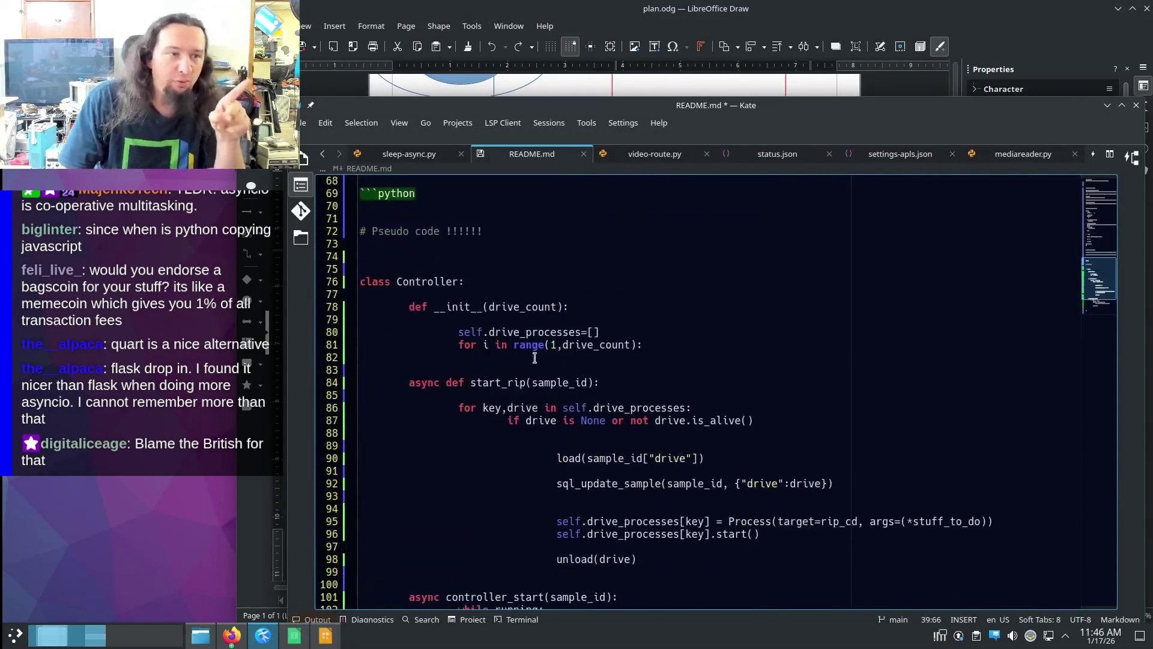
- Review the drive check and process start lines in start_rip and open a new line after the start call
left_click(541, 282)
left_click(631, 294)
scroll(600, 306, "down", 4)
scroll(650, 379, "down", 1)
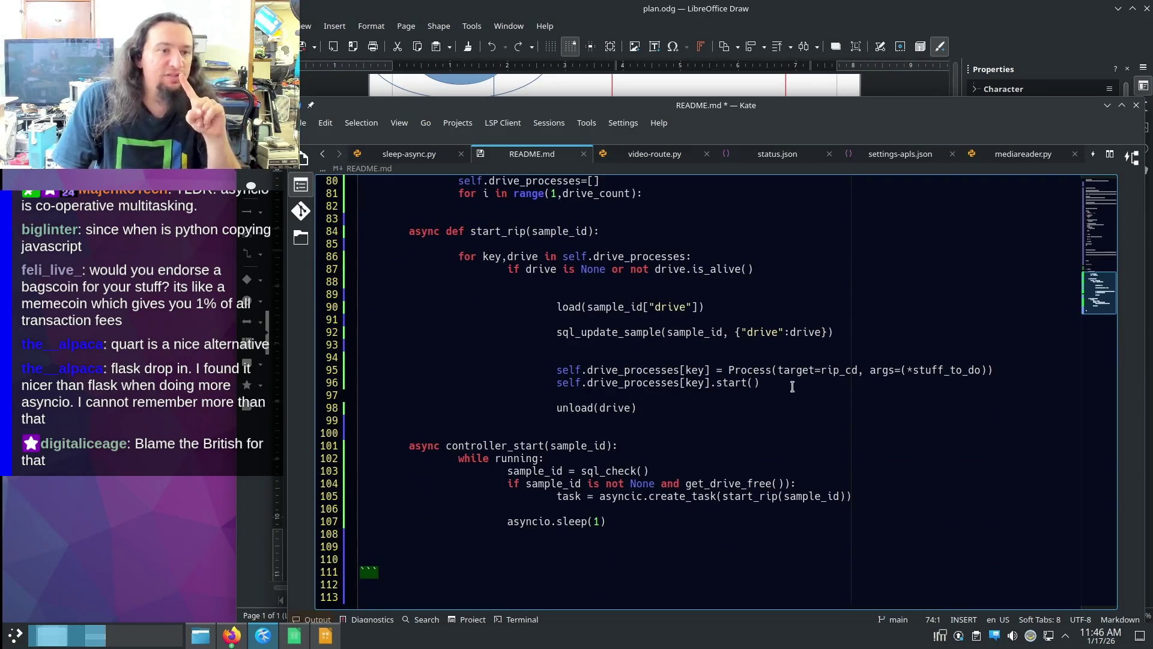
scroll(792, 387, "up", 1)
left_click_drag(482, 218, 654, 219)
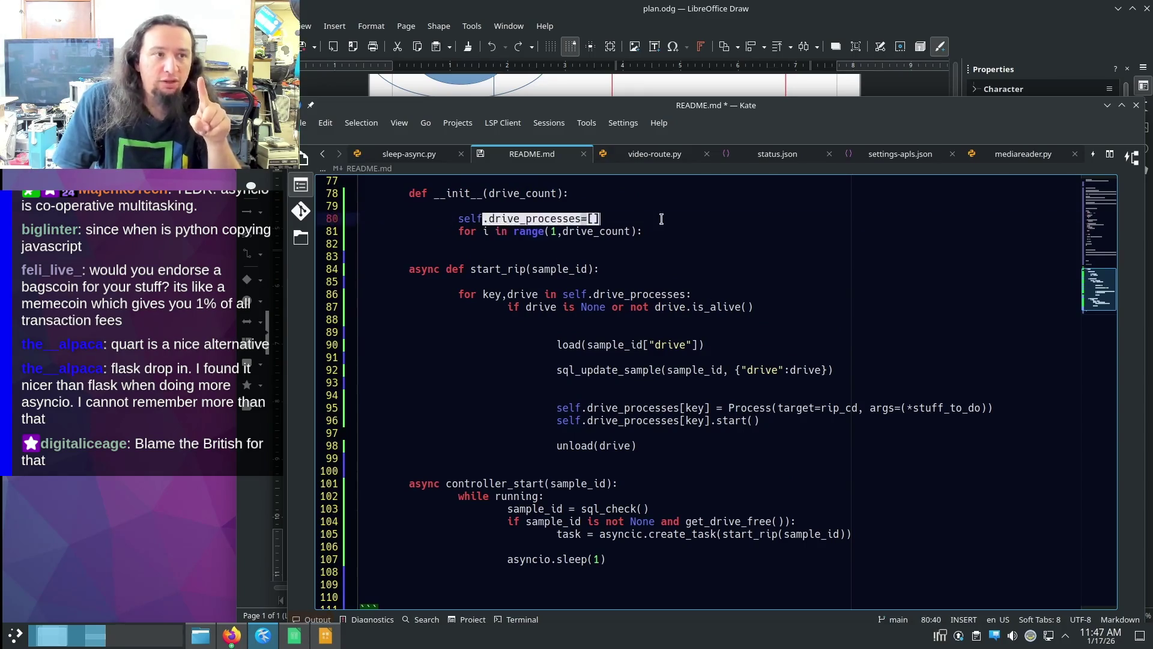
left_click_drag(563, 294, 696, 306)
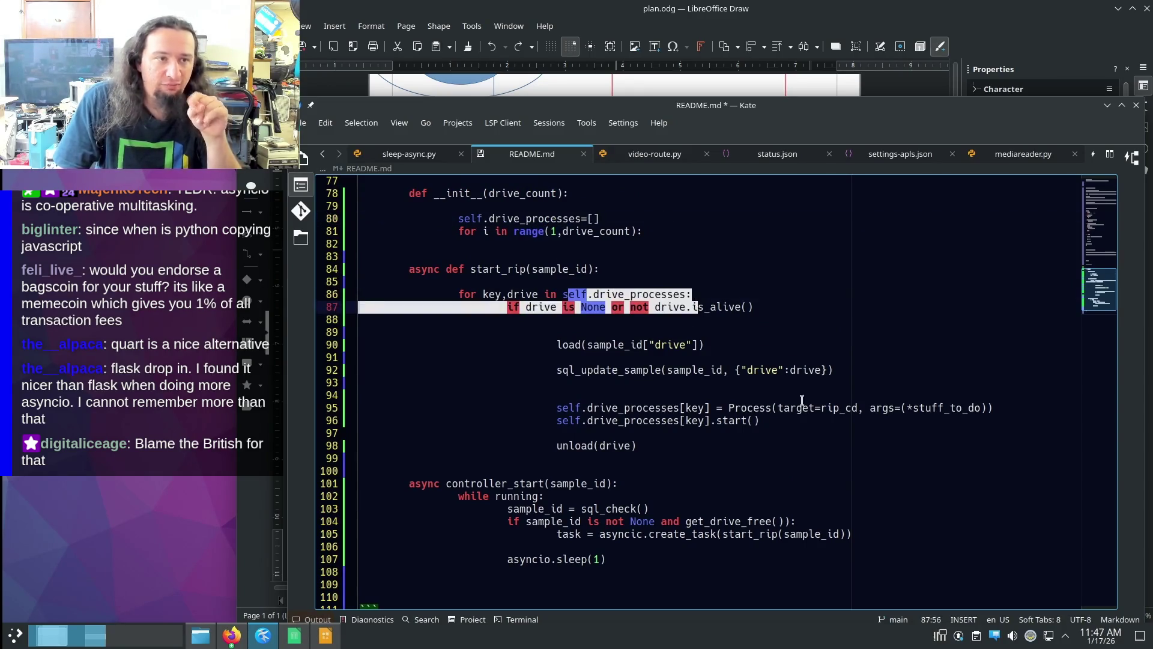
left_click(788, 418)
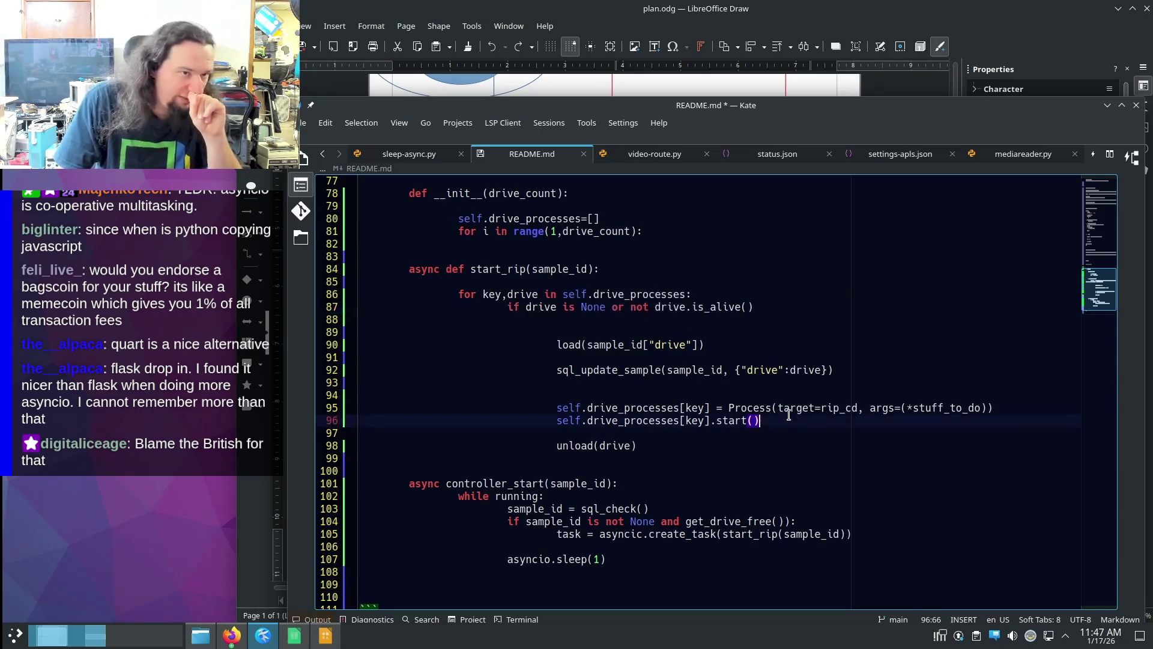
triple_click(1018, 422)
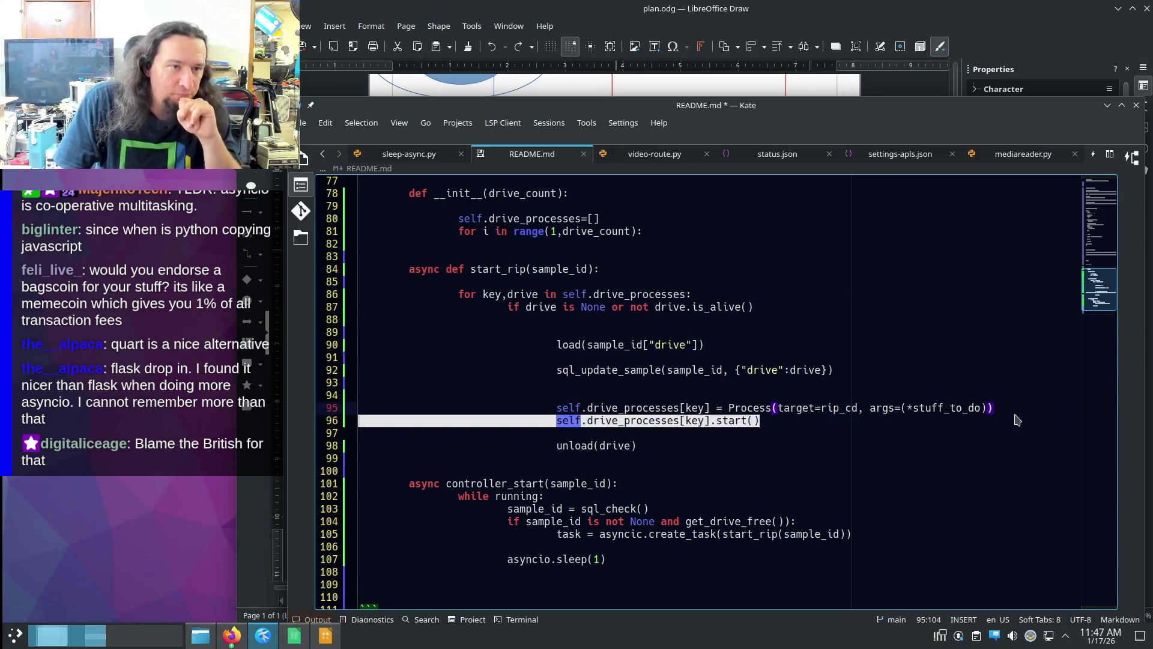
left_click(785, 408)
left_click(801, 424)
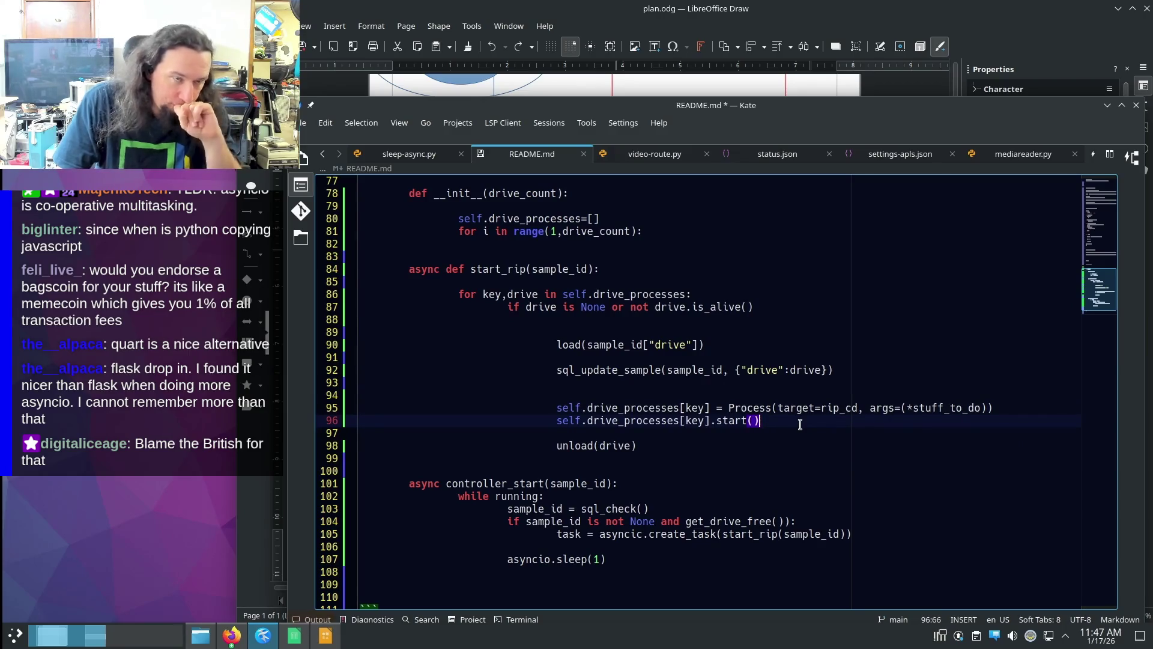
double_click(561, 420)
left_click_drag(595, 423, 717, 438)
left_click(721, 438)
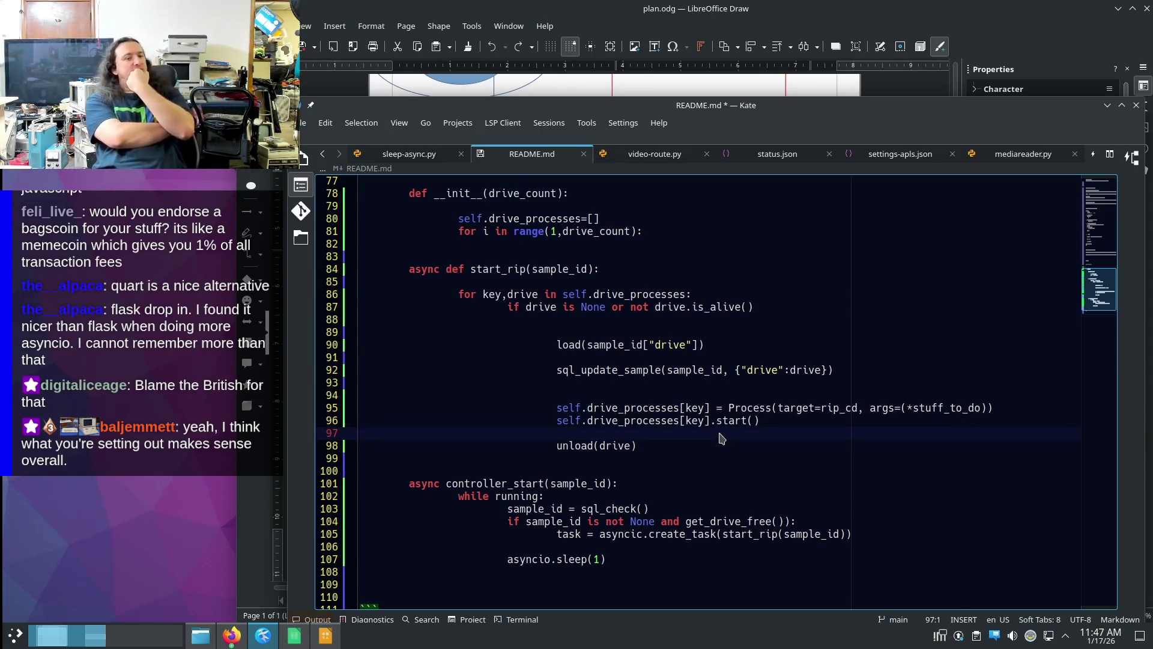
left_click(821, 420)
key("Return")
type("wihle")
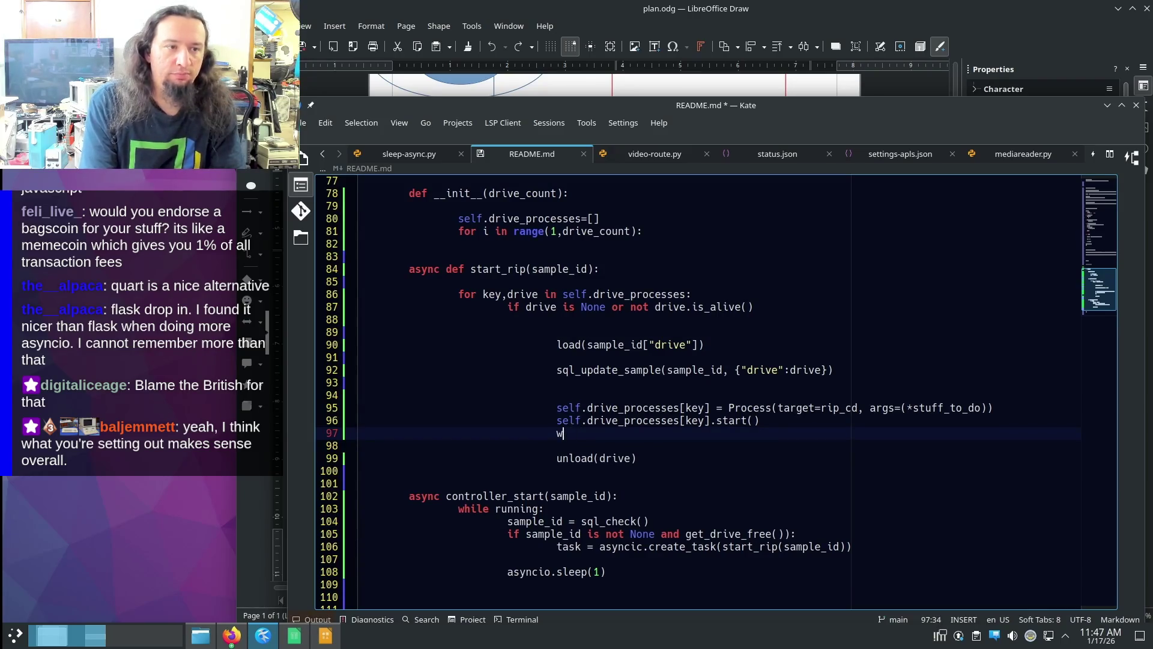
type("hile i")
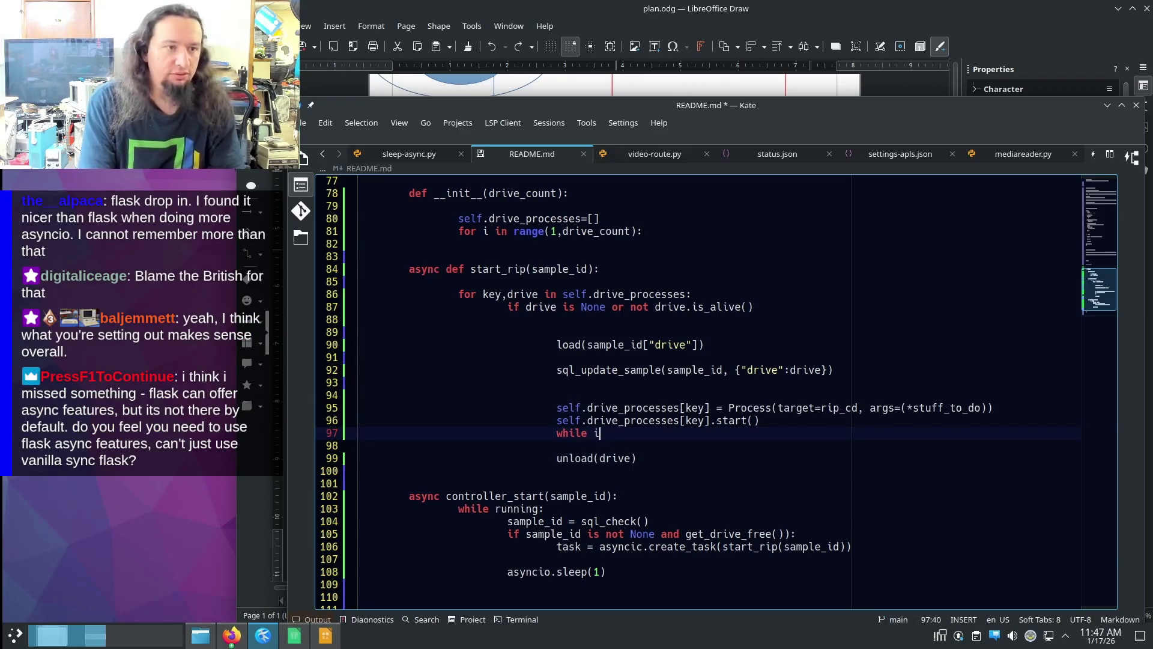
- Build 'while self.drive_processes[key].is_alive()' from the copied start call and open an indented line inside it
left_click_drag(557, 420, 760, 420)
key("ctrl+c")
left_click(636, 433)
key("ctrl+v")
key("Left")
key("BackSpace")
key("BackSpace")
key("BackSpace")
type("is_alive")
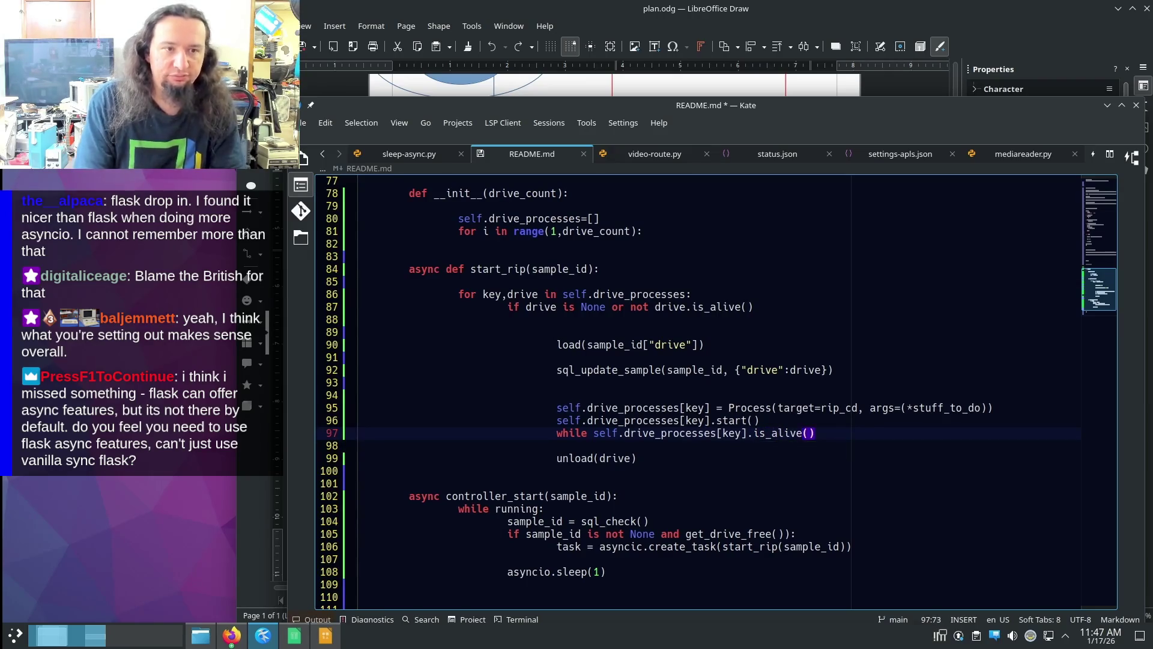
key("Return")
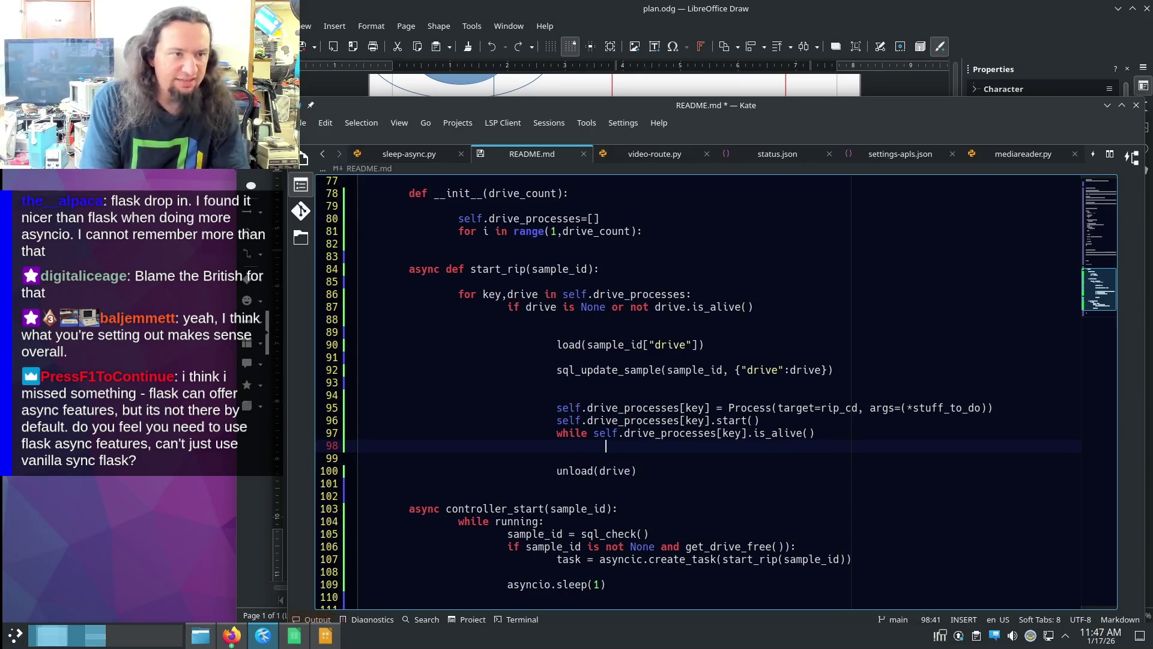
type("slep(1)")
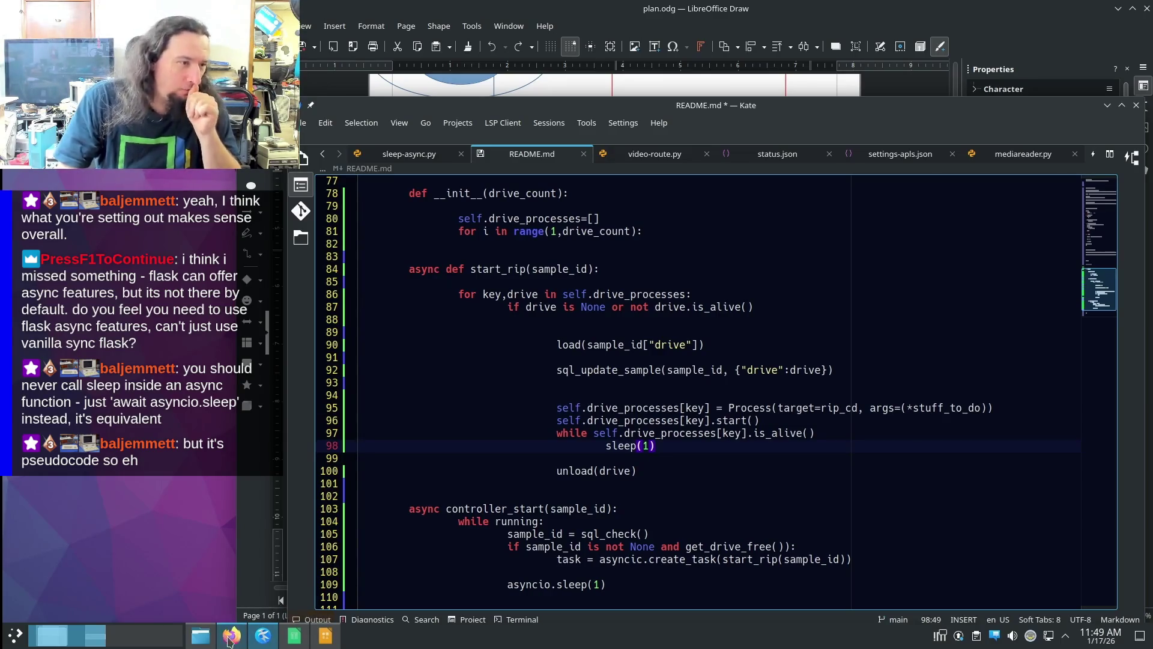
mouse_move(232, 636)
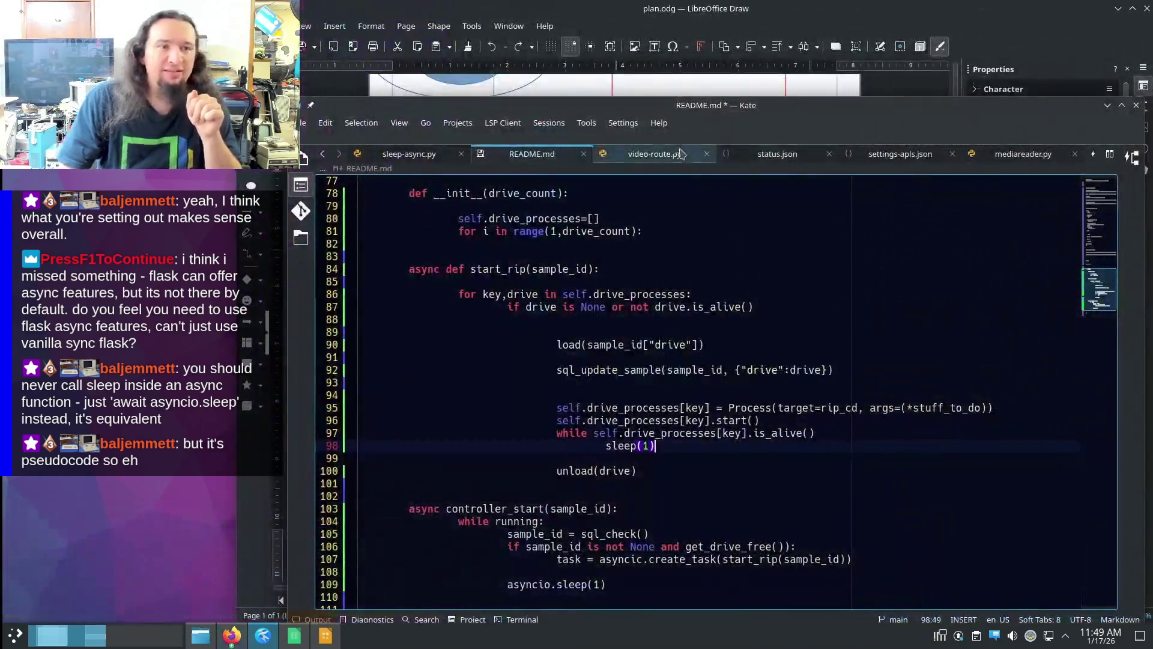
- With sleep(1) in the wait loop, switch Kate to the video-route.py file
left_click(683, 153)
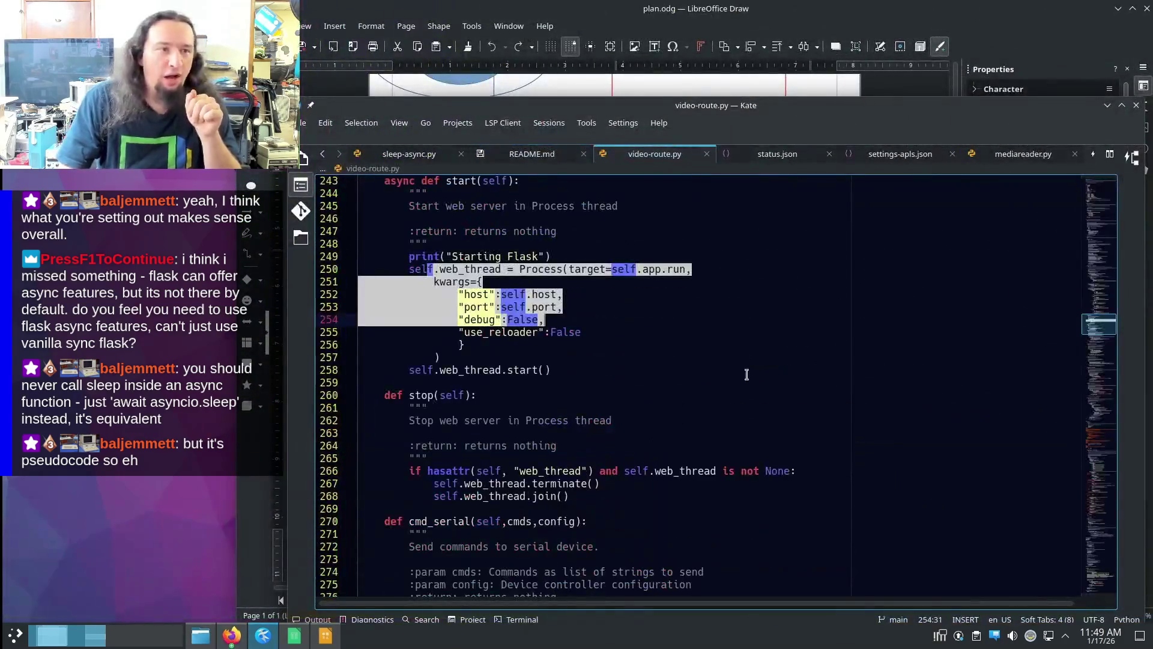
scroll(824, 405, "up", 6)
scroll(826, 412, "up", 5)
scroll(828, 411, "up", 6)
scroll(828, 412, "down", 4)
scroll(828, 412, "down", 3)
scroll(1081, 322, "down", 4)
mouse_move(1081, 322)
left_mouse_down()
mouse_move(1093, 201)
mouse_move(1068, 251)
left_mouse_up()
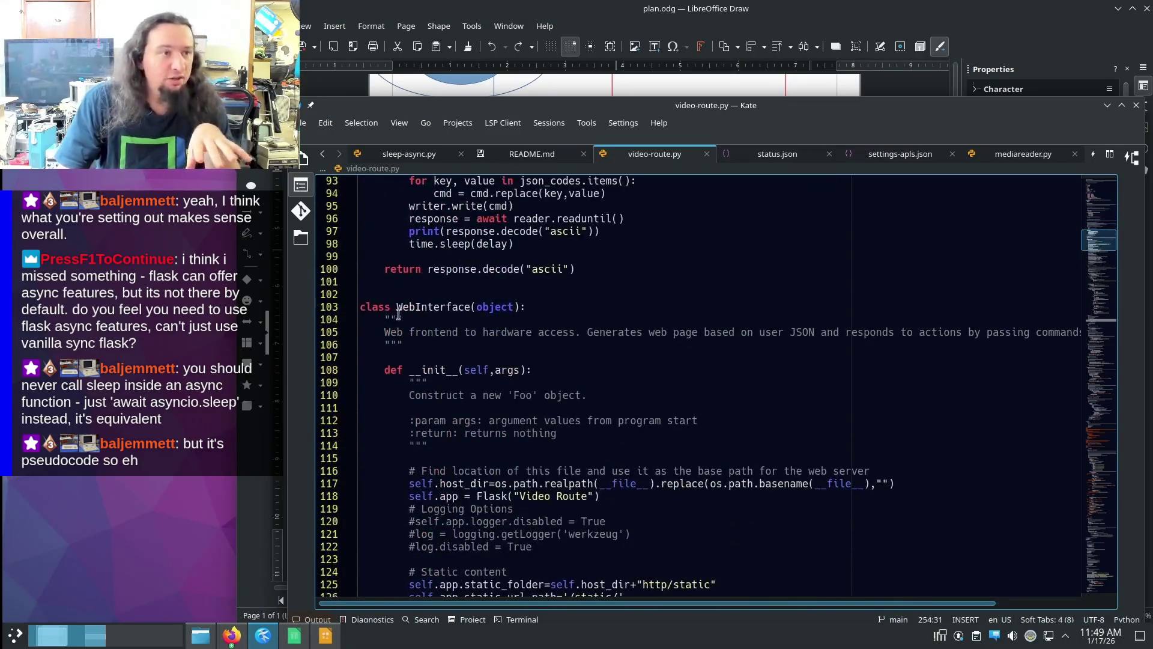
left_click(657, 332)
scroll(421, 322, "down", 3)
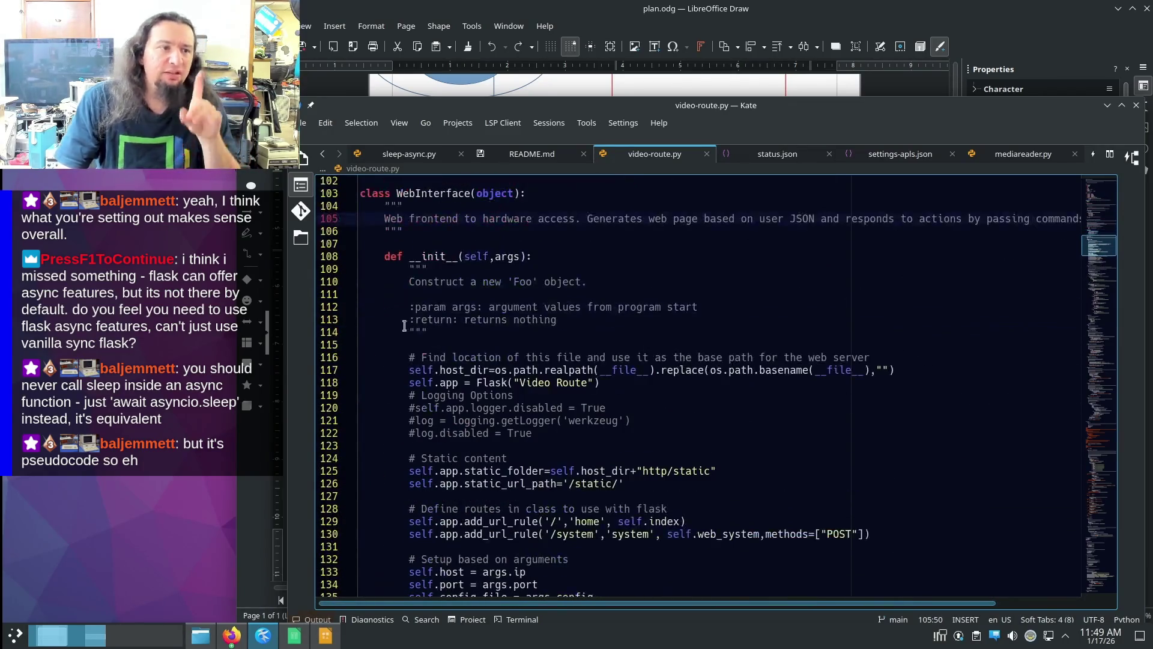
left_click_drag(410, 382, 607, 383)
left_click(646, 388)
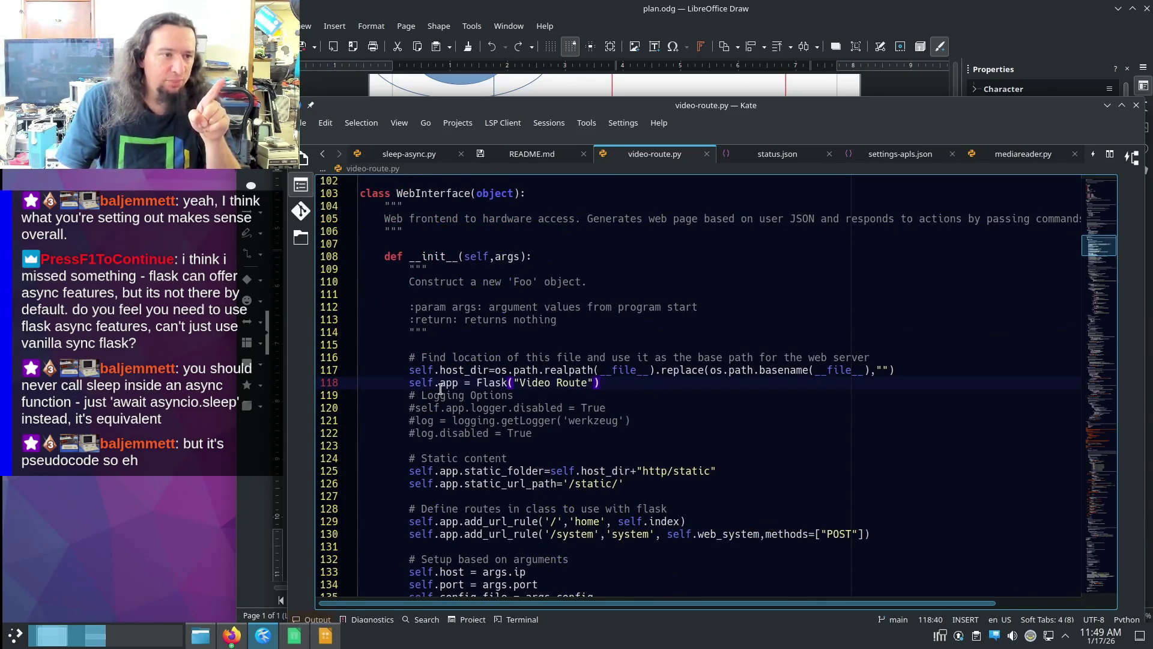
scroll(520, 401, "down", 2)
scroll(420, 397, "down", 4)
scroll(420, 343, "down", 5)
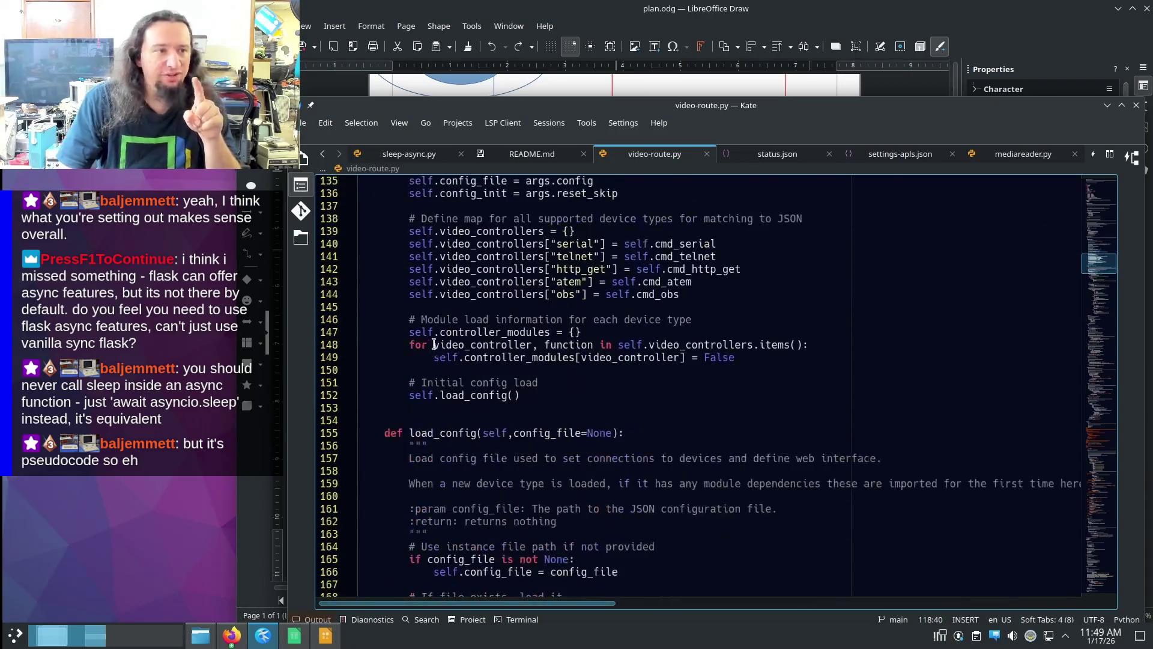
scroll(434, 345, "down", 12)
scroll(449, 359, "down", 3)
scroll(449, 359, "down", 15)
scroll(453, 365, "down", 10)
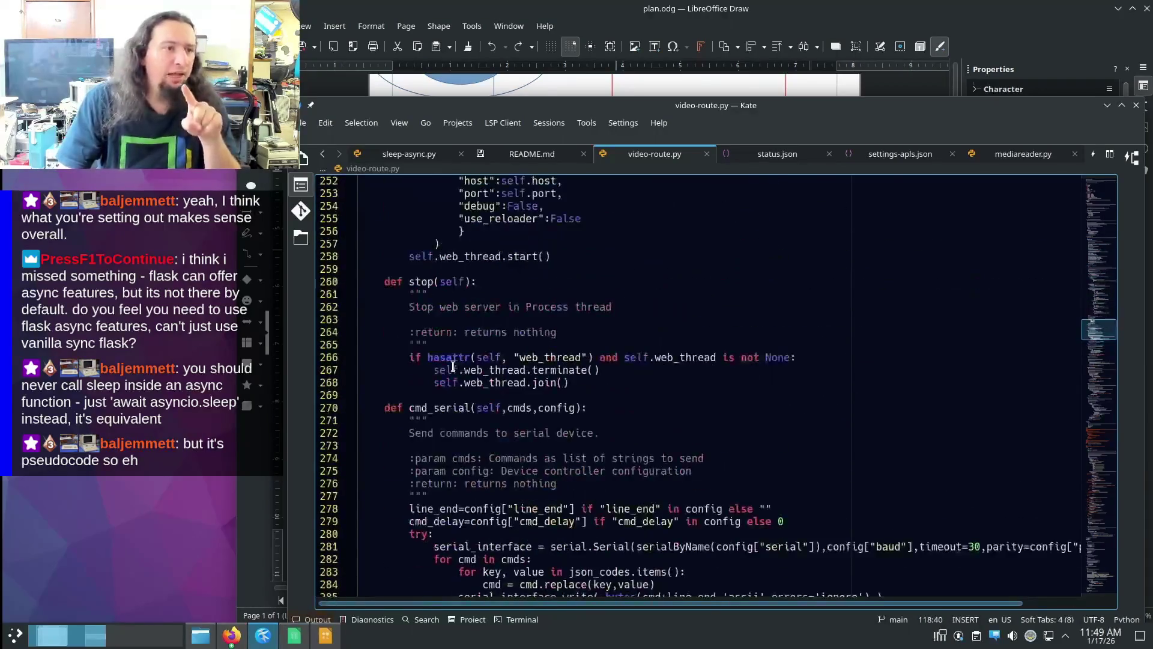
scroll(410, 297, "up", 4)
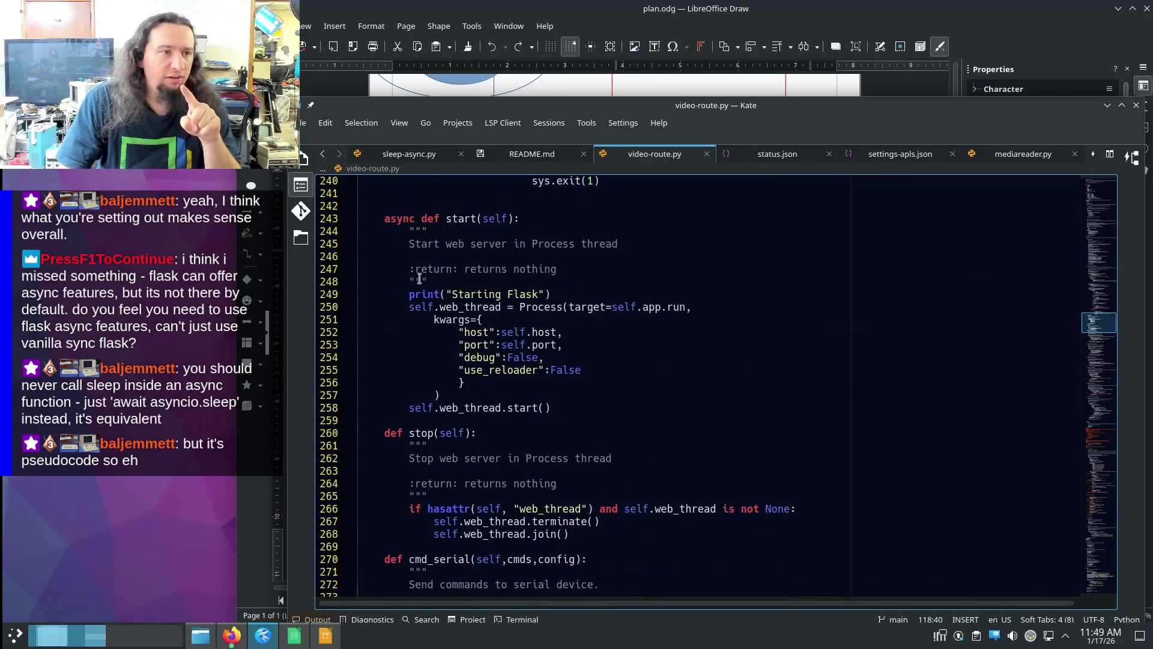
left_click_drag(517, 307, 442, 395)
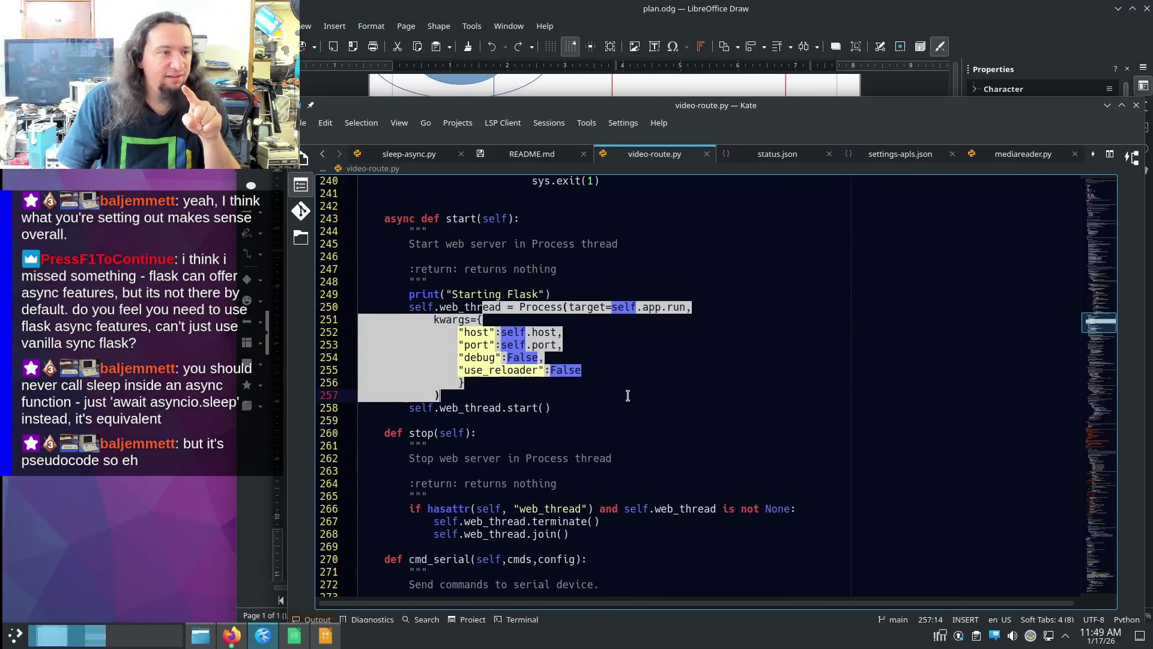
left_click(486, 388)
scroll(542, 401, "down", 3)
scroll(541, 401, "down", 2)
scroll(541, 400, "down", 11)
scroll(537, 396, "down", 1)
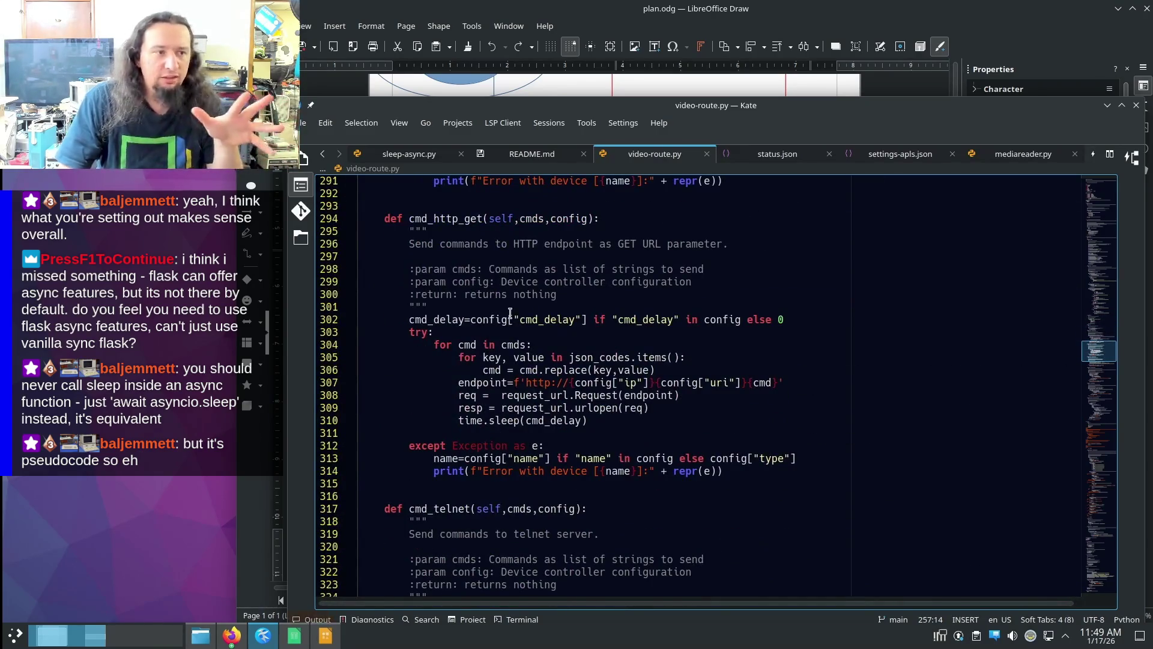
scroll(510, 313, "down", 2)
scroll(510, 312, "down", 2)
scroll(505, 319, "down", 8)
scroll(478, 334, "down", 5)
scroll(465, 344, "down", 1)
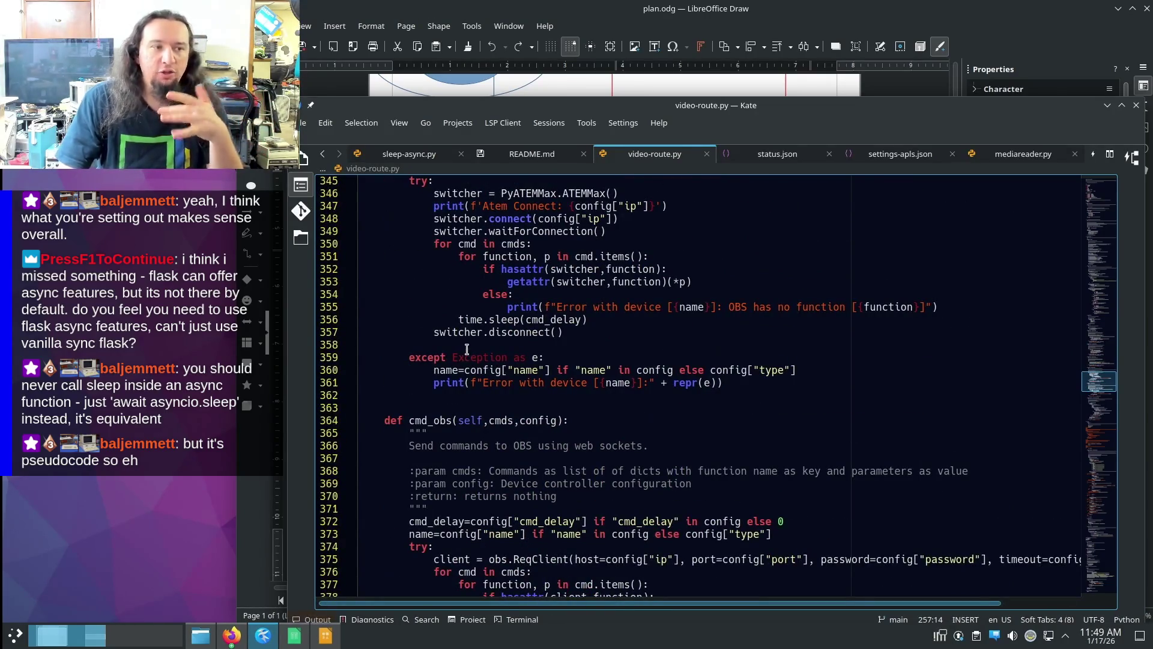
scroll(467, 349, "down", 2)
scroll(467, 348, "down", 2)
scroll(466, 333, "down", 2)
scroll(467, 334, "down", 14)
scroll(481, 343, "down", 5)
scroll(480, 345, "down", 5)
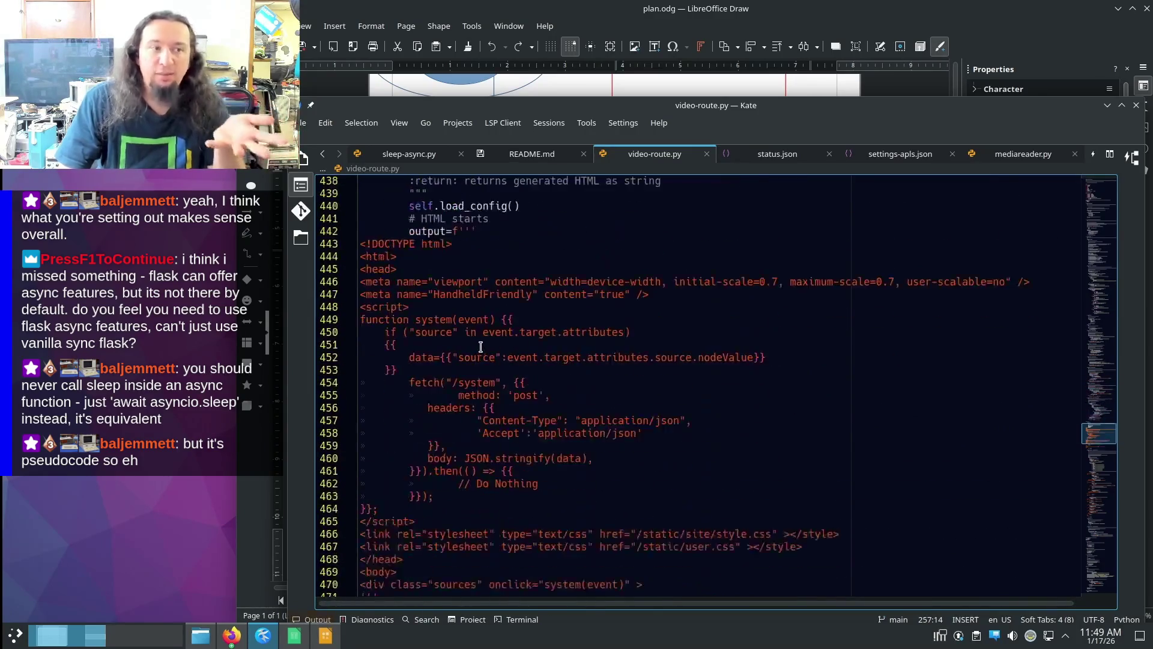
scroll(480, 345, "down", 6)
scroll(480, 347, "down", 5)
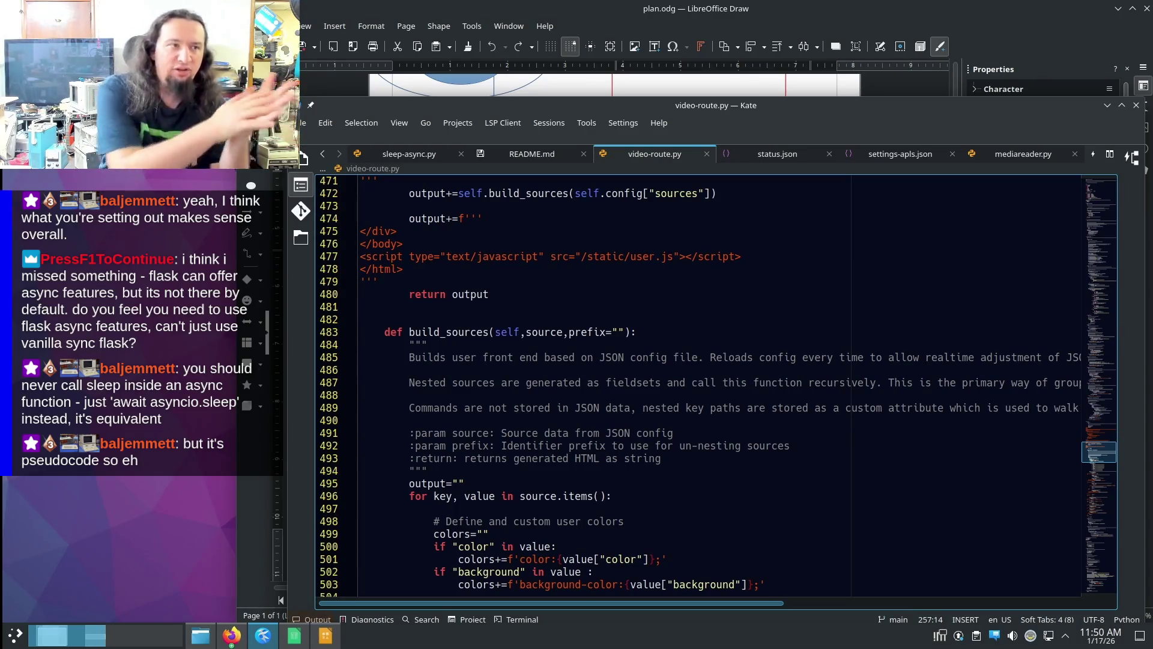
- Inspect the DB hexagon and FLASK ellipse in the flowchart, glancing at video-route.py in between
left_click(948, 4)
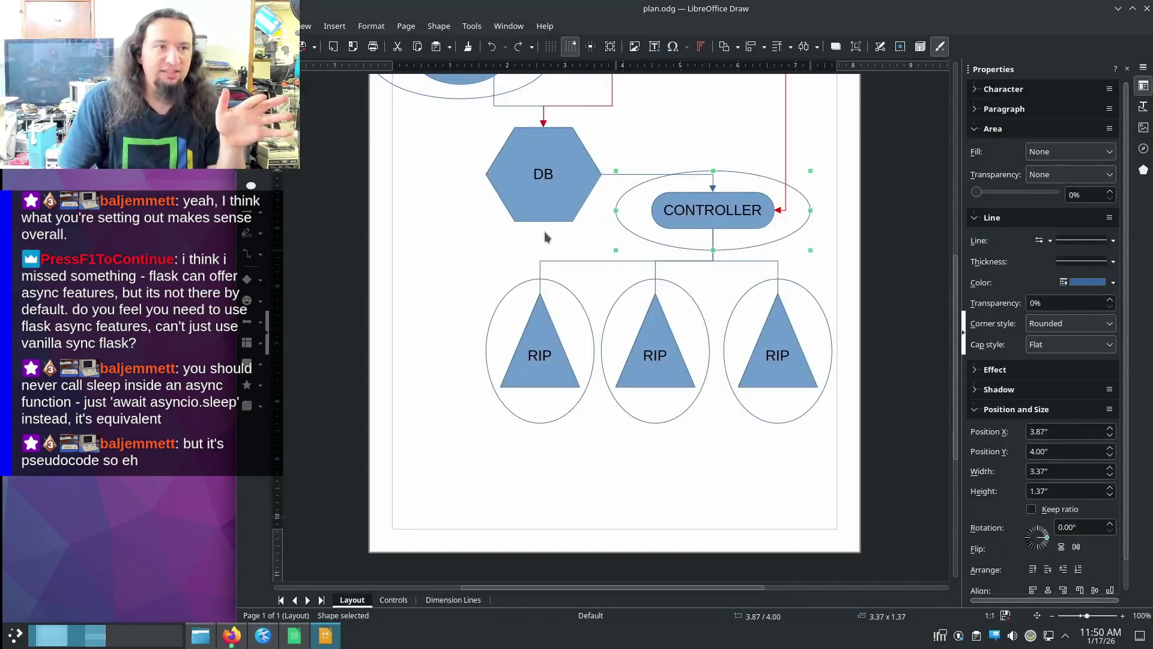
scroll(559, 244, "up", 2)
left_click(574, 269)
scroll(684, 368, "up", 2)
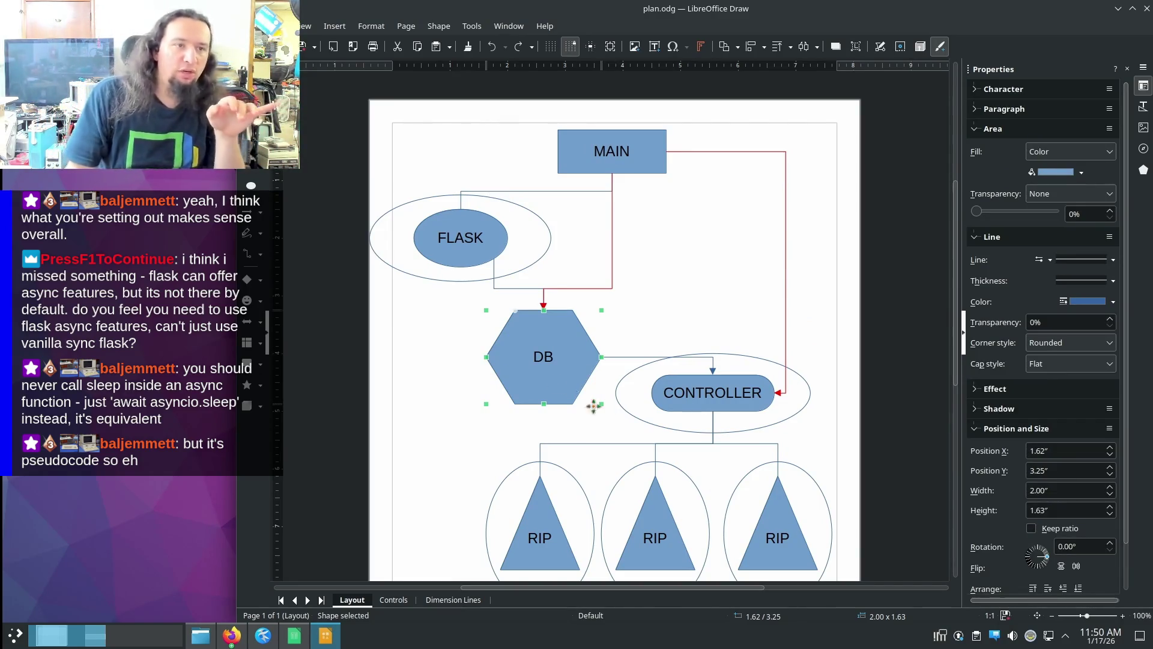
scroll(616, 256, "down", 2)
left_click(631, 273)
scroll(633, 272, "up", 3)
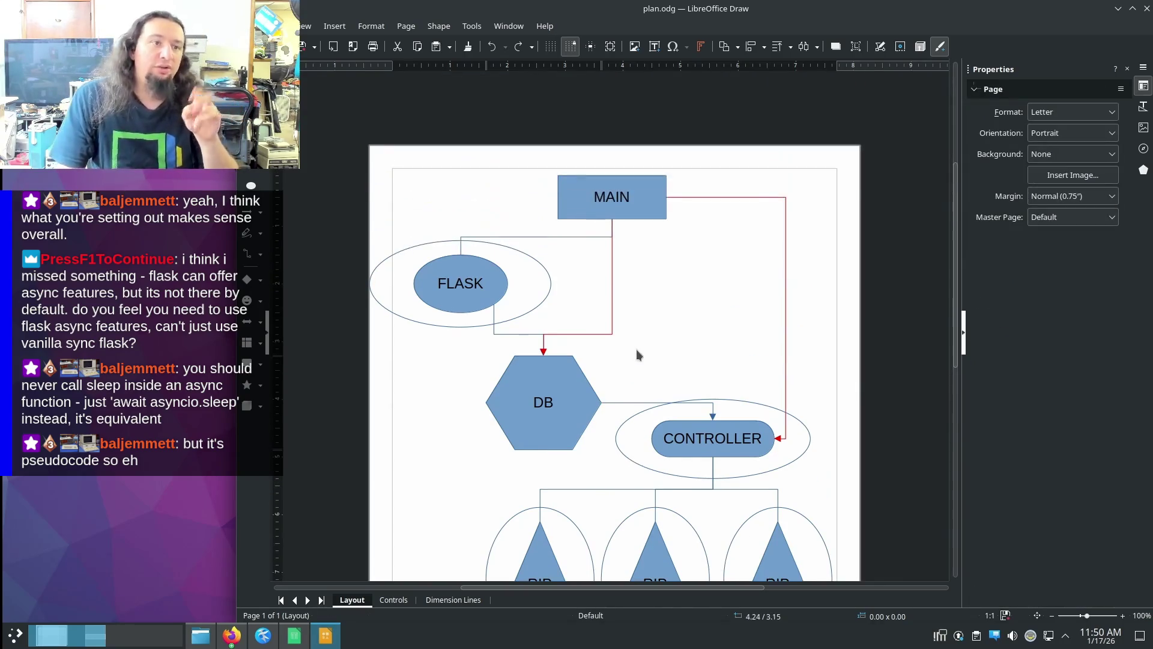
scroll(649, 282, "down", 2)
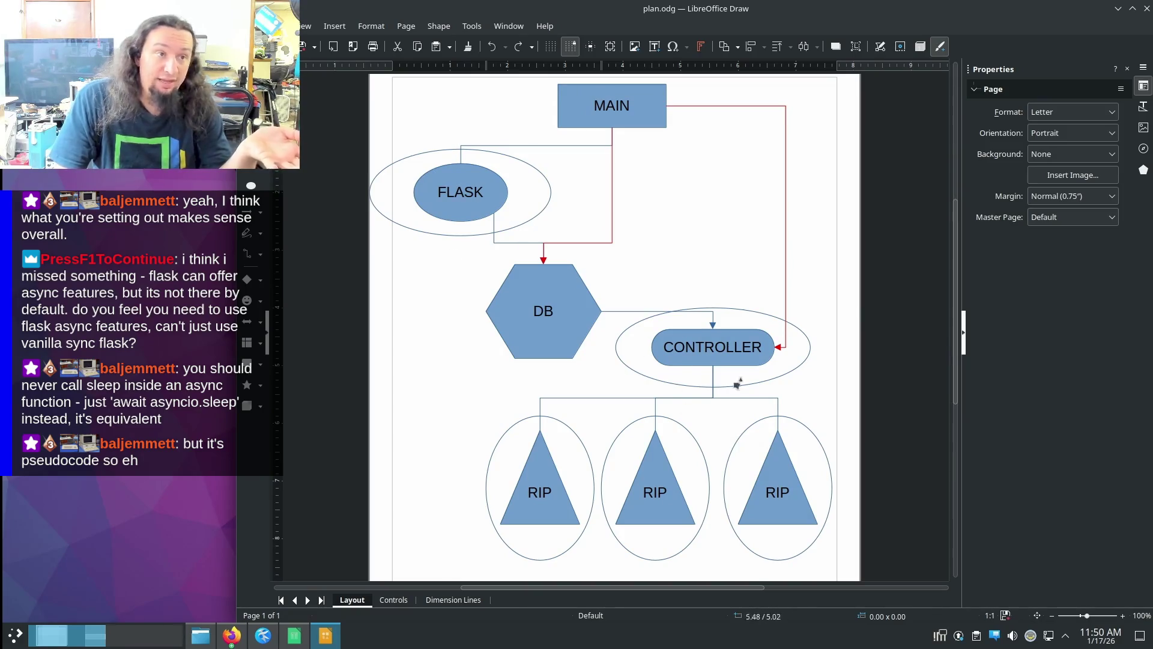
scroll(631, 333, "up", 2)
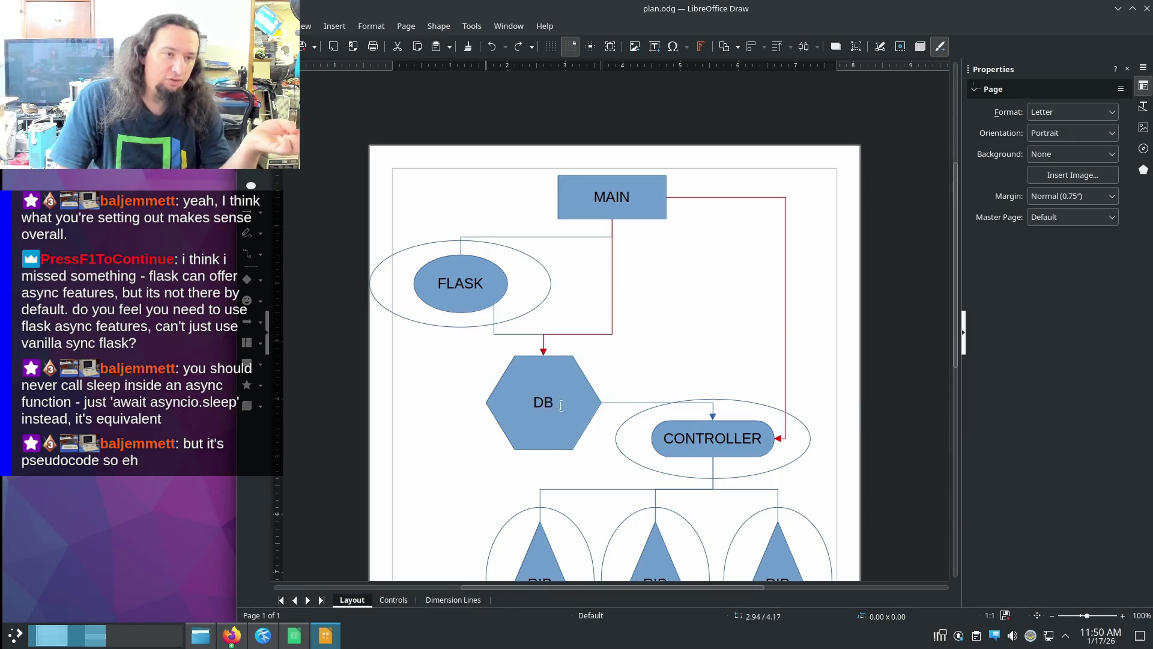
left_click(542, 393)
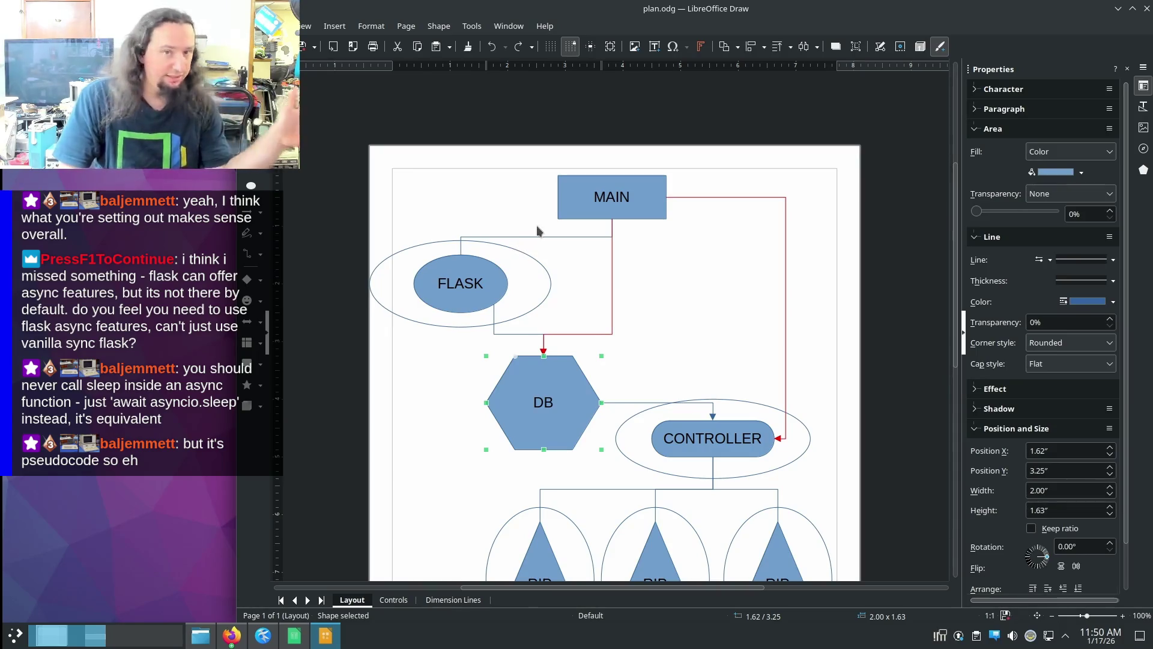
key("Tab")
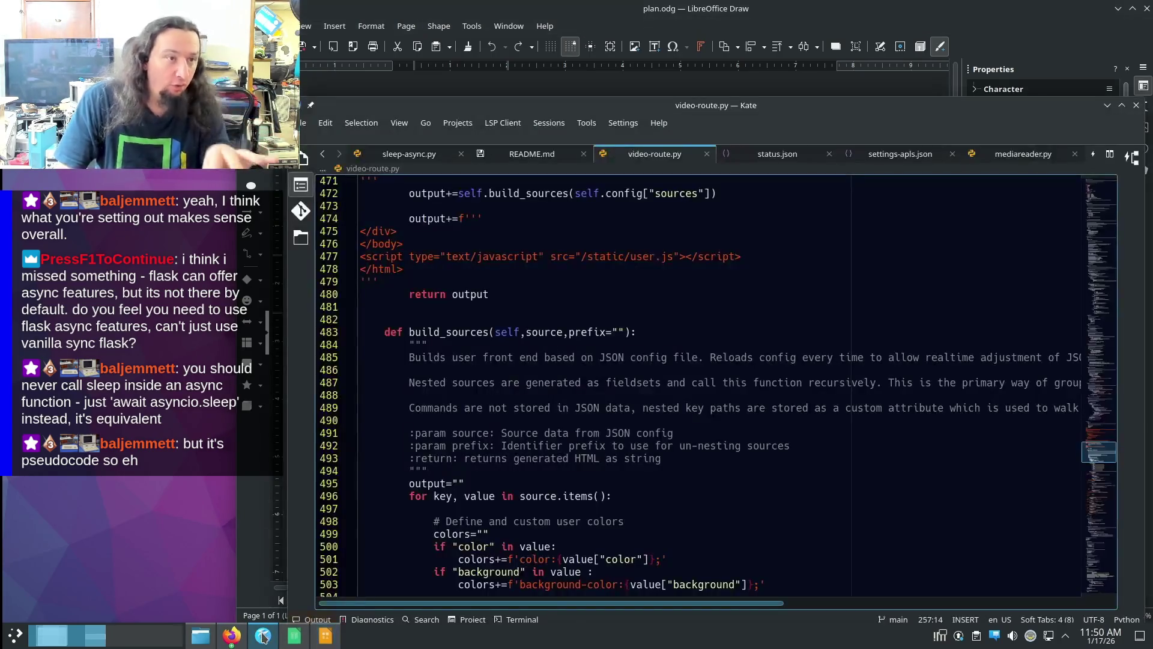
key("alt+Tab")
scroll(474, 442, "up", 1)
scroll(474, 442, "down", 3)
scroll(475, 442, "up", 2)
scroll(474, 442, "up", 1)
left_click(815, 9)
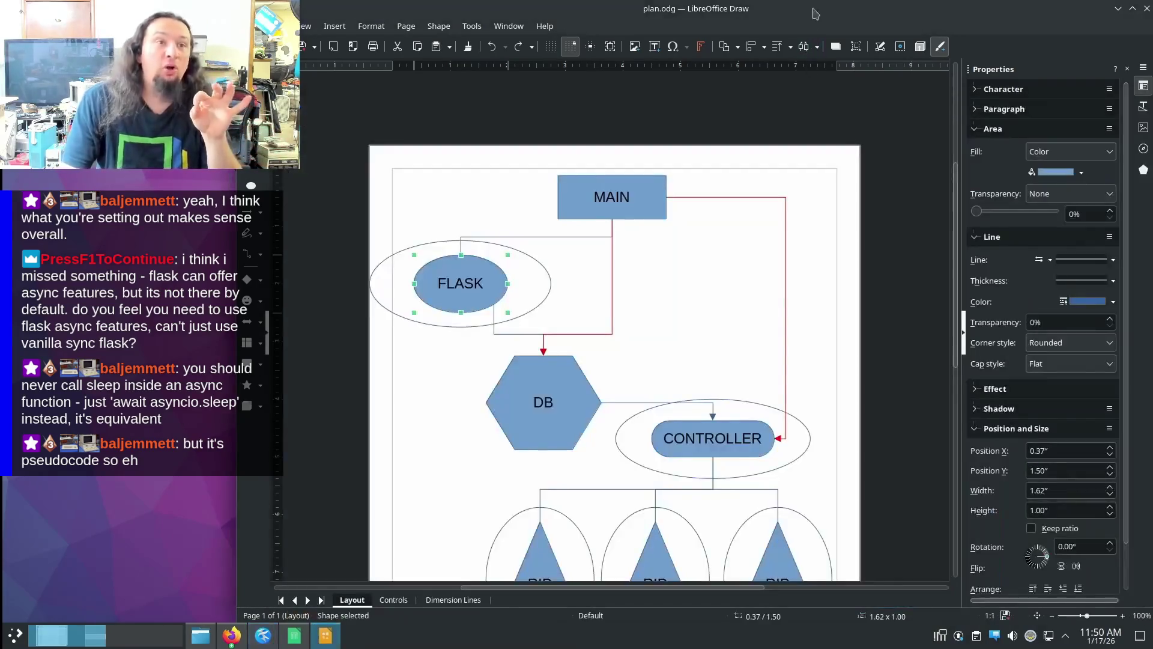
scroll(638, 407, "down", 2)
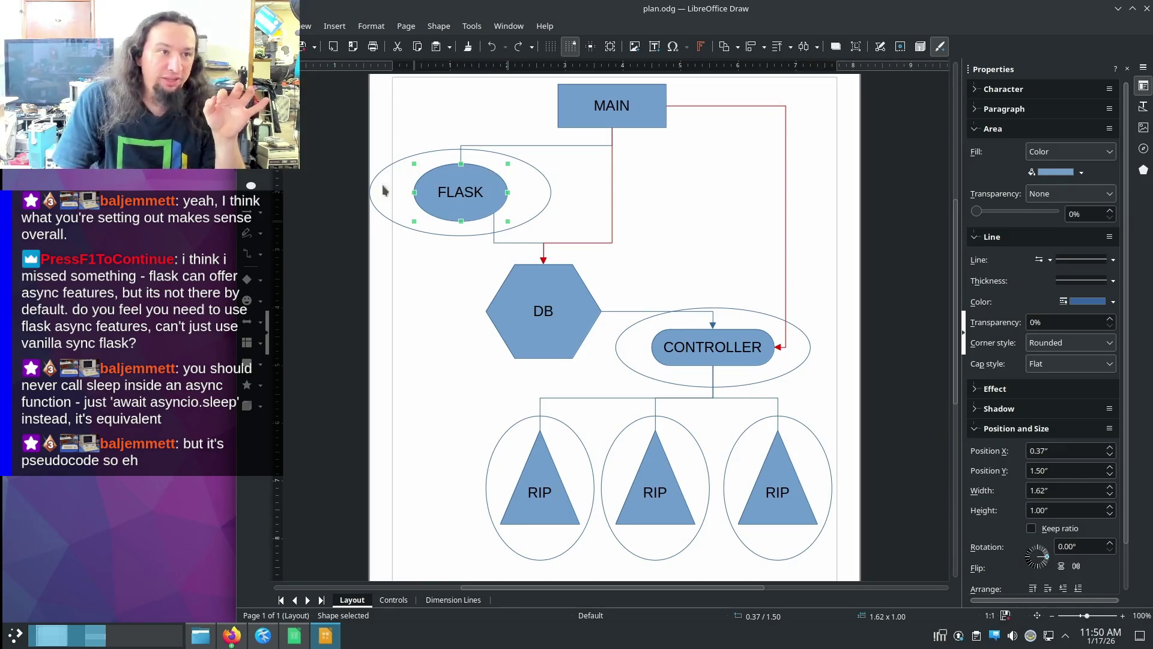
left_click(544, 195)
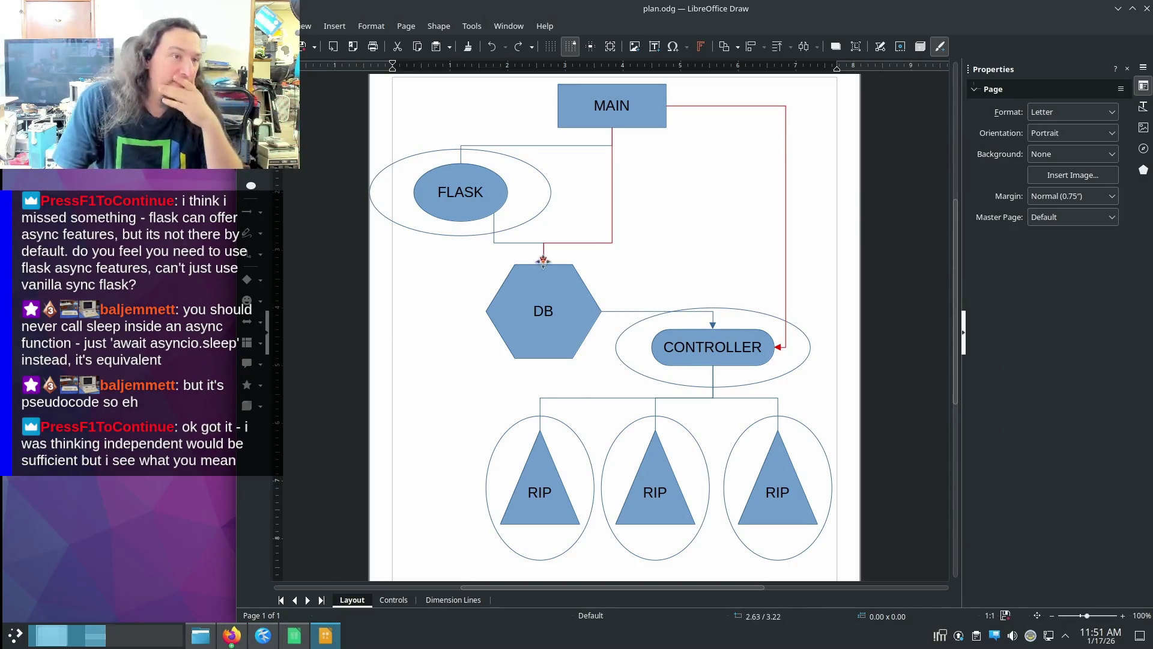
- Enlarge the CONTROLLER ellipse over DB, undo it, then bring up the asyncio docs in Firefox
left_click(722, 327)
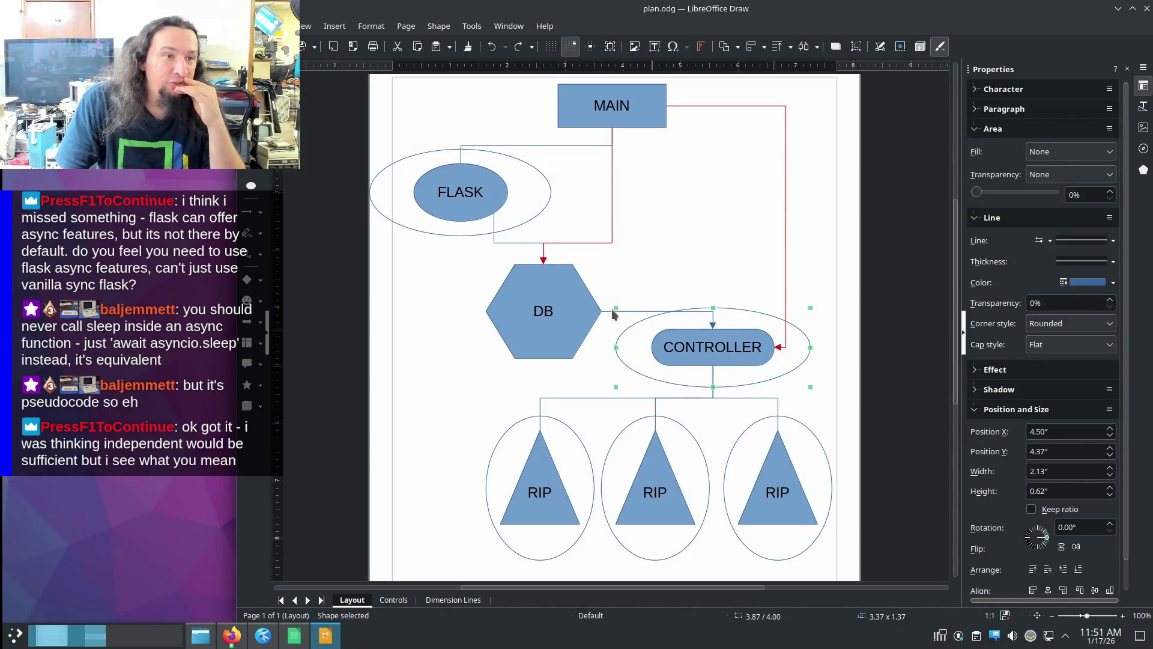
left_click_drag(612, 313, 392, 119)
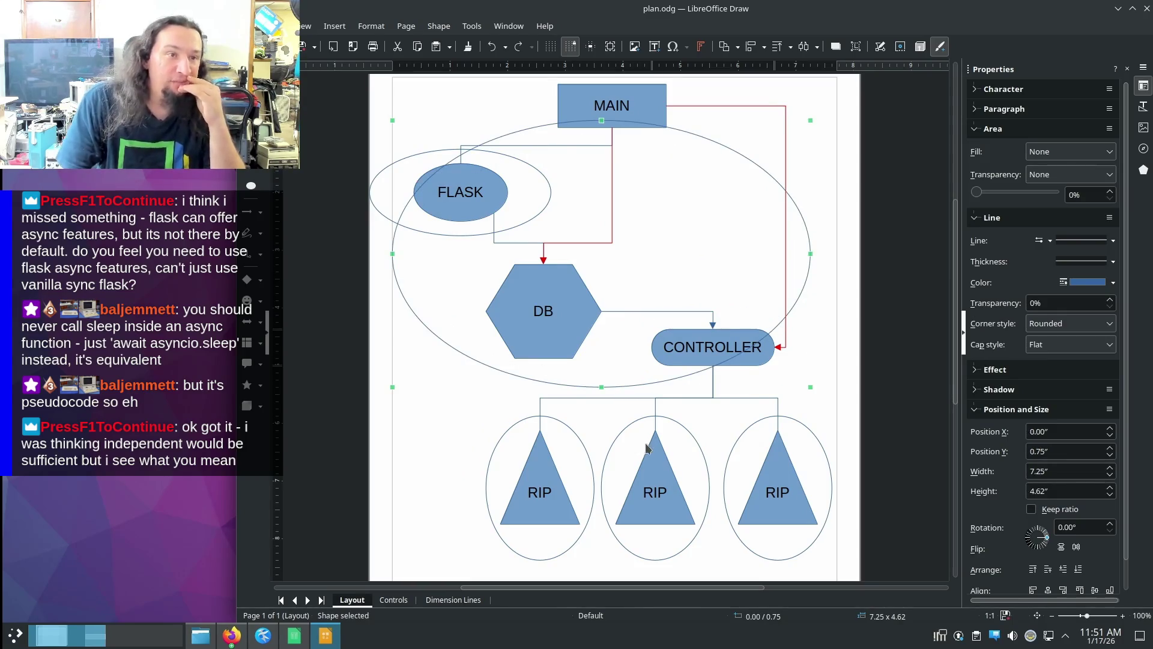
key("ctrl+z")
left_click(712, 239)
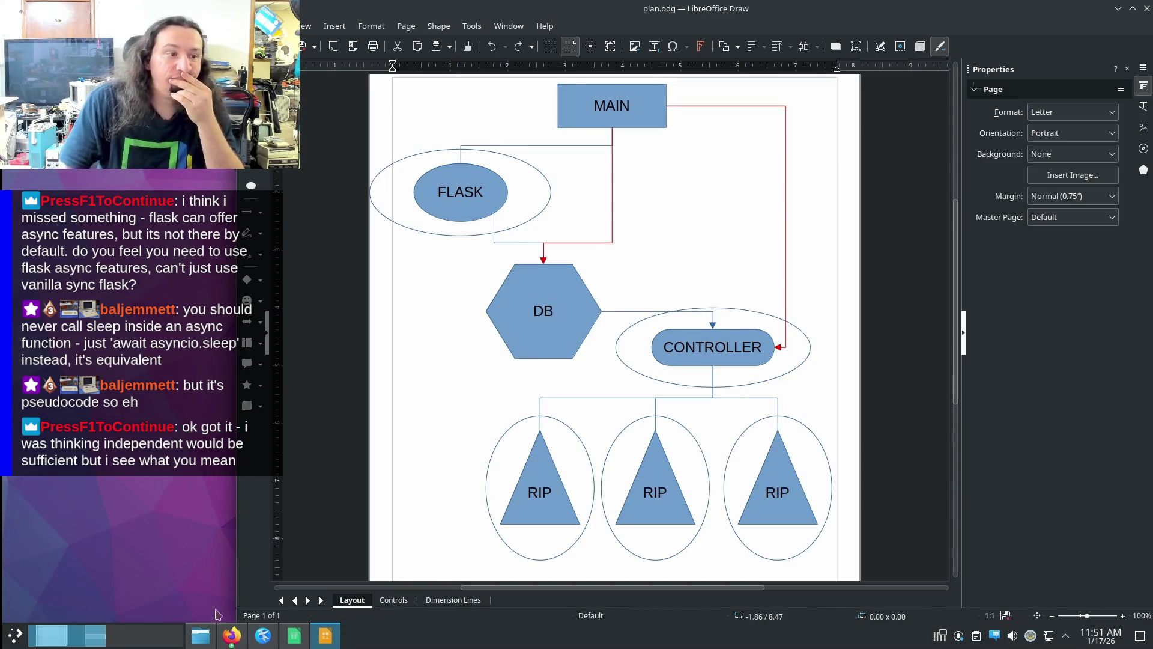
left_click(231, 636)
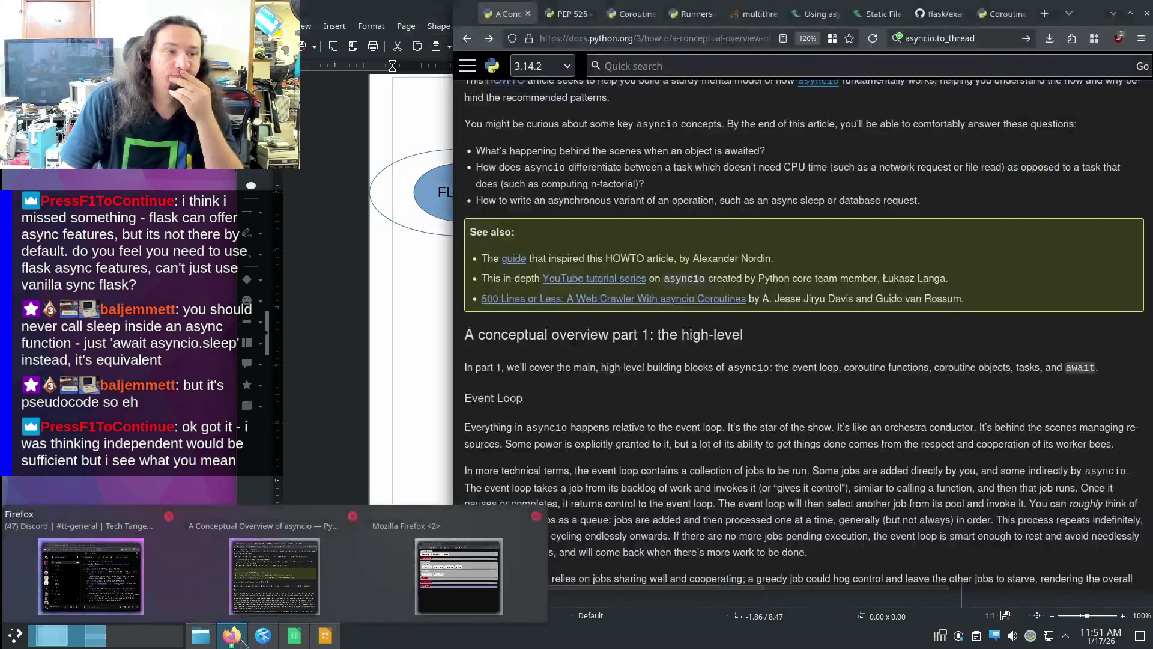
- Glance at the Kate code window, then bring the plan.odg flowchart back to the front
left_click(263, 635)
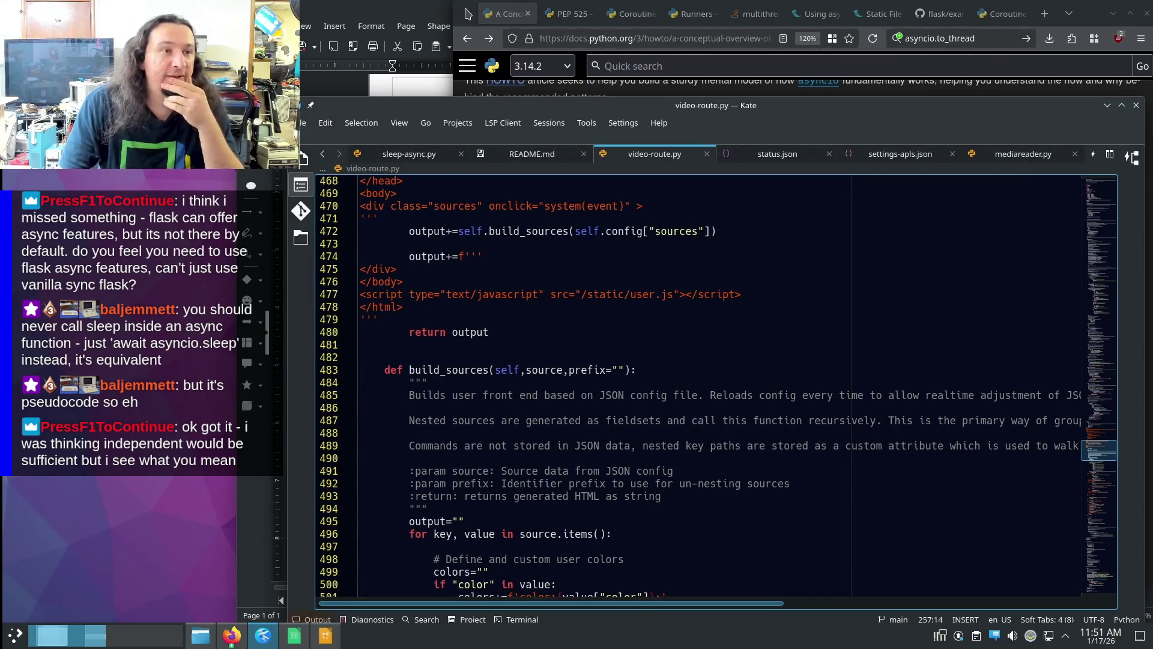
left_click(417, 68)
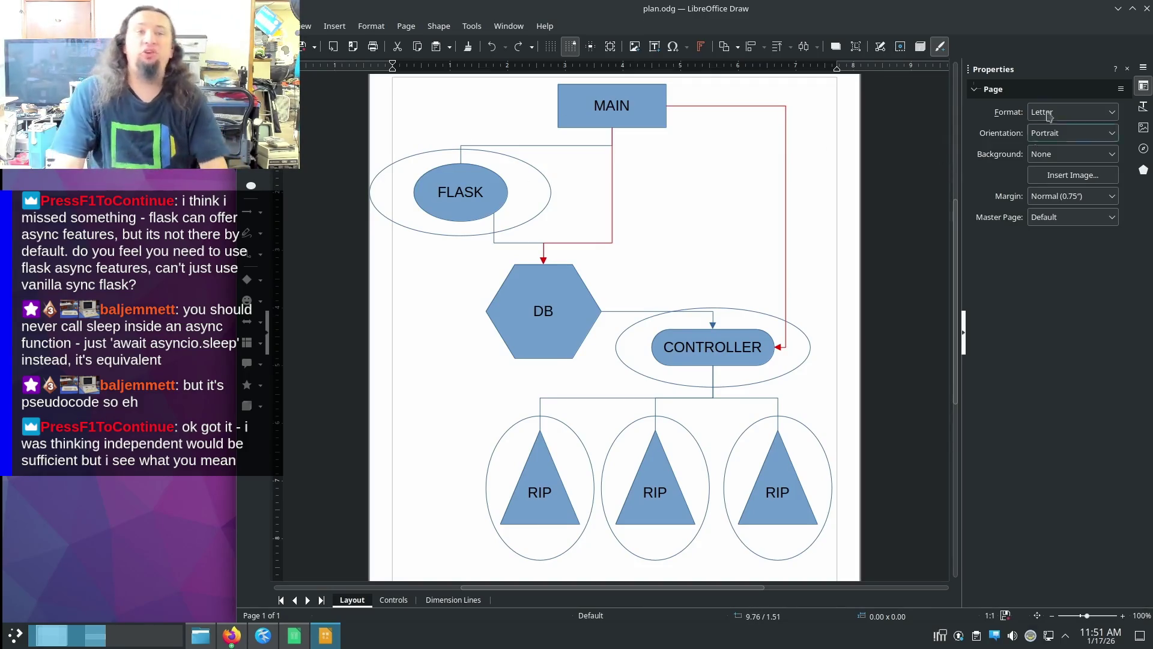
- Close plan.odg via the Save Document prompt and show README.md's controller pseudocode in Kate
left_click(1146, 9)
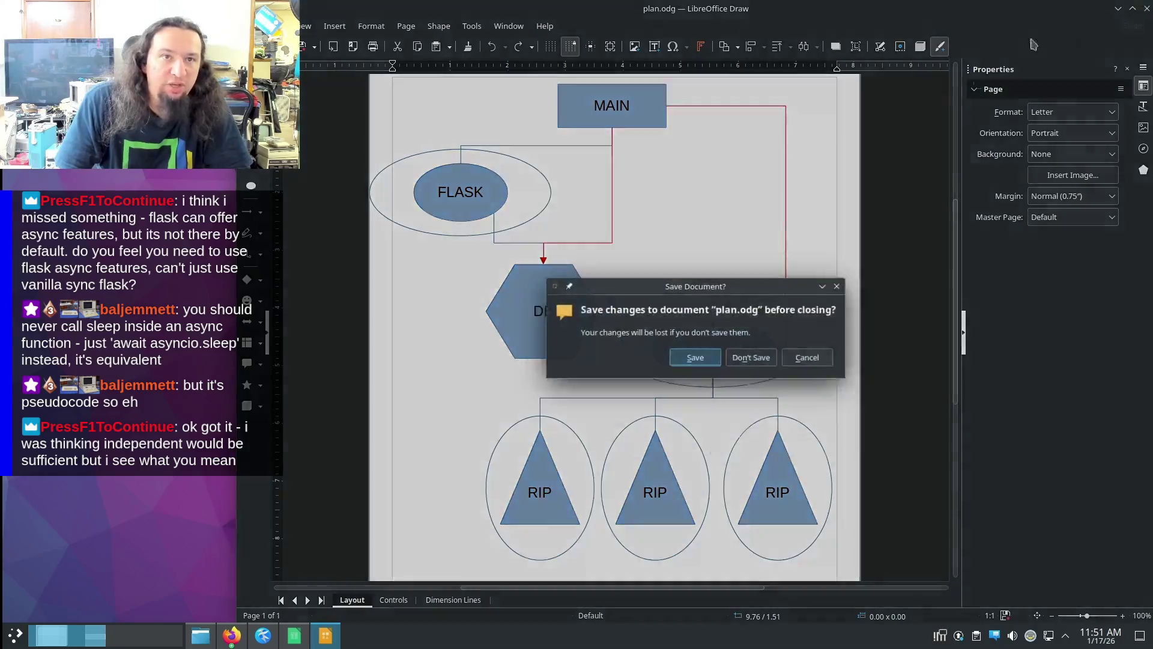
left_click(694, 359)
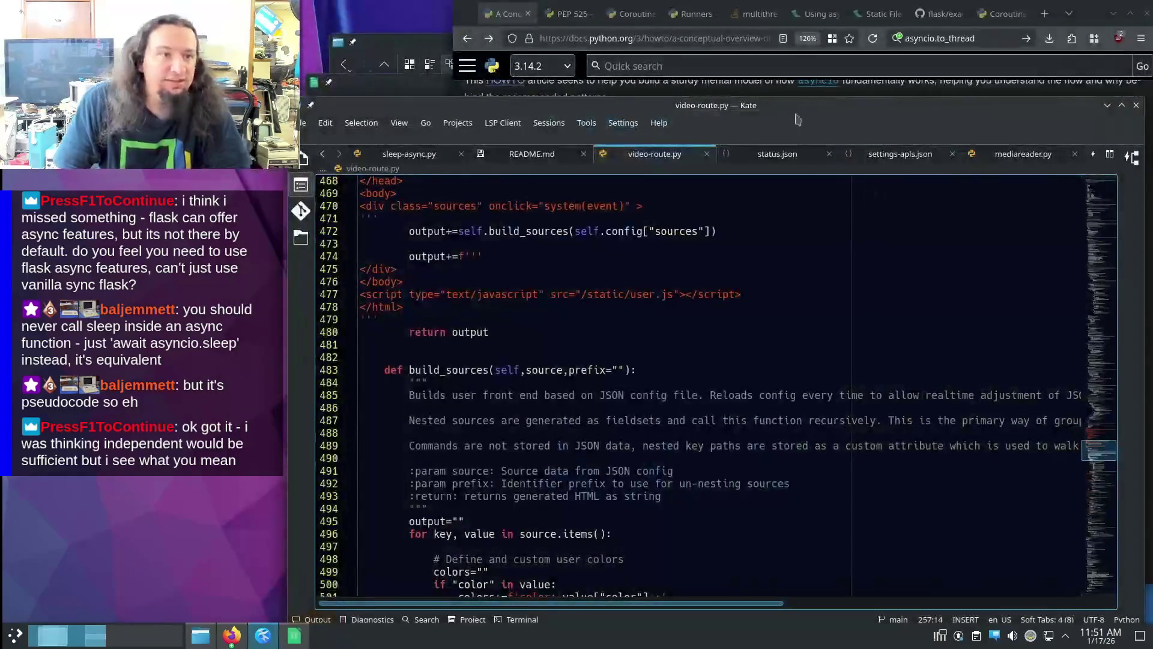
left_click(541, 159)
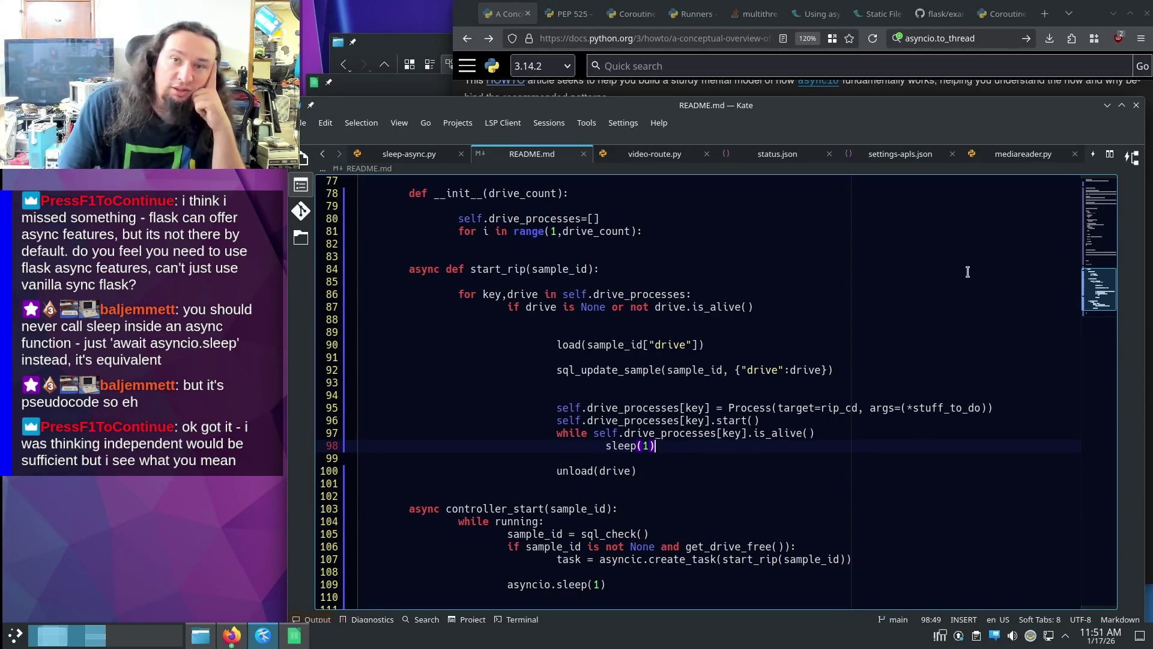
scroll(707, 333, "down", 2)
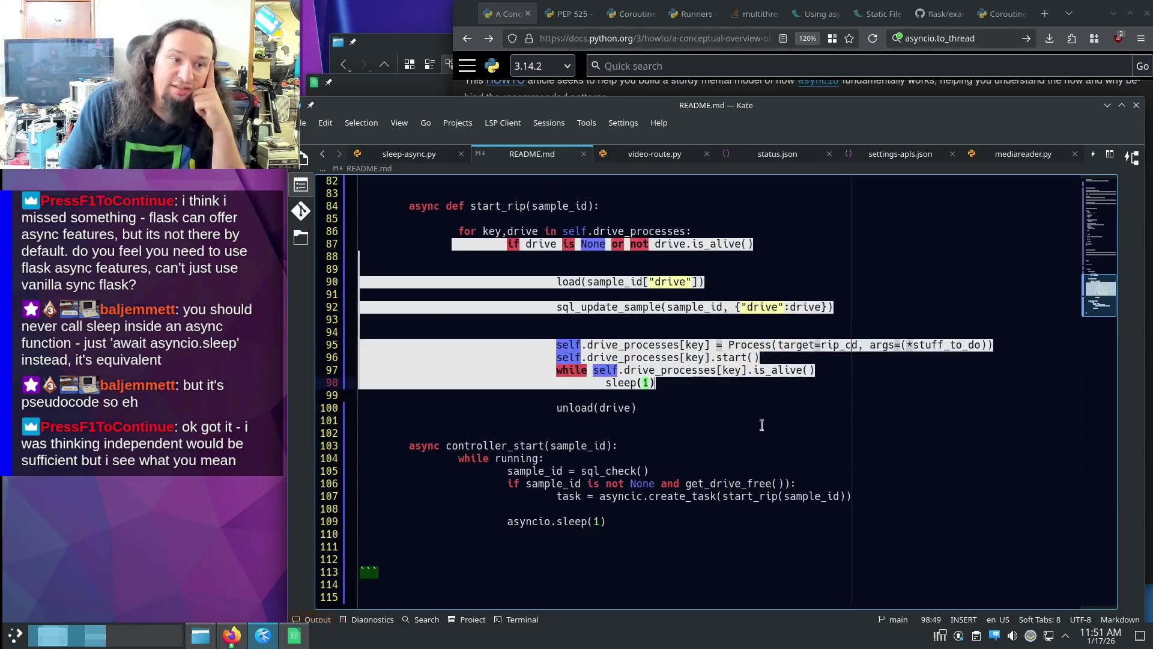
- Replace the asyncio.create_task wrapper on line 107 with a direct start_rip(sample_id) call and save README.md
left_click(328, 509)
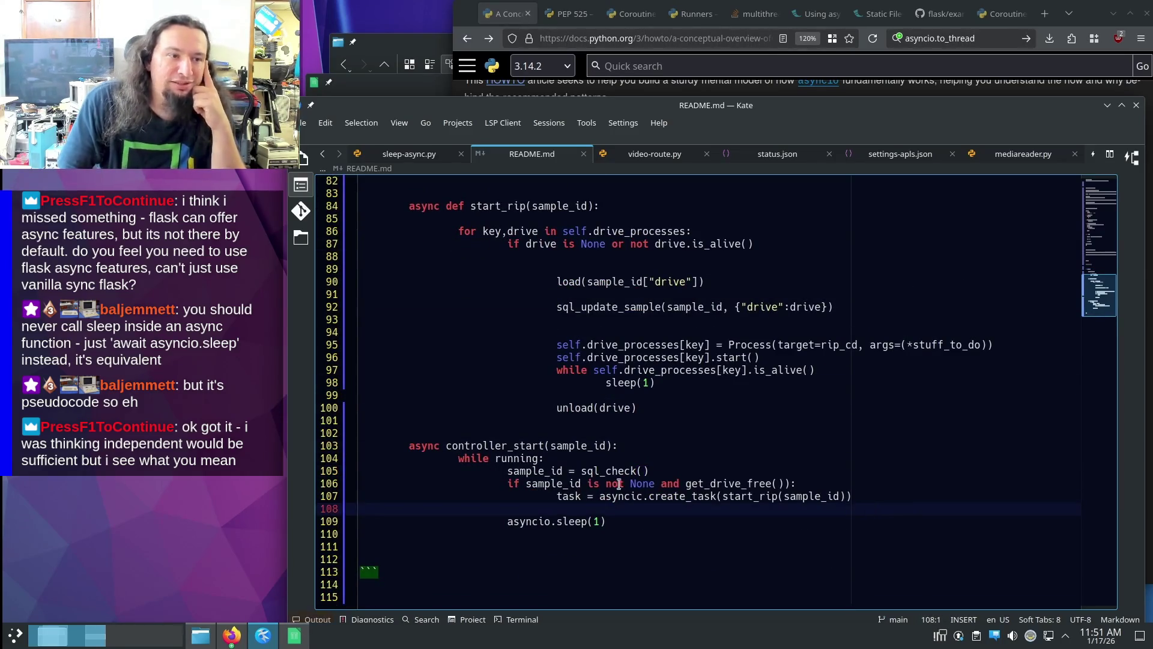
left_click(779, 520)
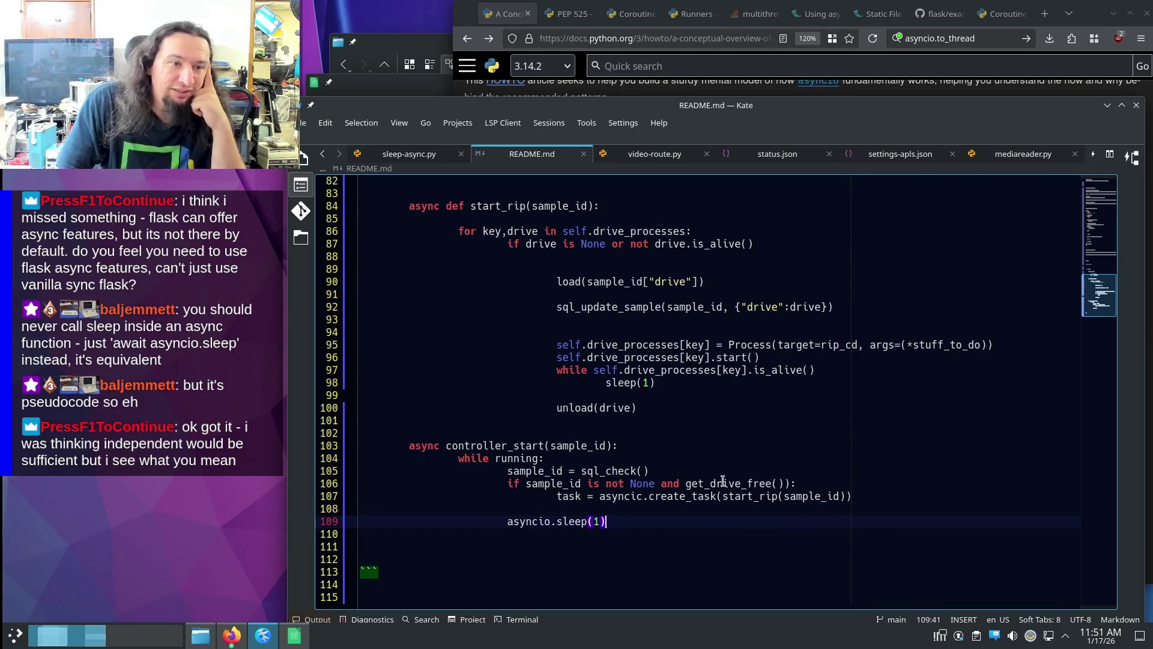
left_click_drag(556, 493, 719, 493)
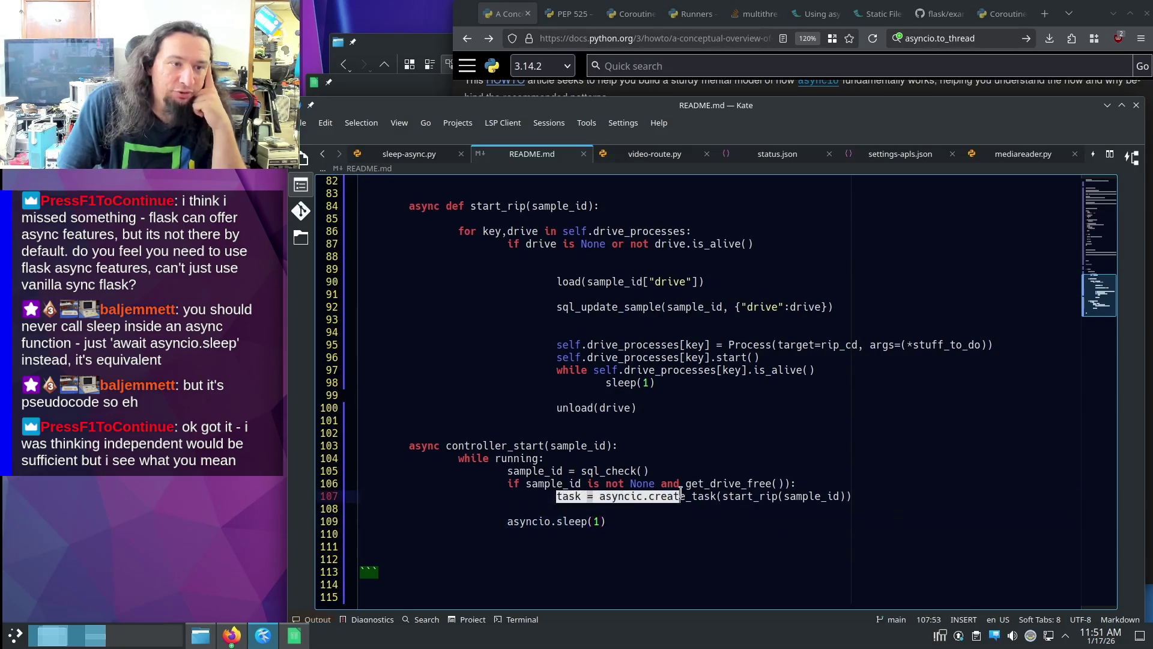
key("BackSpace")
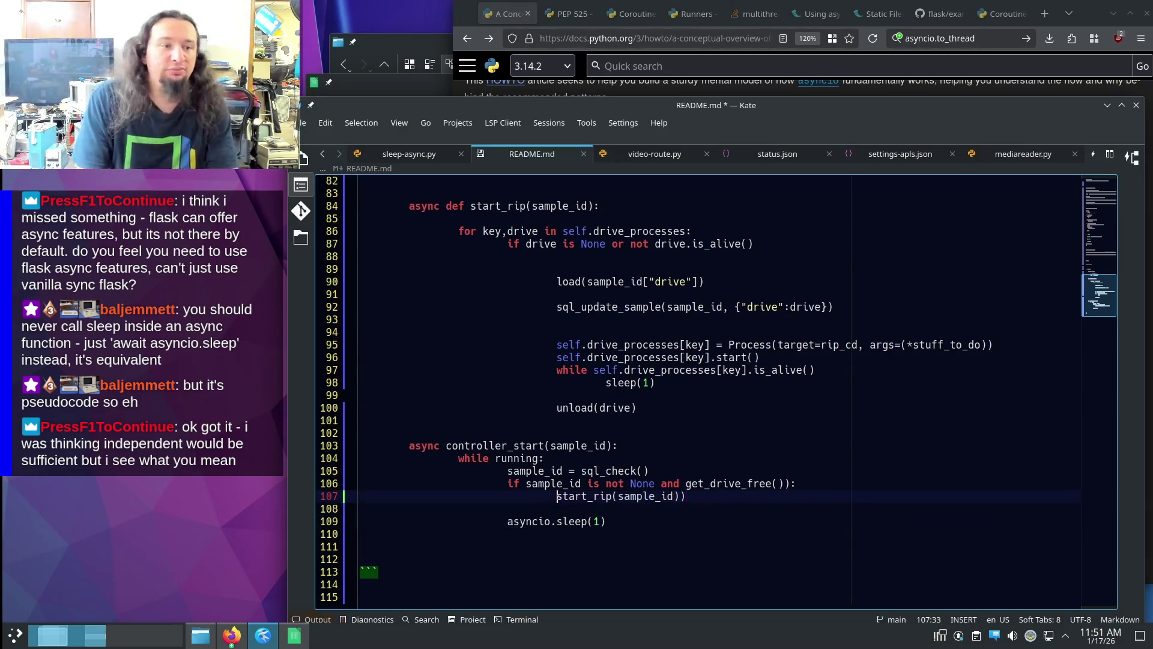
key("ctrl+s")
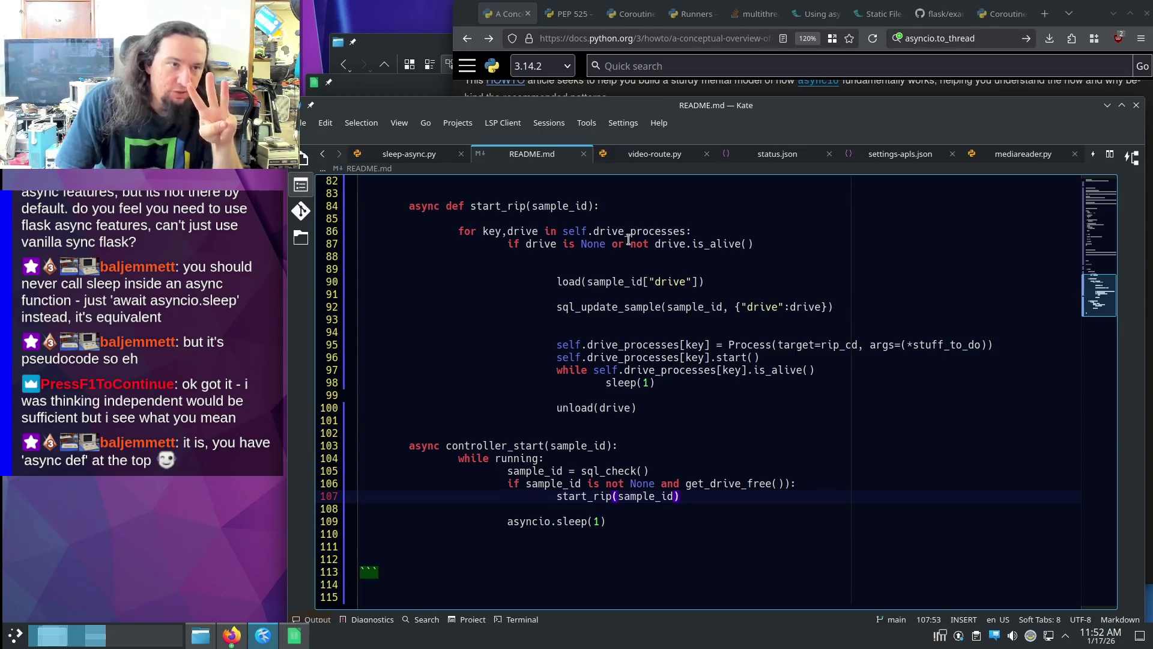
- Glance at the filled Media_Queue cells in Calc, then return to the pseudocode at the sql_check() call
left_click(423, 88)
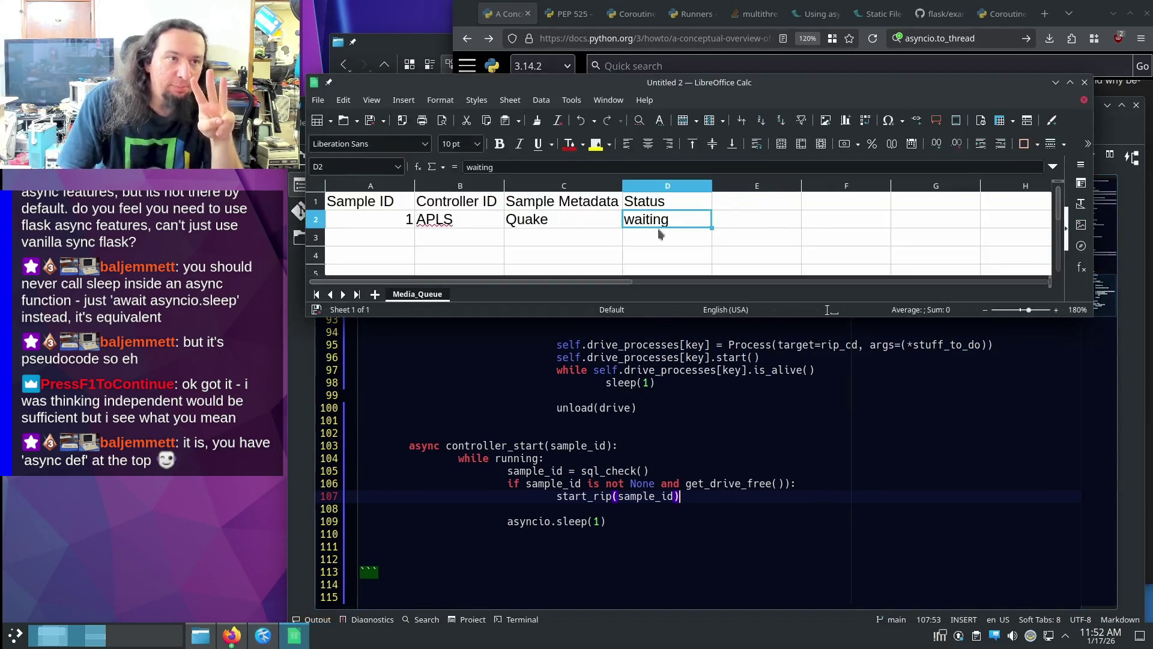
mouse_move(846, 201)
left_mouse_down()
mouse_move(757, 237)
mouse_move(361, 201)
left_mouse_up()
scroll(631, 234, "right", 3)
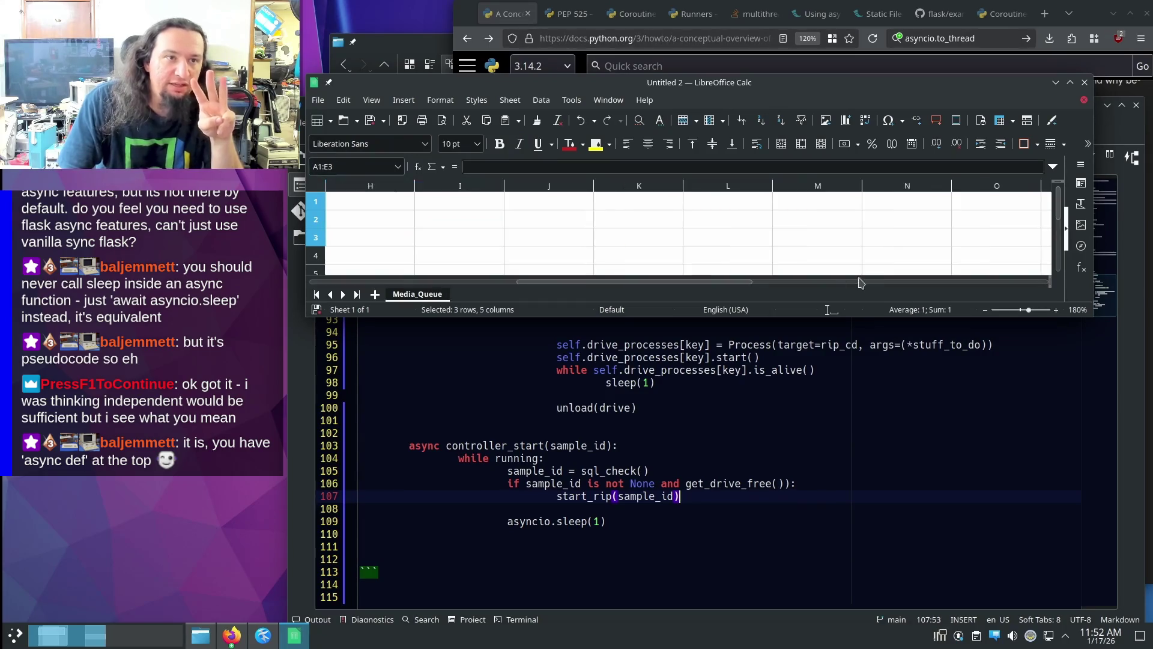
scroll(630, 234, "left", 3)
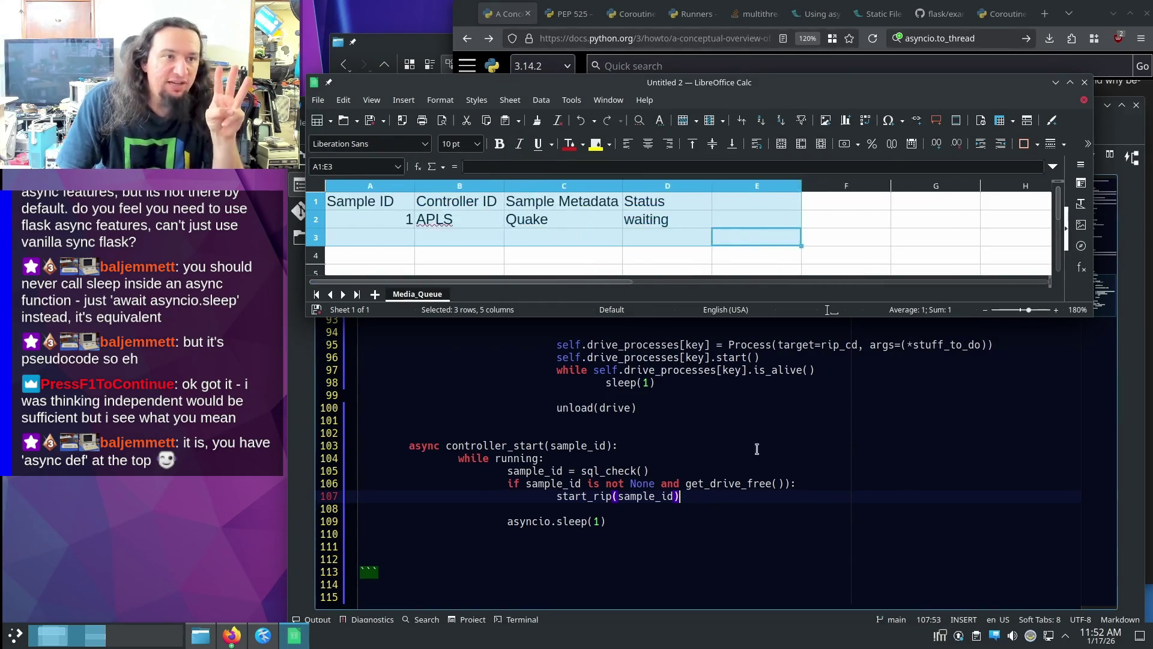
left_click(539, 483)
left_click_drag(582, 472, 661, 471)
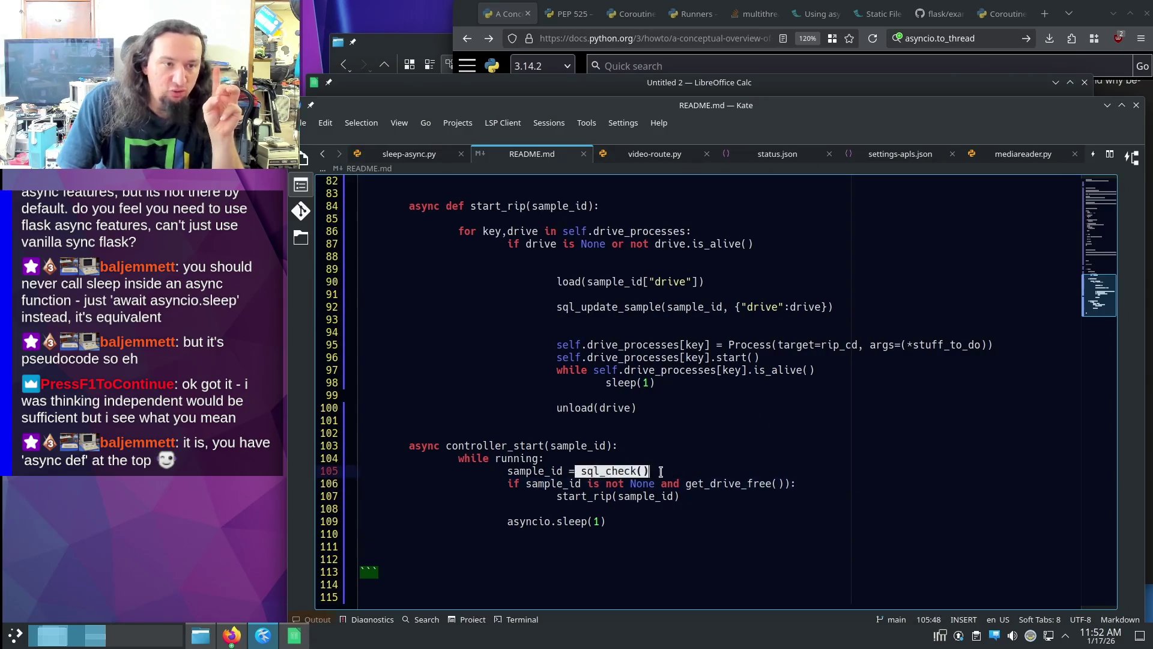
left_click_drag(521, 483, 845, 484)
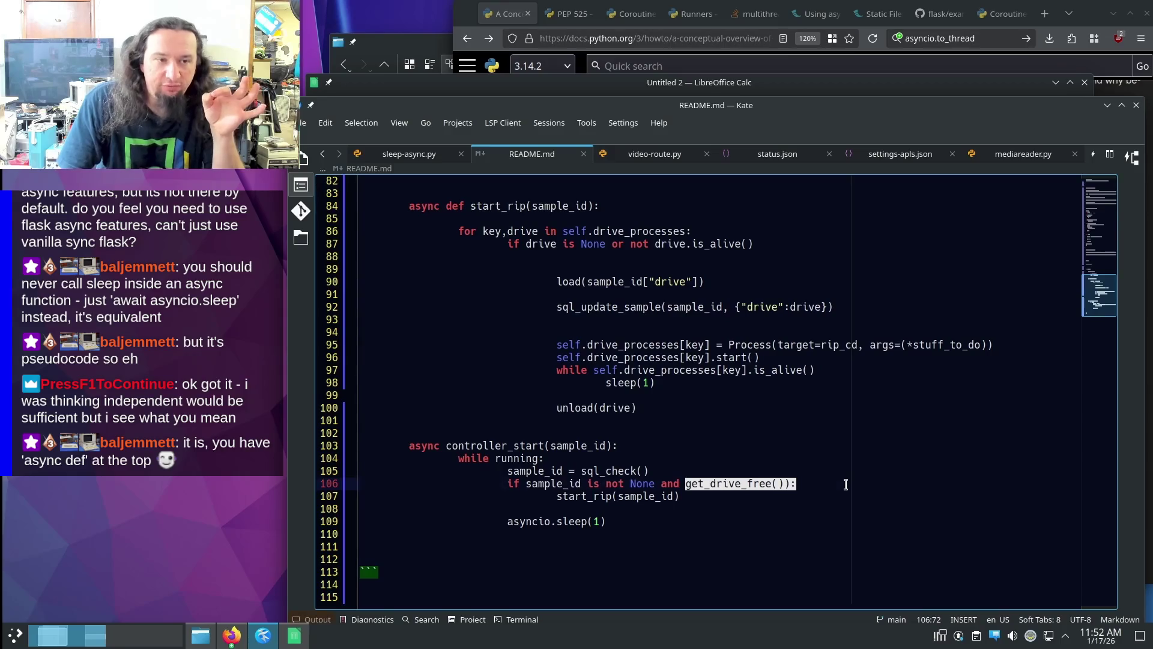
left_click(846, 484)
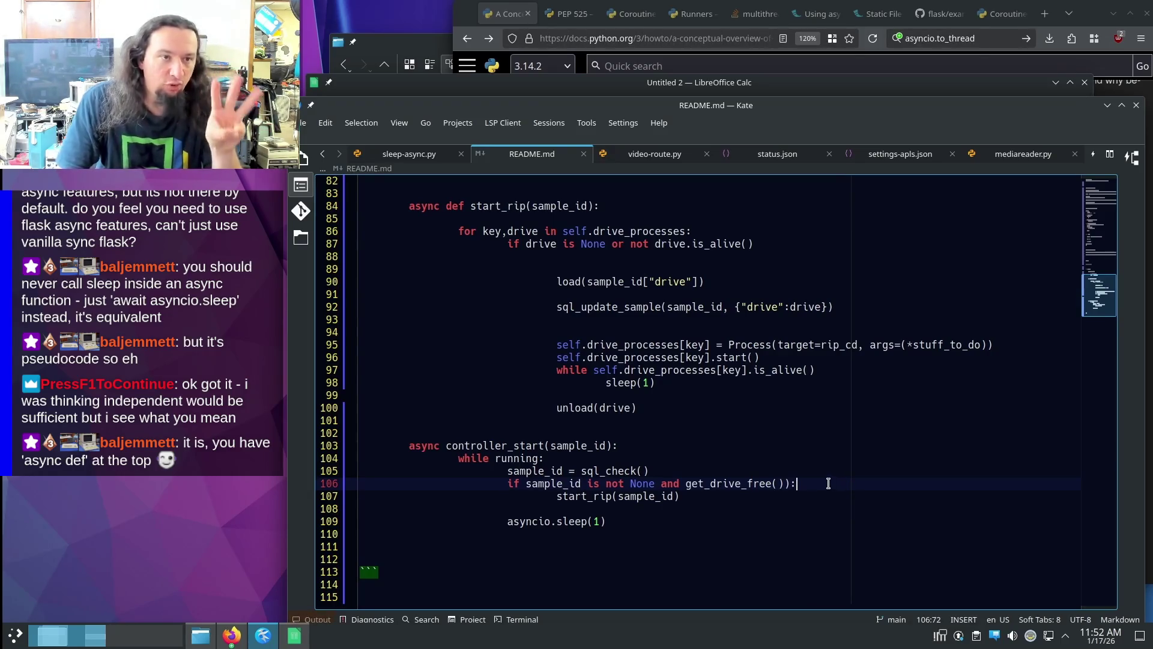
left_click_drag(686, 483, 799, 483)
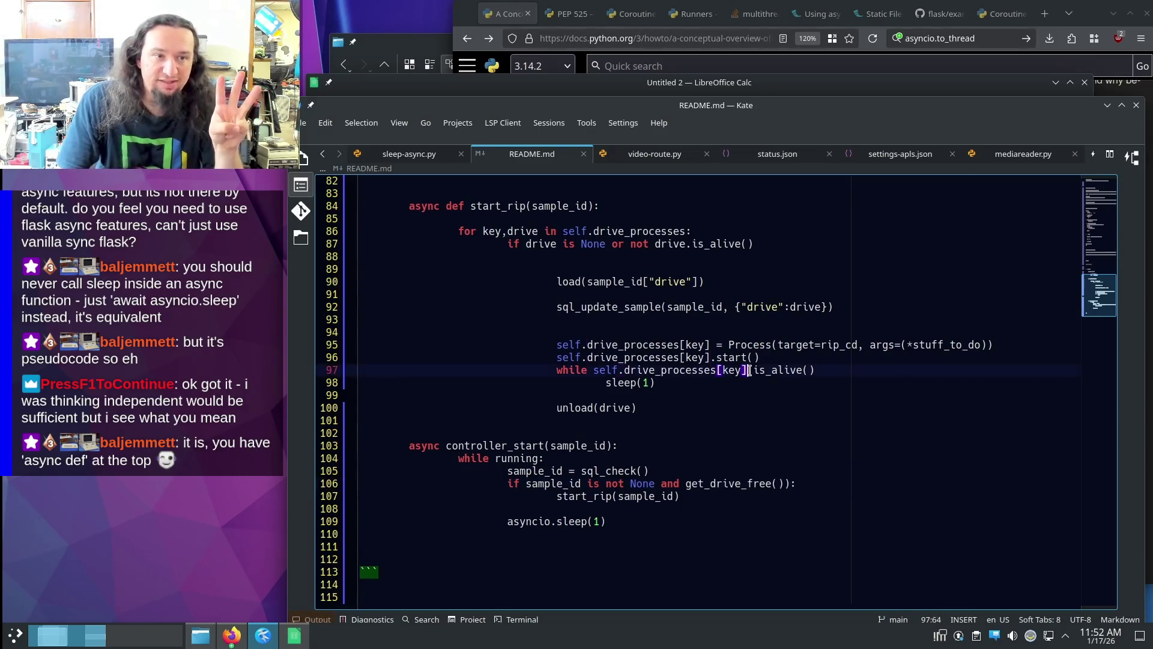
left_click_drag(747, 369, 833, 370)
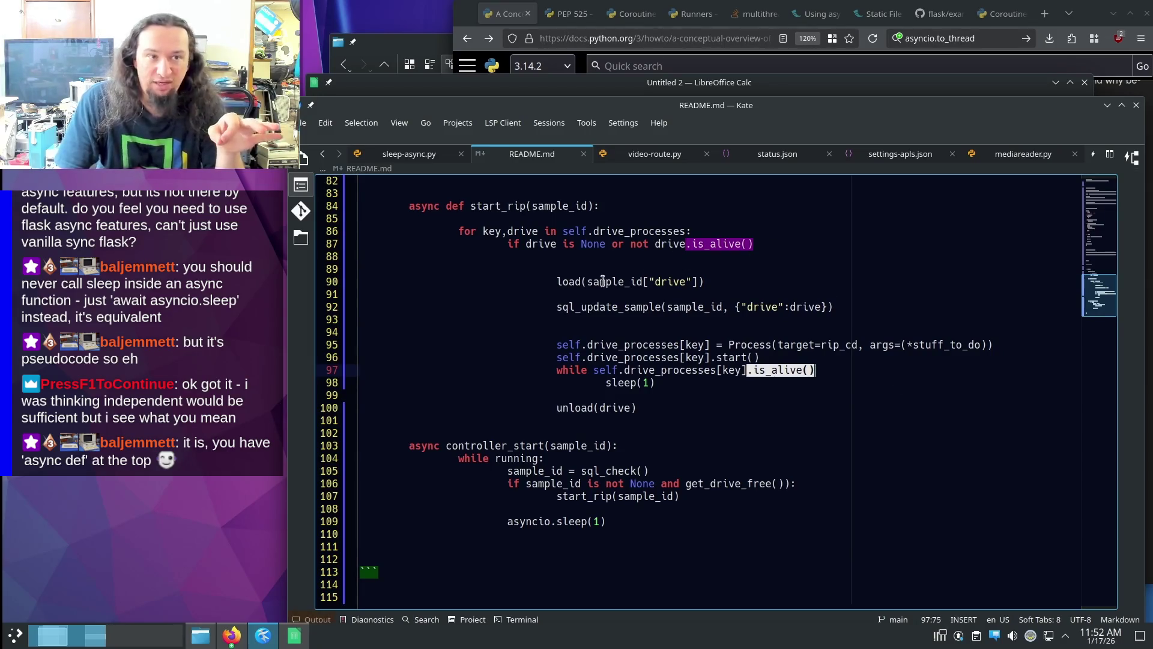
mouse_move(811, 345)
left_mouse_down()
mouse_move(658, 358)
mouse_move(991, 345)
left_mouse_up()
left_click(687, 358)
left_click(1011, 347)
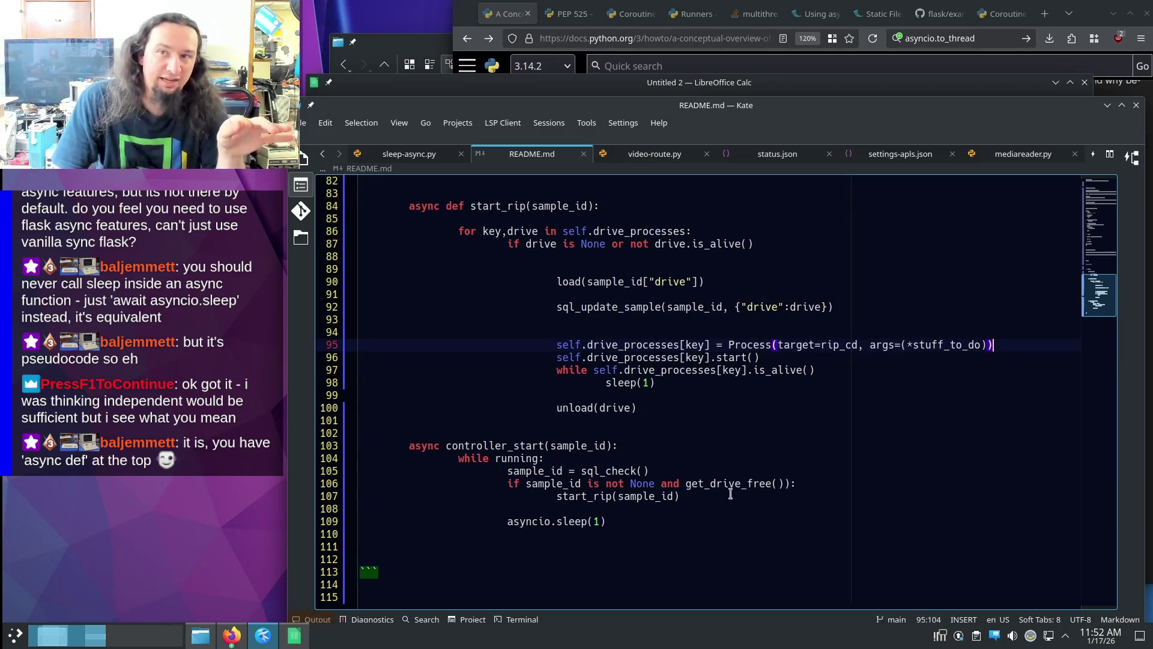
scroll(423, 446, "up", 3)
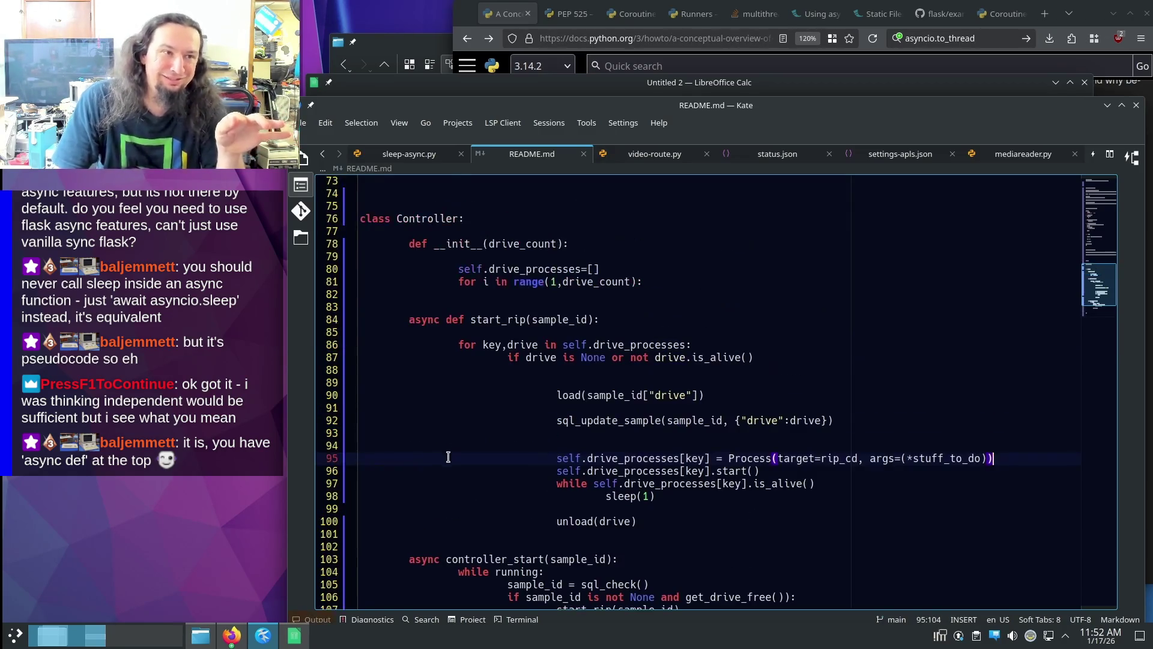
- Make start_rip and controller_start plain def functions and remove the asyncio.sleep(1) line
double_click(421, 320)
key("Delete")
key("Delete")
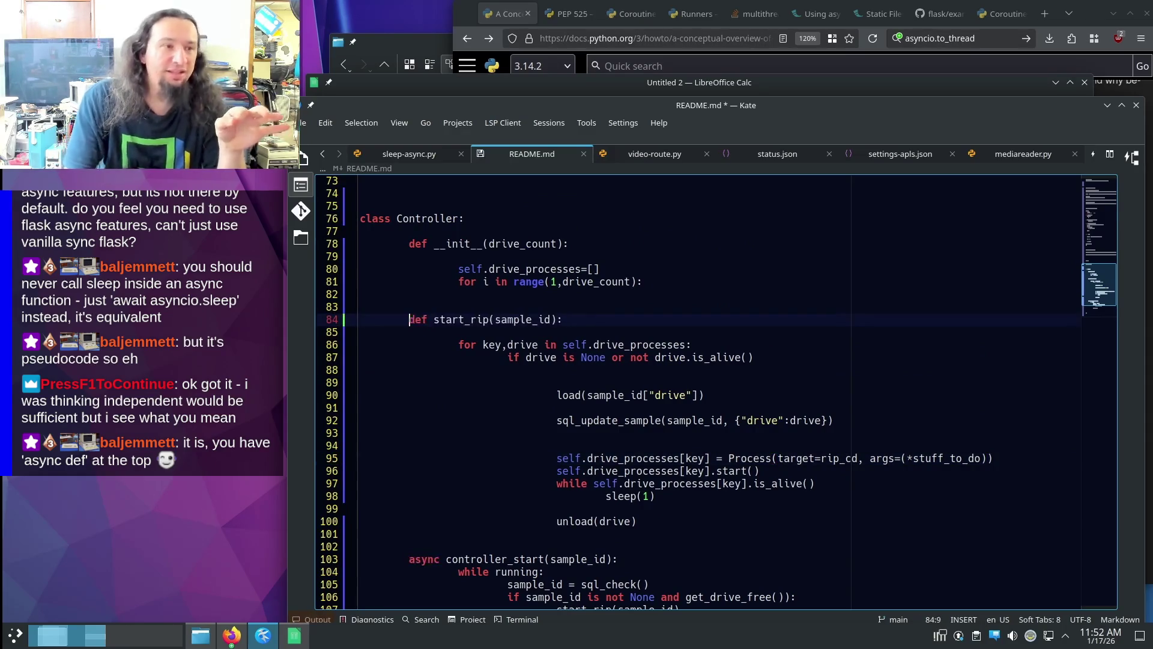
double_click(424, 559)
key("Delete")
type("def")
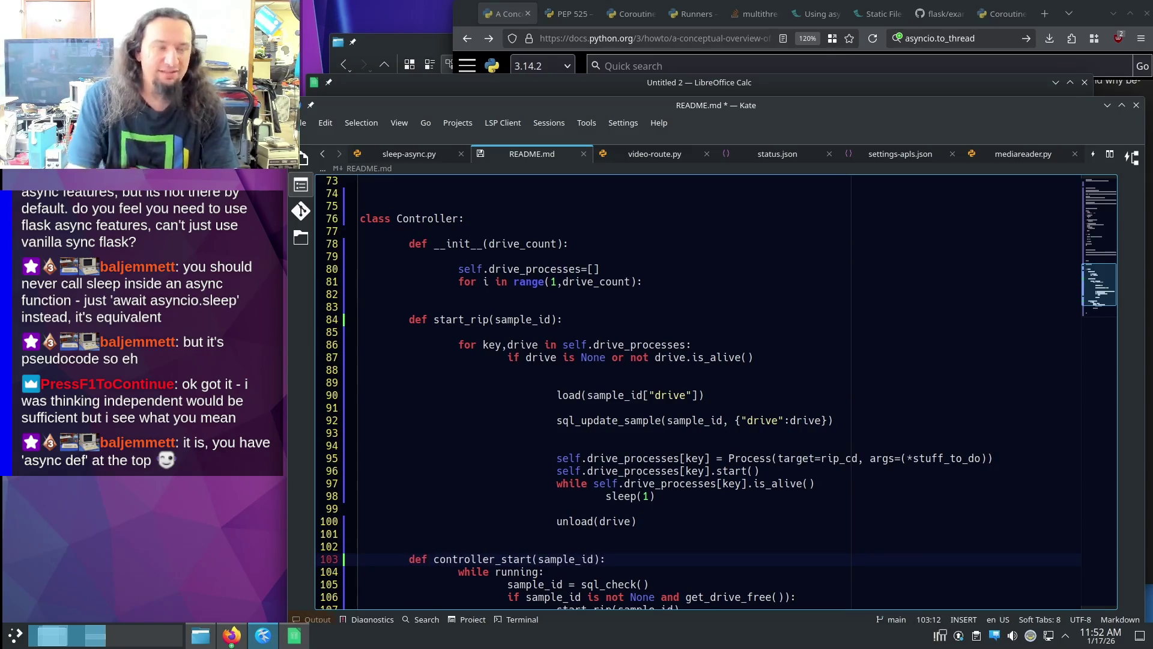
scroll(808, 445, "down", 2)
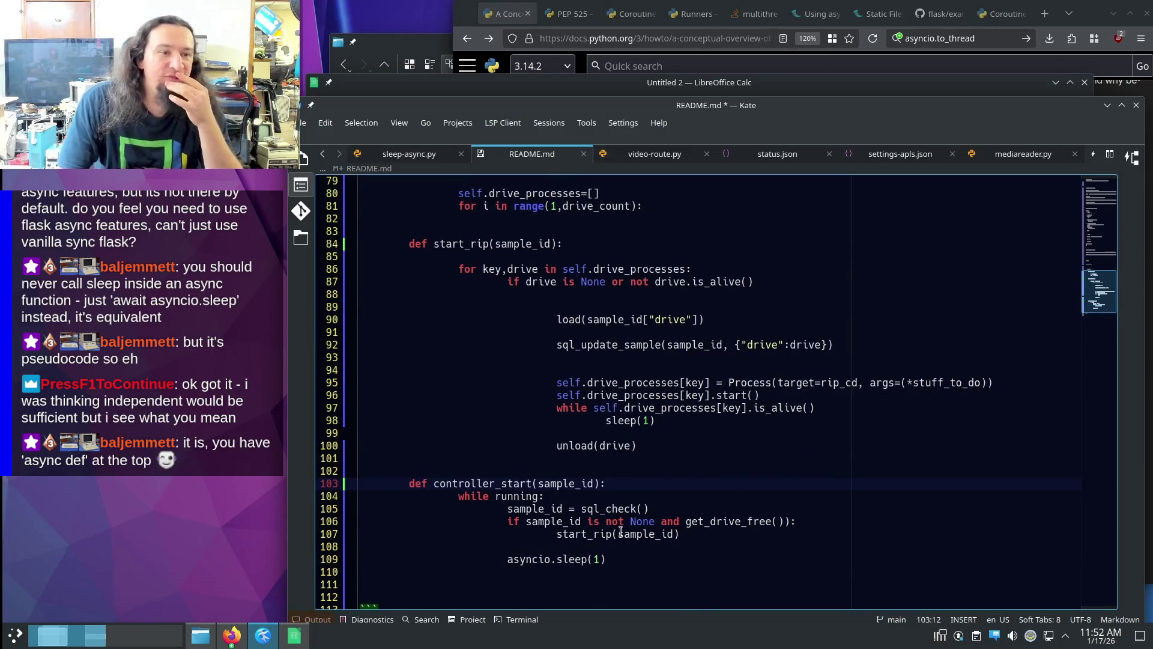
triple_click(664, 564)
key("BackSpace")
key("BackSpace")
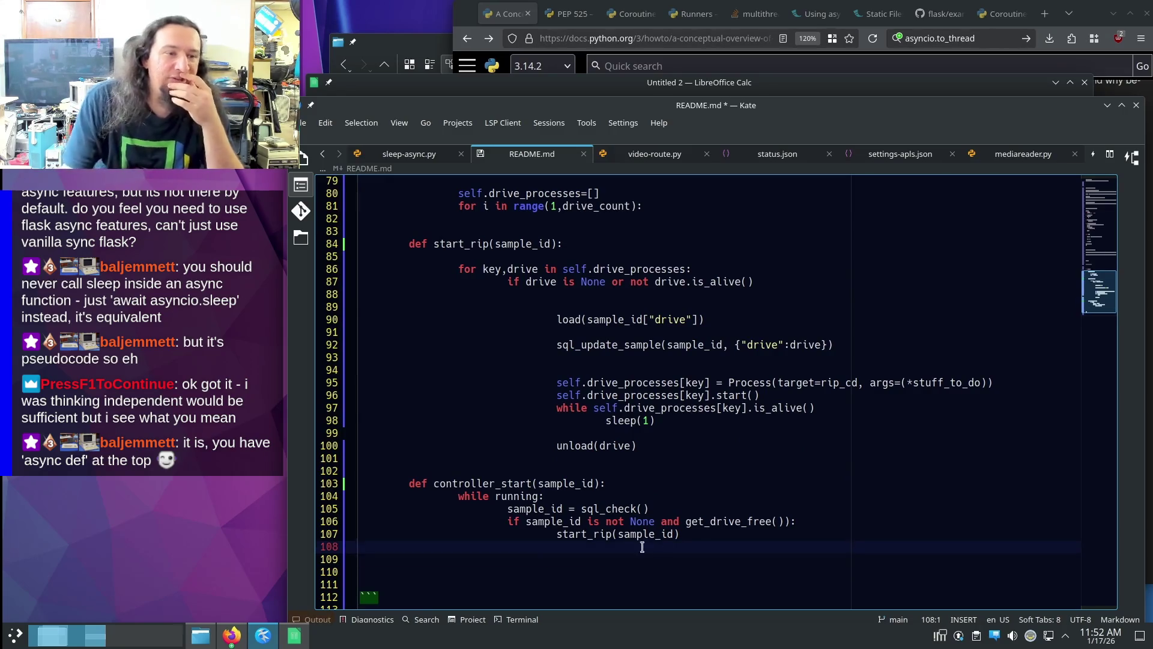
- Review the drive loop through the controller call, then bring the Firefox PEP 525 page forward
left_click(837, 538)
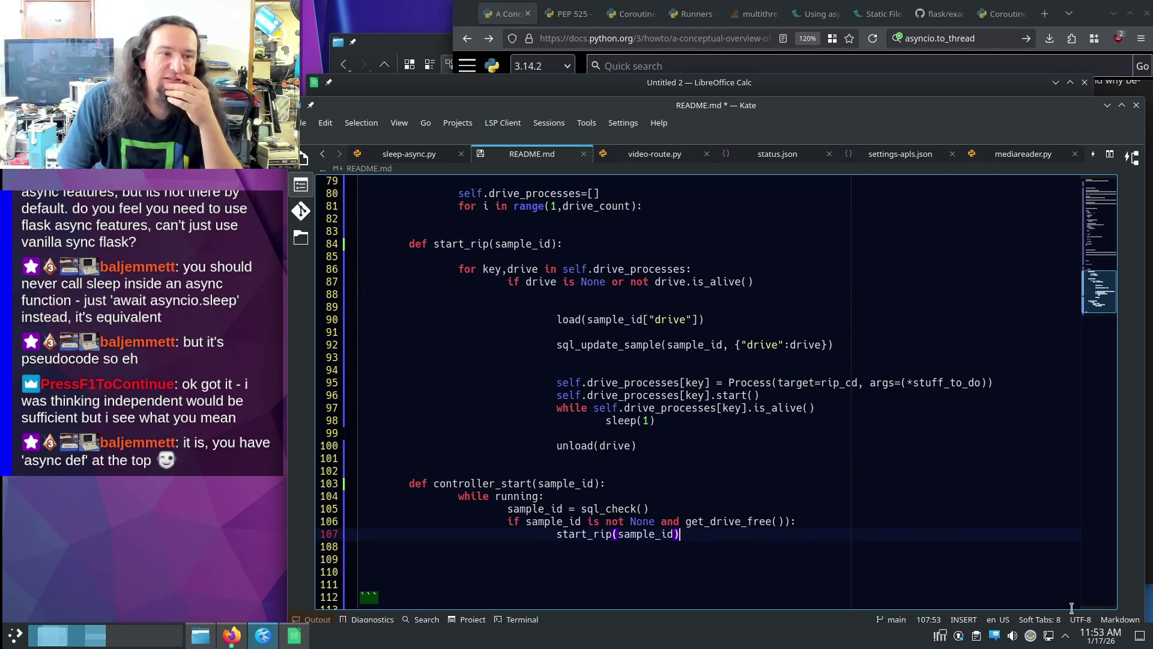
scroll(909, 516, "up", 2)
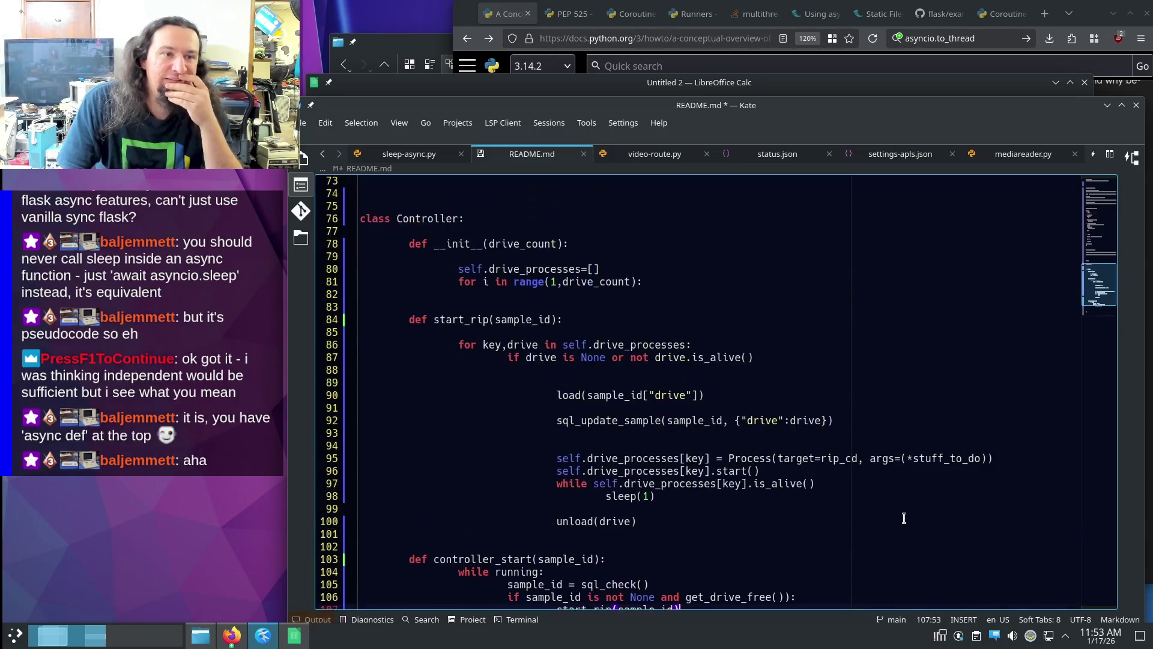
scroll(911, 529, "up", 1)
scroll(916, 524, "down", 1)
scroll(915, 522, "down", 1)
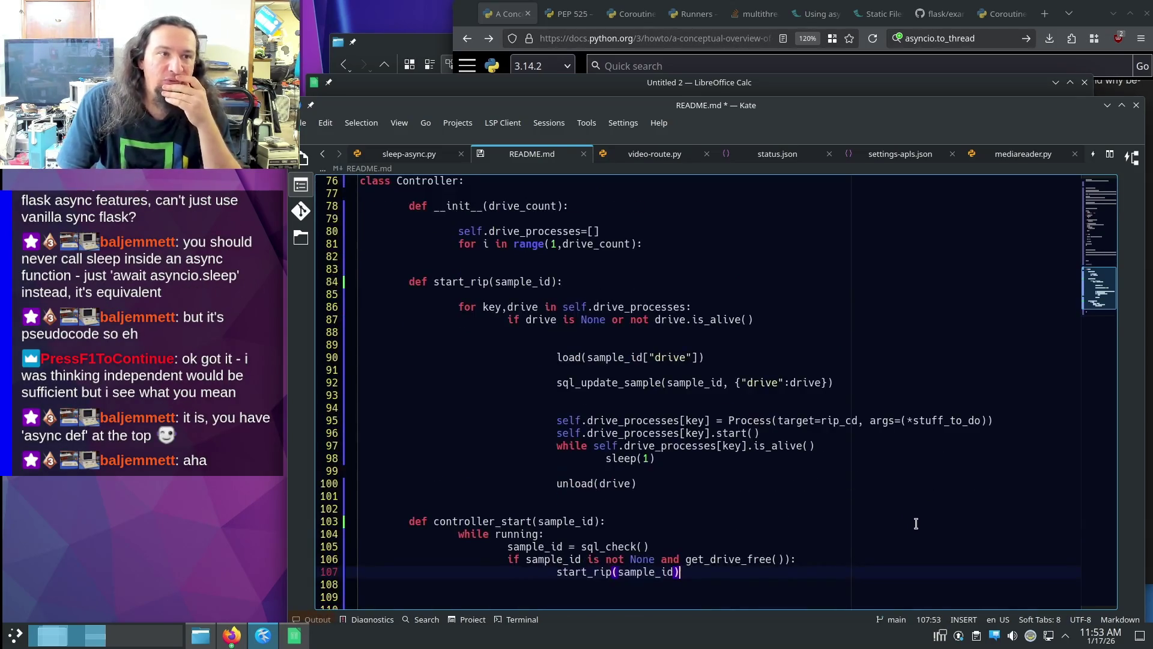
mouse_move(919, 560)
left_mouse_down()
mouse_move(870, 330)
mouse_move(895, 326)
left_mouse_up()
left_click(898, 323)
left_click(940, 470)
scroll(937, 471, "down", 1)
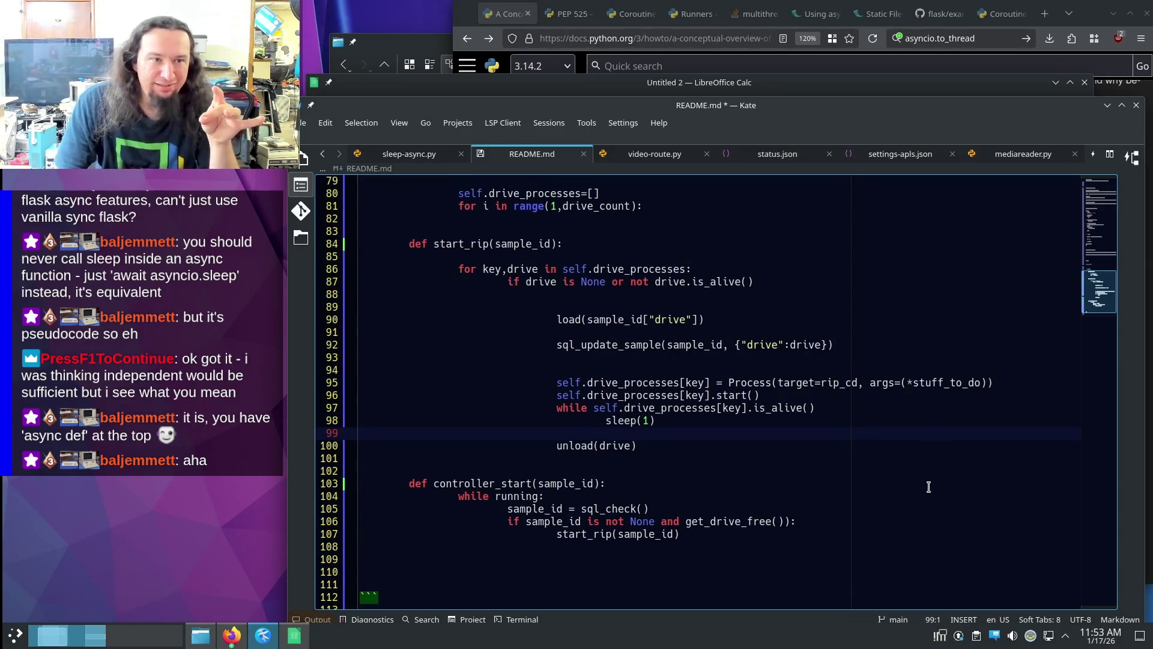
left_click(772, 382)
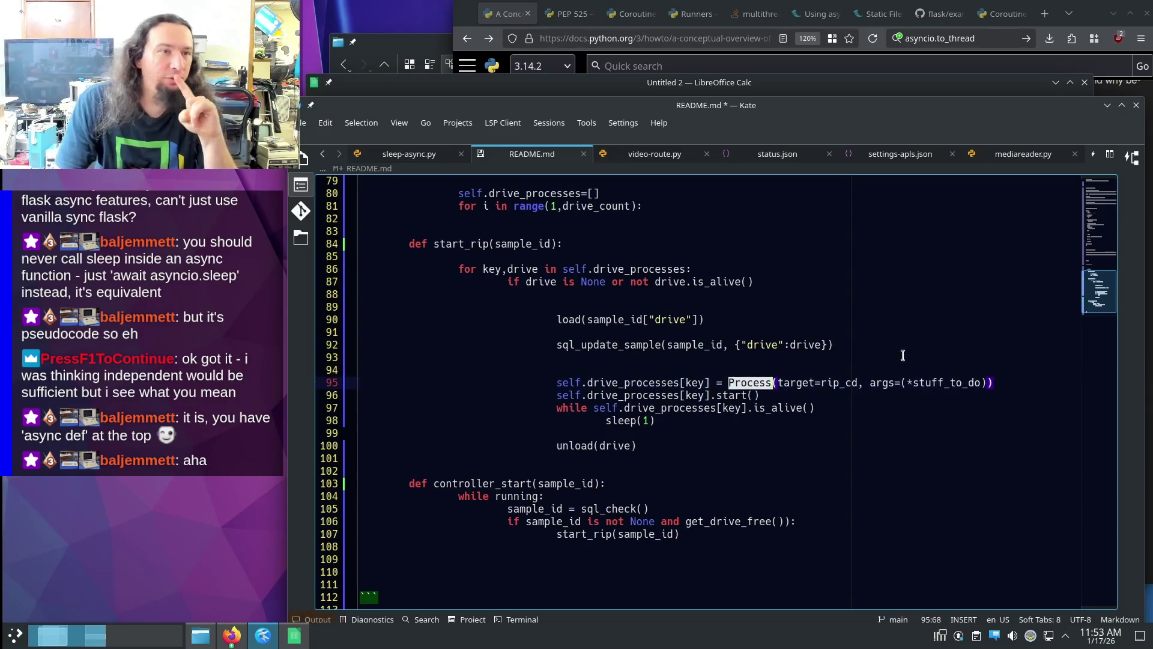
left_click(567, 13)
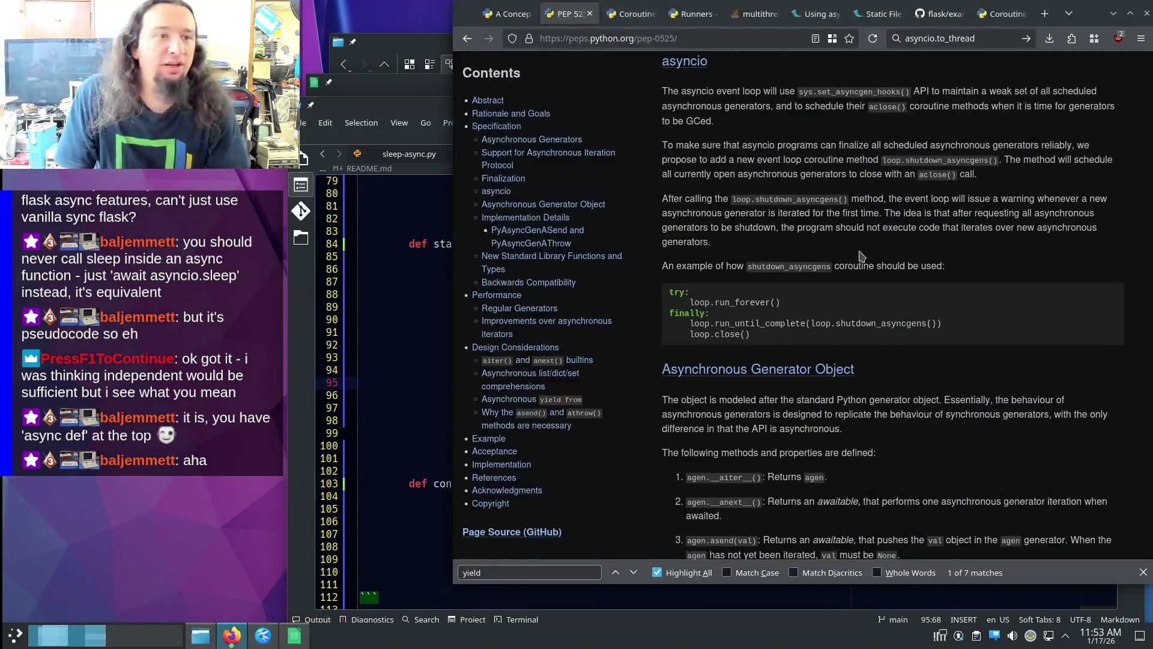
- From the Coroutines tab, search Google for asyncio.queue and choose the Python docs asyncio.Queue result
left_click(509, 14)
left_click(630, 14)
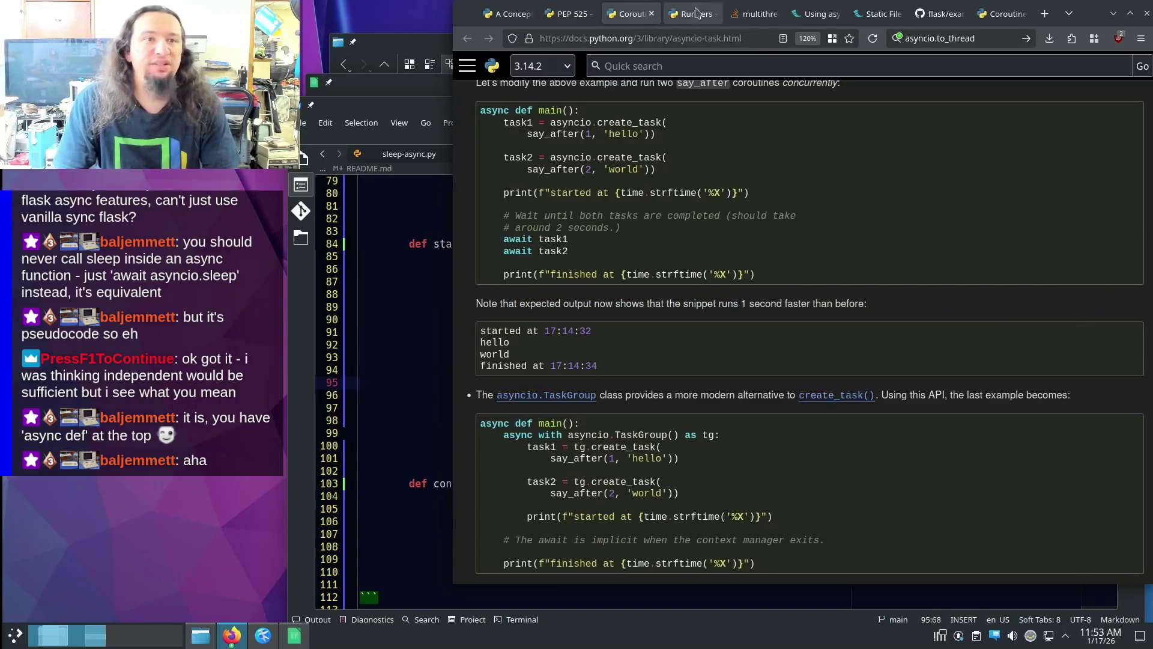
left_click(991, 38)
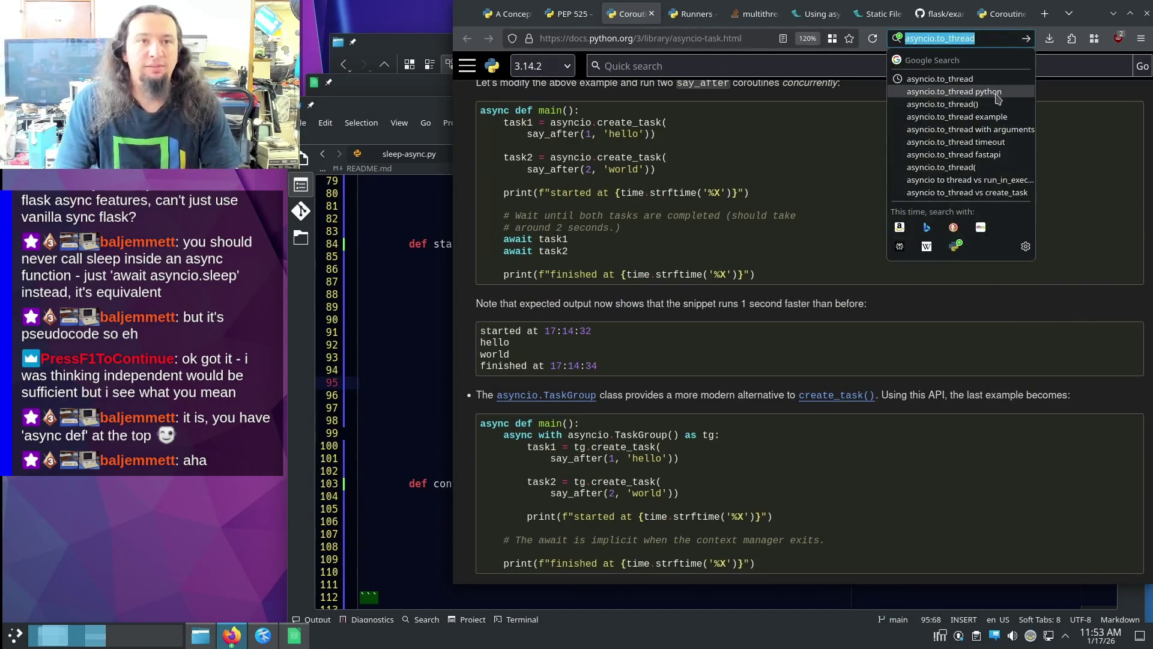
double_click(981, 41)
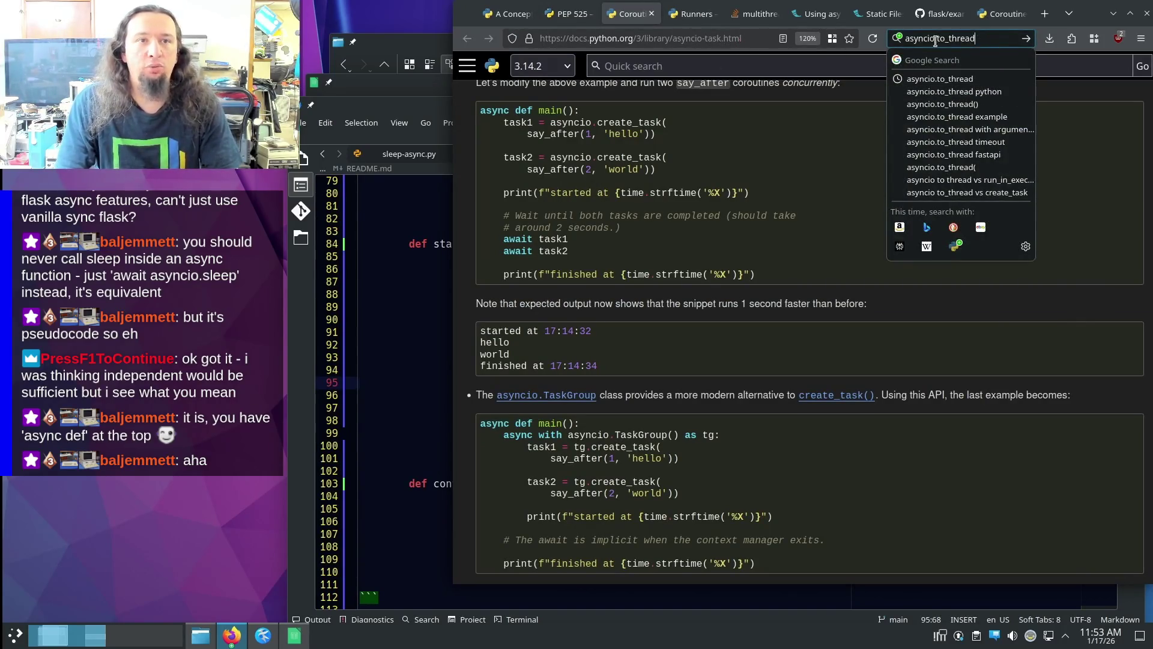
type("que")
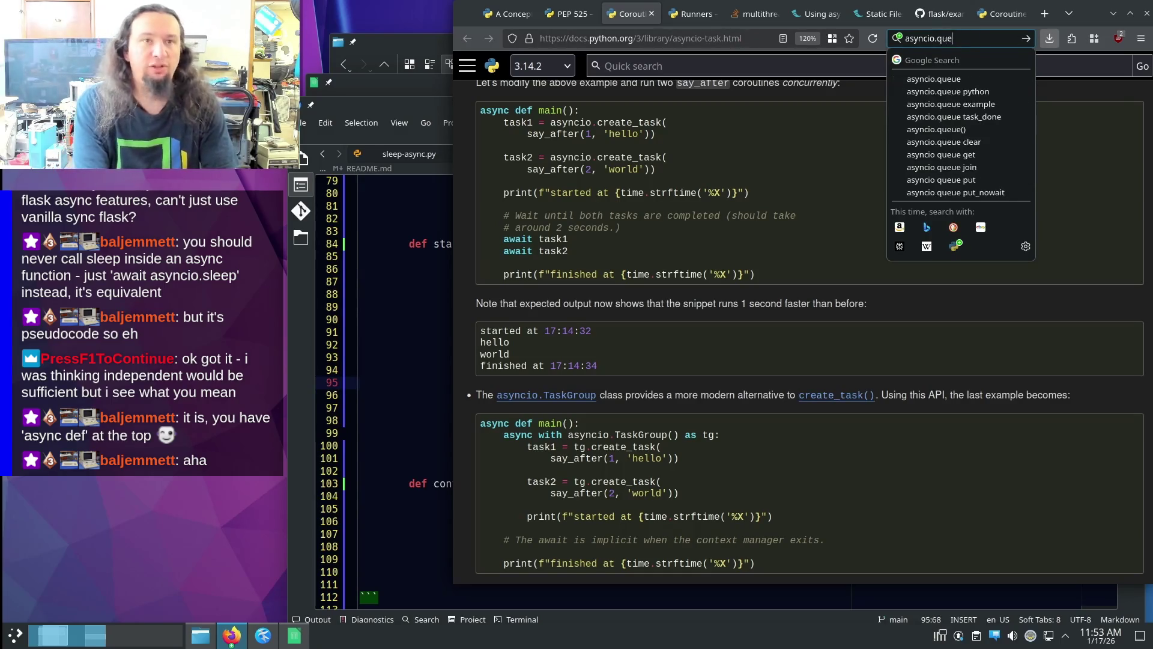
type("ue")
key("Return")
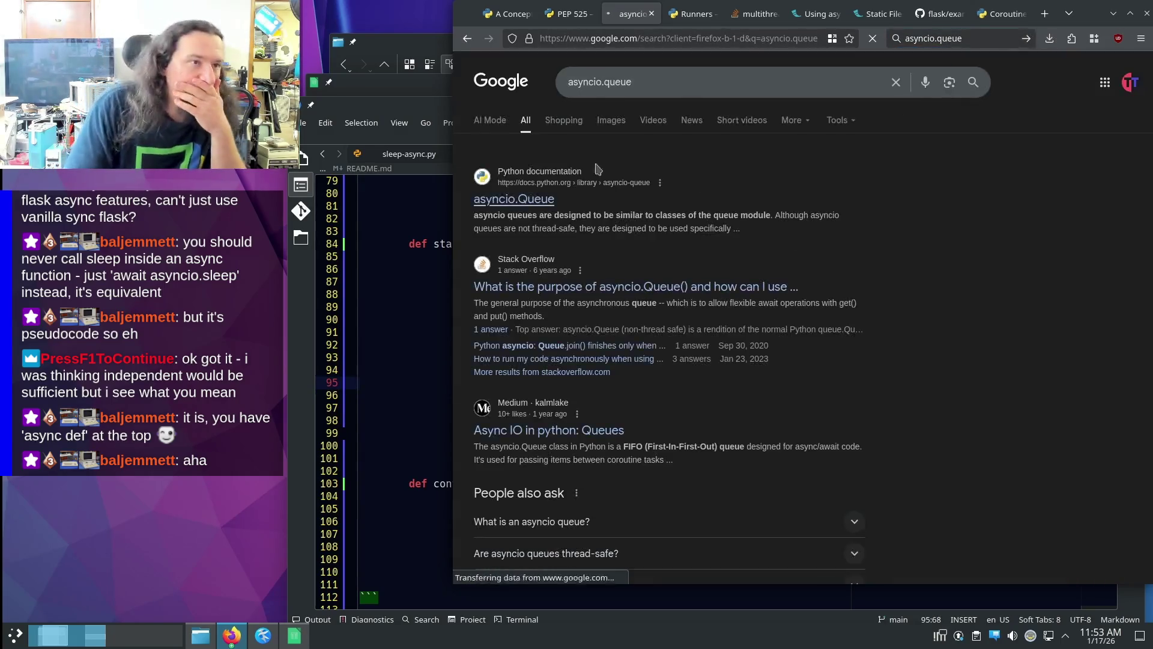
left_click(515, 199)
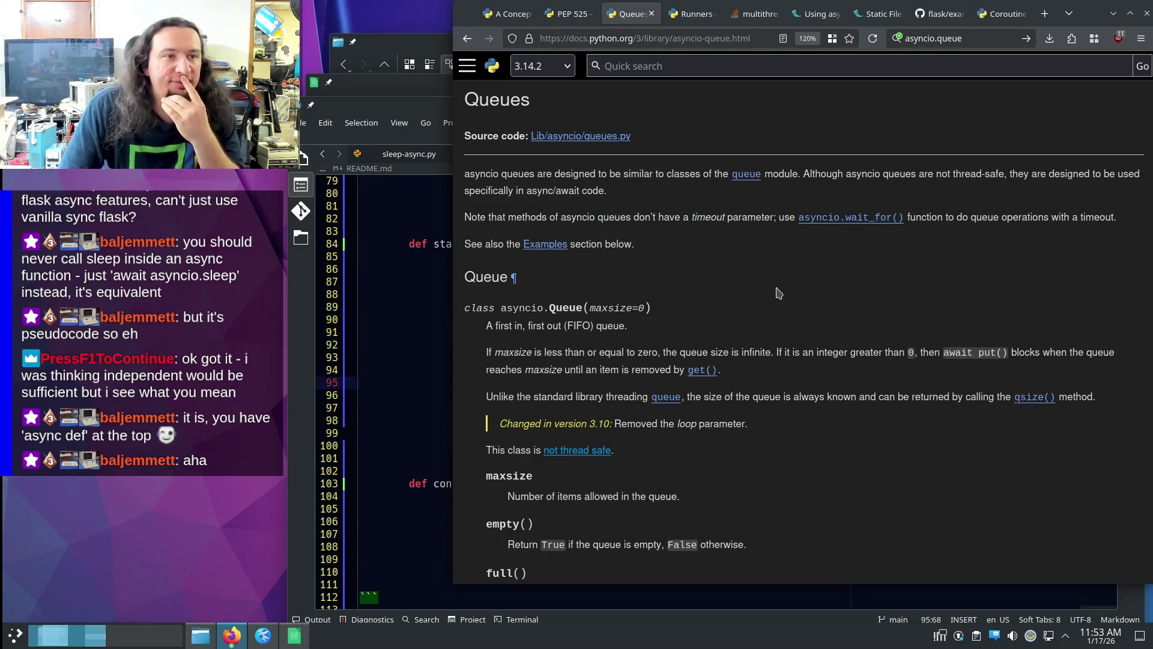
scroll(777, 297, "down", 2)
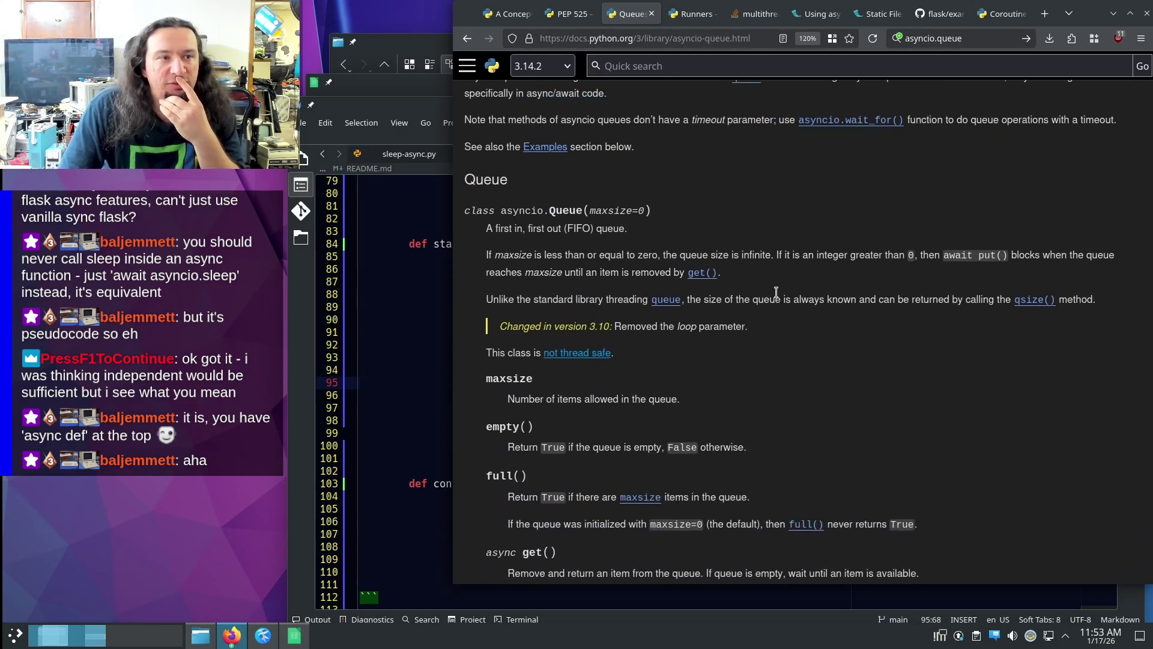
scroll(777, 293, "down", 10)
scroll(776, 297, "down", 10)
scroll(778, 306, "down", 6)
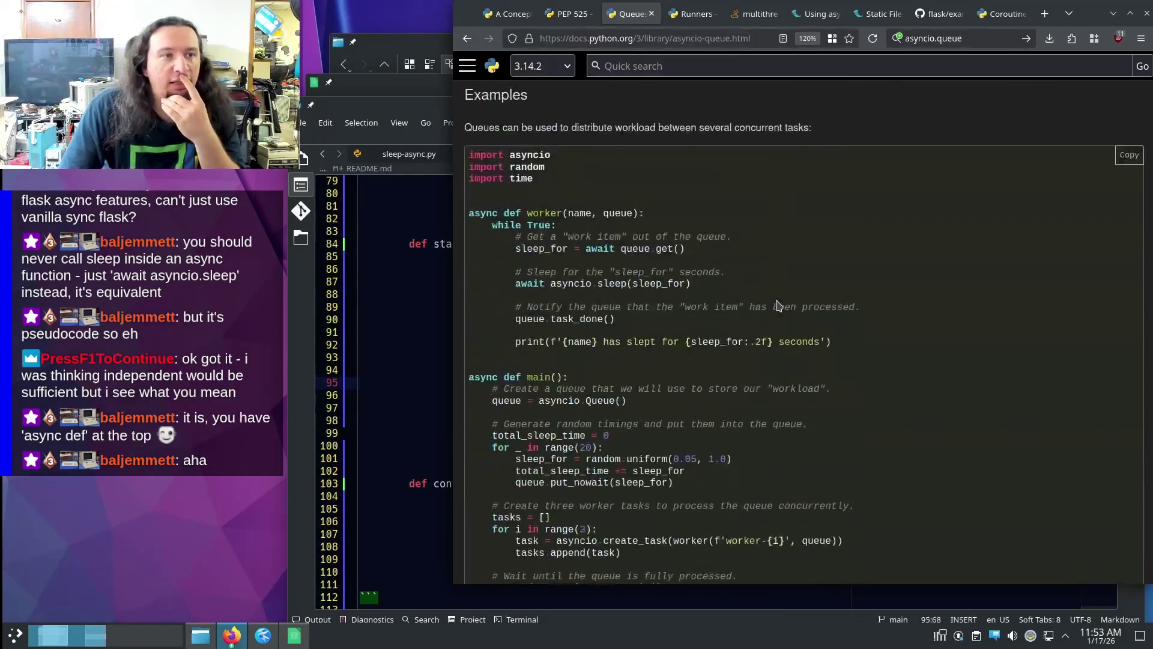
scroll(810, 279, "down", 3)
scroll(836, 262, "up", 7)
scroll(836, 271, "down", 3)
scroll(836, 274, "down", 3)
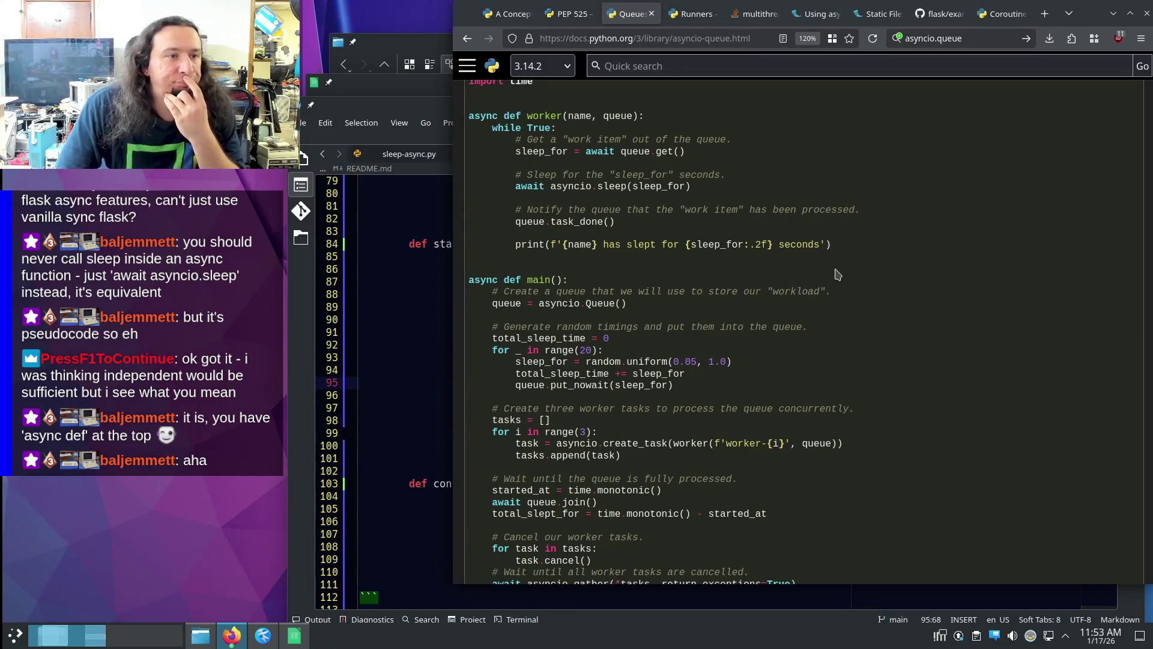
scroll(836, 274, "down", 4)
scroll(838, 275, "up", 7)
scroll(903, 277, "down", 2)
- Scroll through the asyncio Queues Examples code and search the page for 'worker'
middle_click(917, 276)
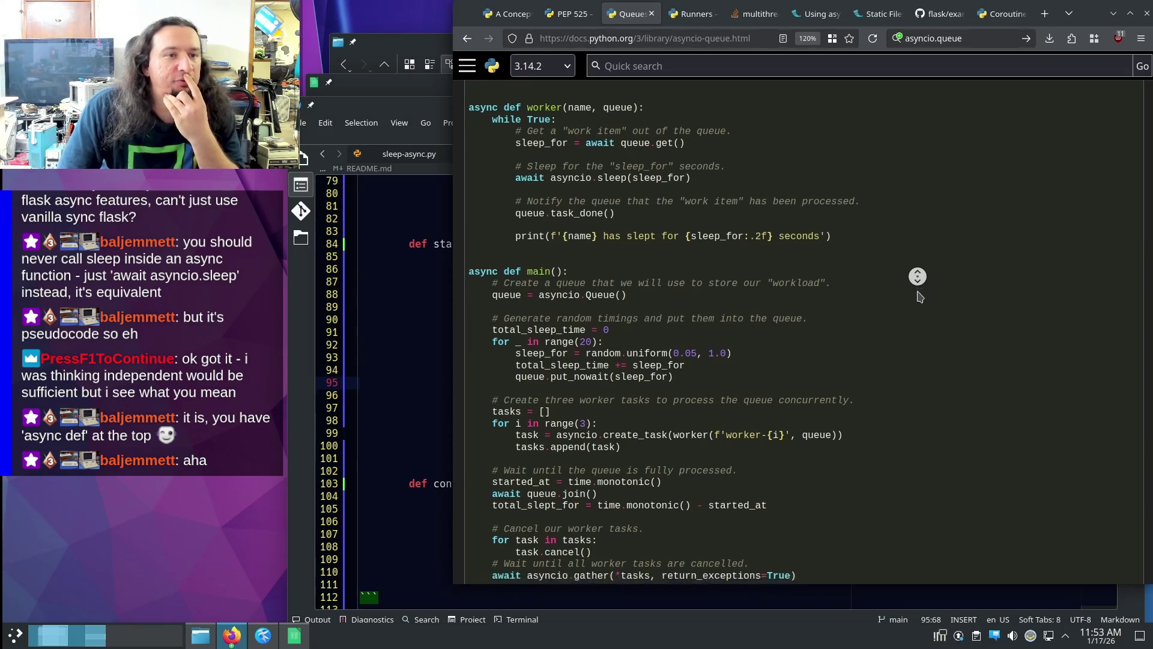
middle_click(638, 208)
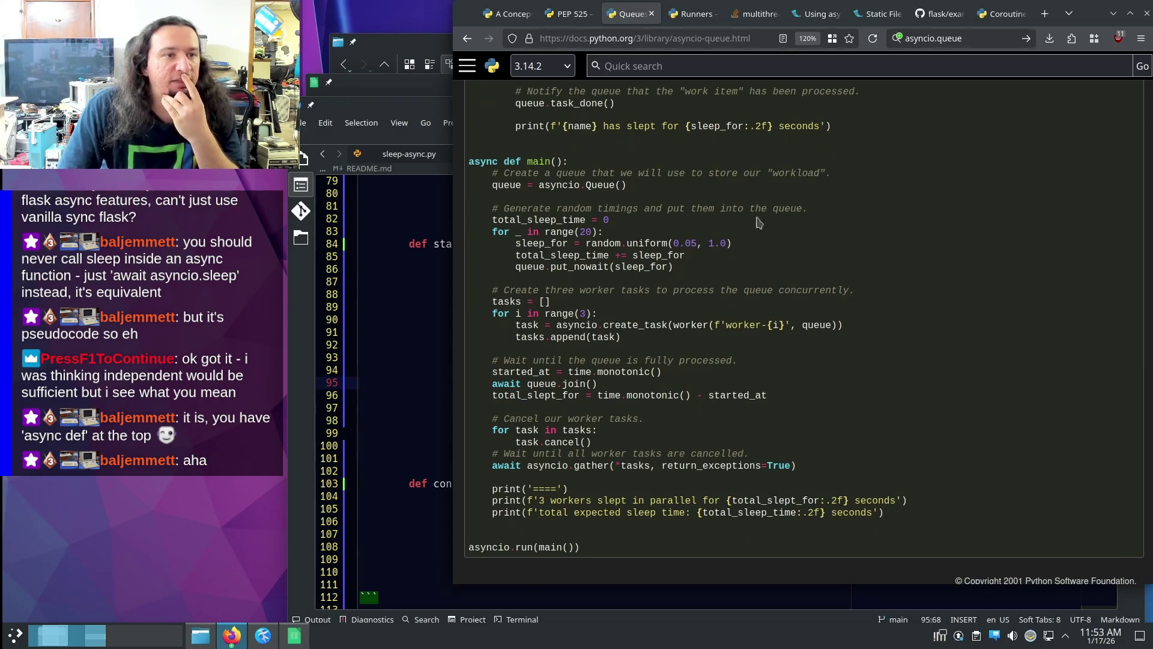
scroll(708, 249, "up", 5)
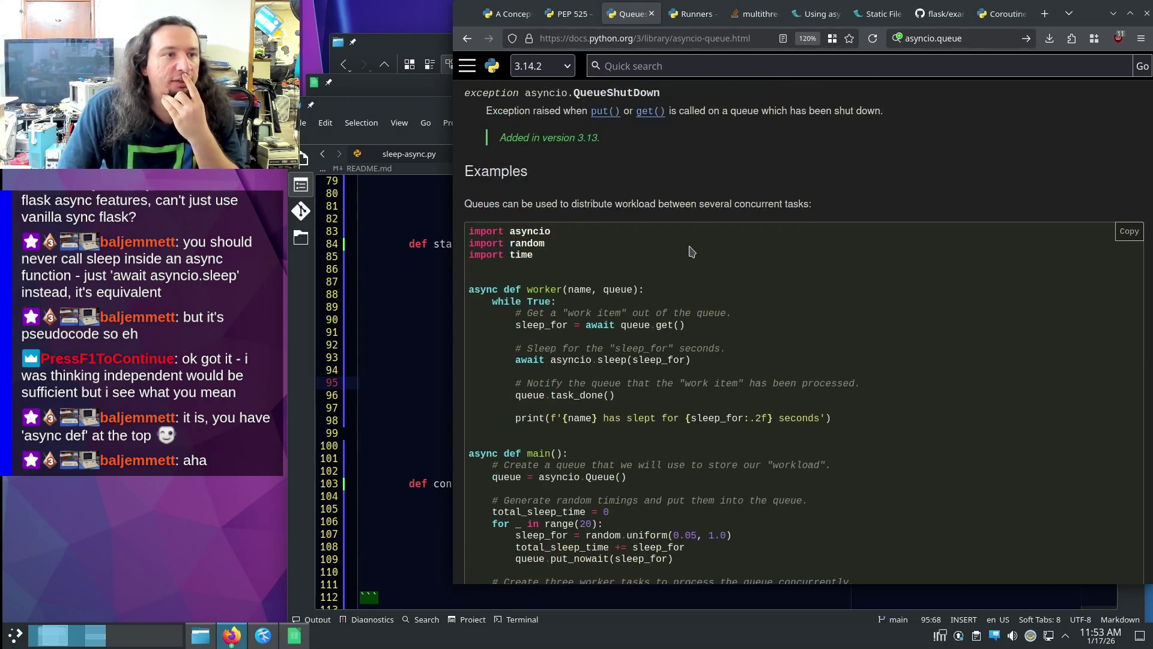
scroll(690, 252, "down", 1)
scroll(691, 251, "down", 1)
scroll(700, 269, "down", 1)
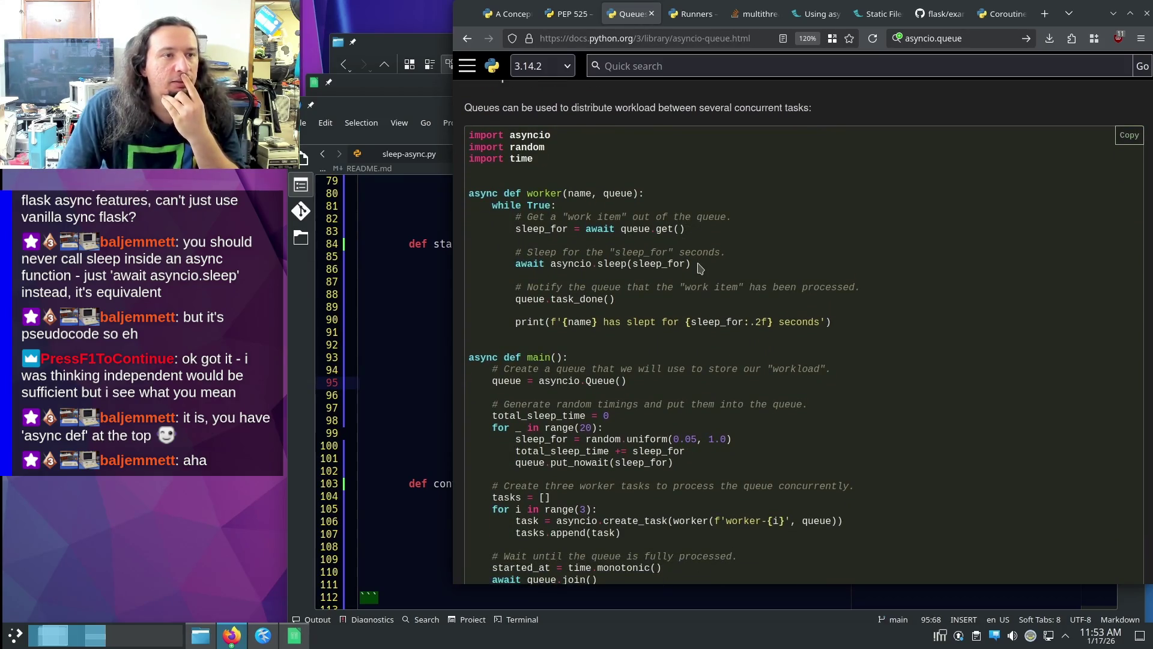
middle_click(889, 298)
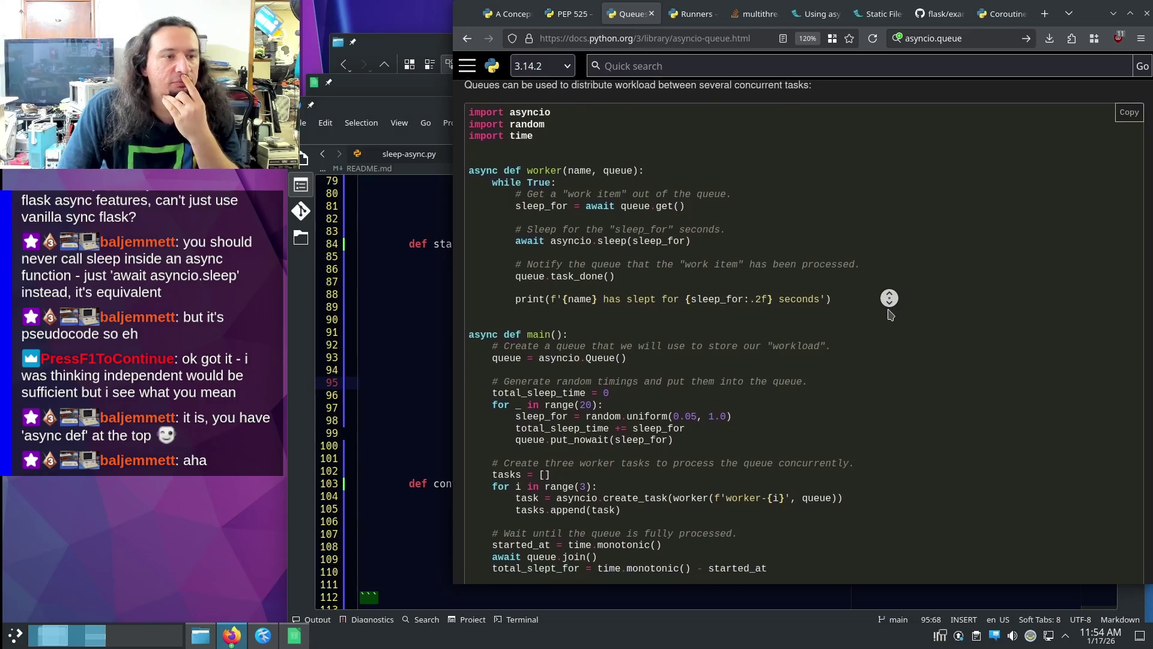
middle_click(883, 307)
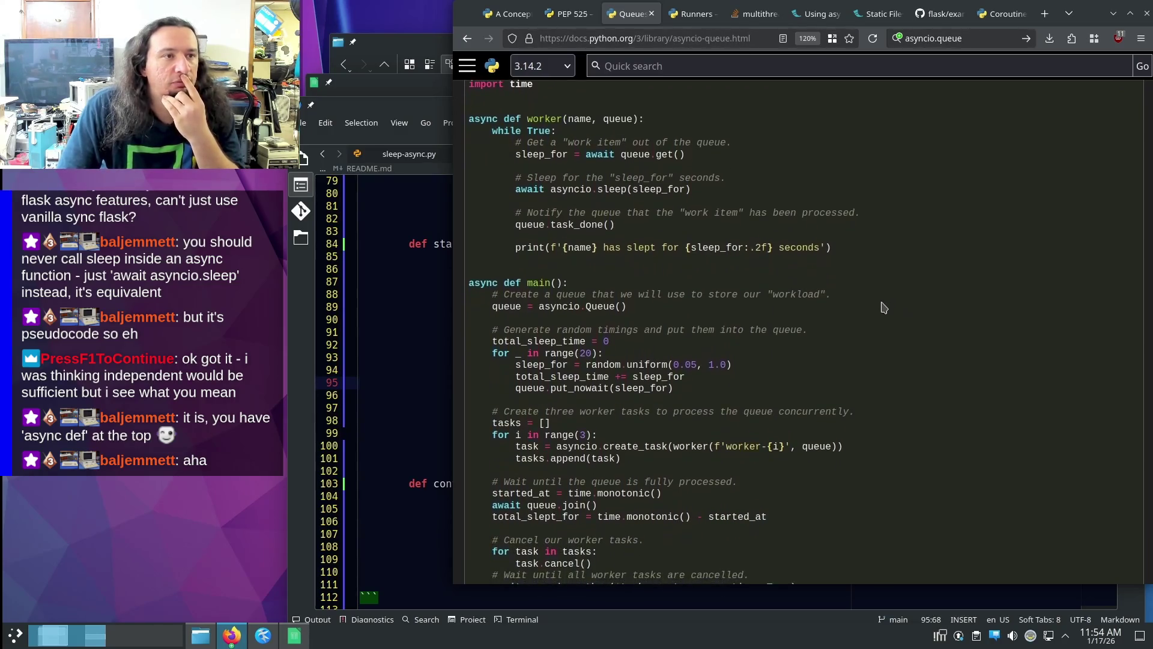
left_click_drag(828, 390, 838, 361)
left_click(870, 345)
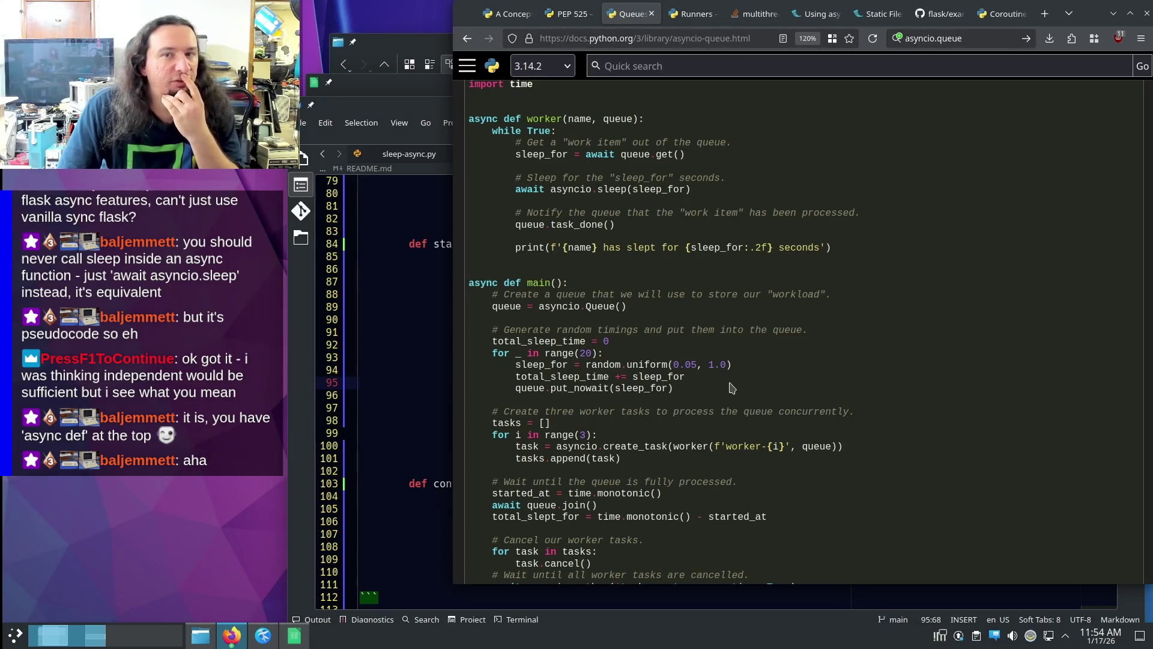
scroll(753, 385, "down", 5)
scroll(751, 381, "up", 7)
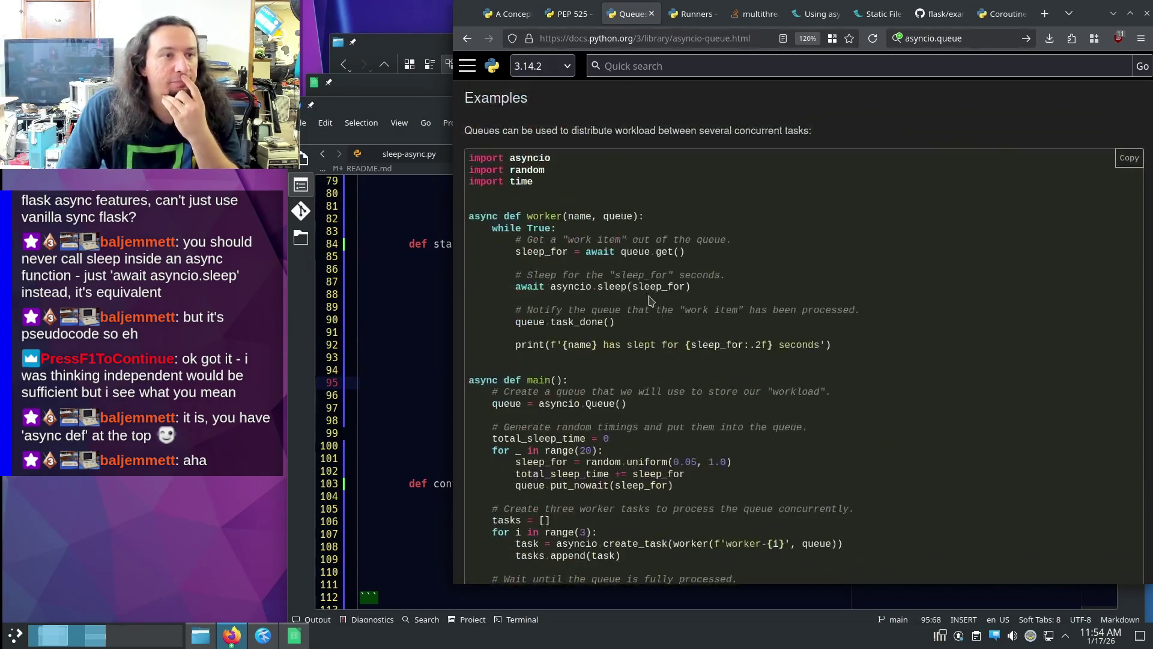
scroll(717, 266, "down", 7)
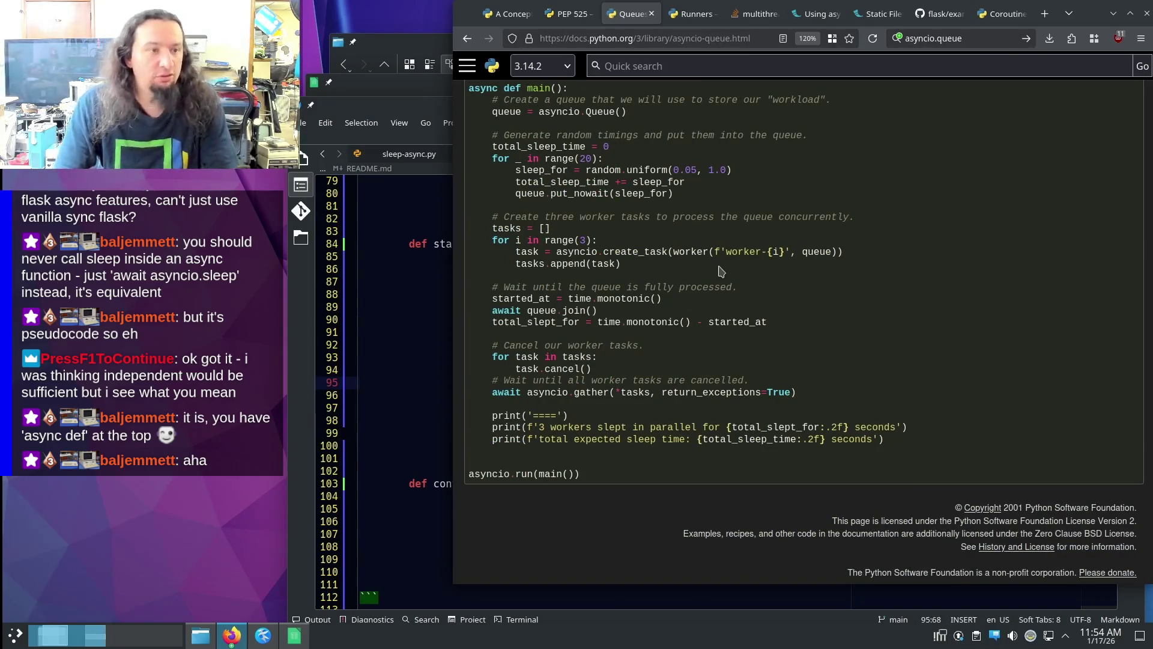
key("ctrl+f")
key("Return")
scroll(752, 407, "down", 5)
scroll(752, 407, "down", 2)
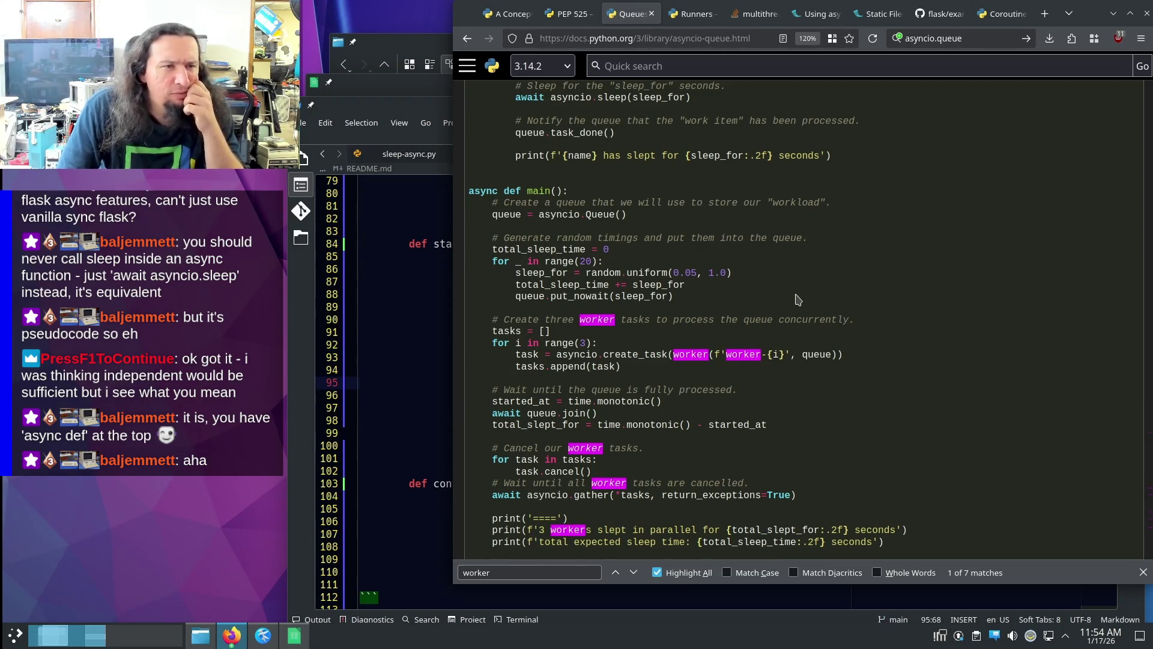
scroll(797, 300, "down", 2)
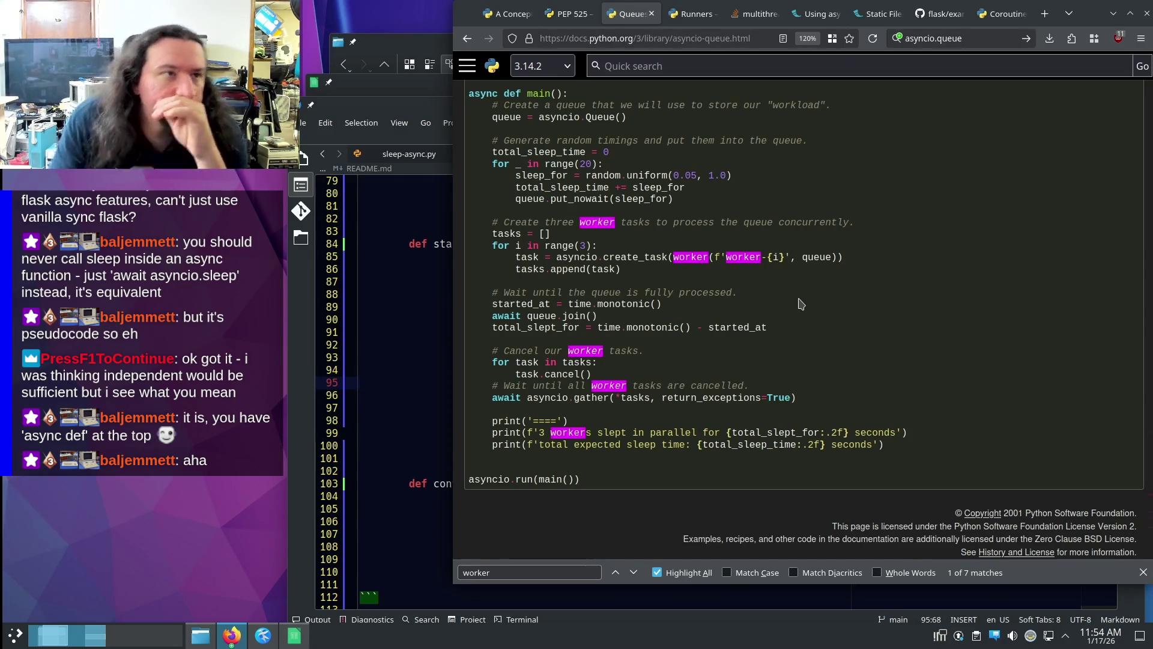
scroll(797, 304, "up", 5)
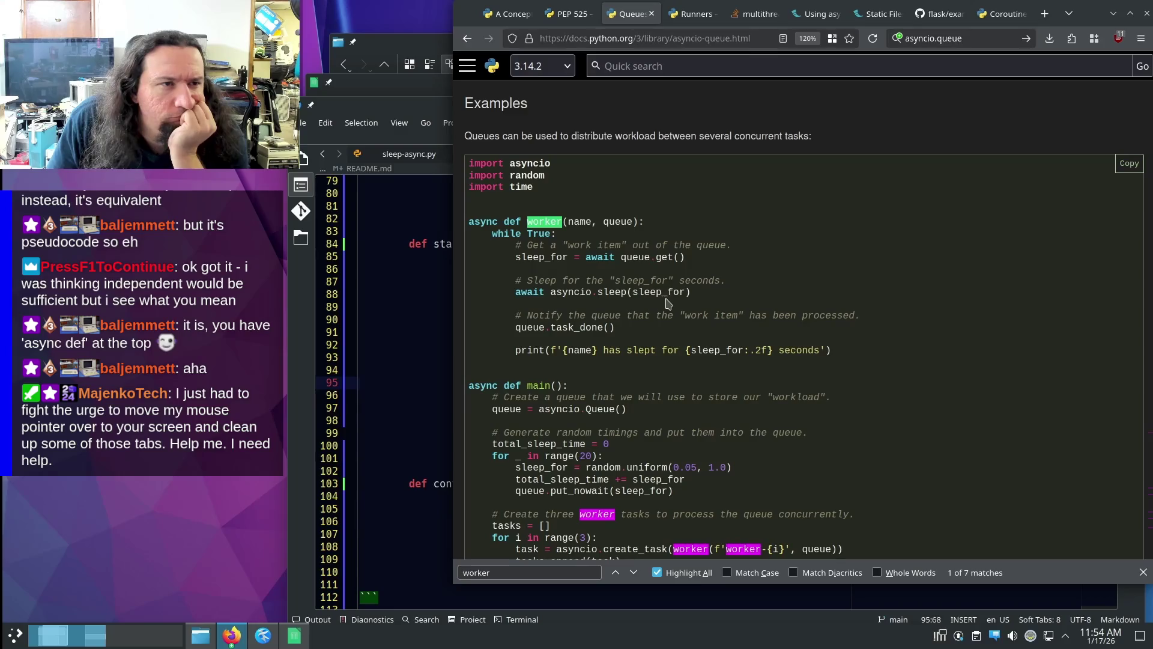
scroll(667, 304, "down", 4)
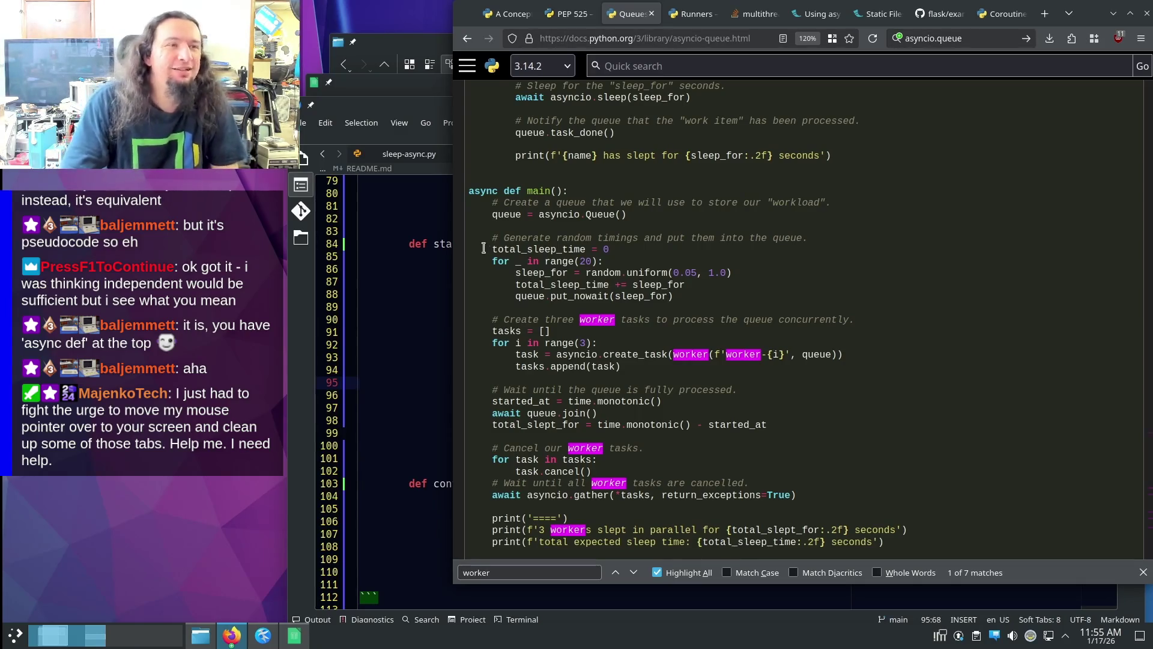
left_click(554, 307)
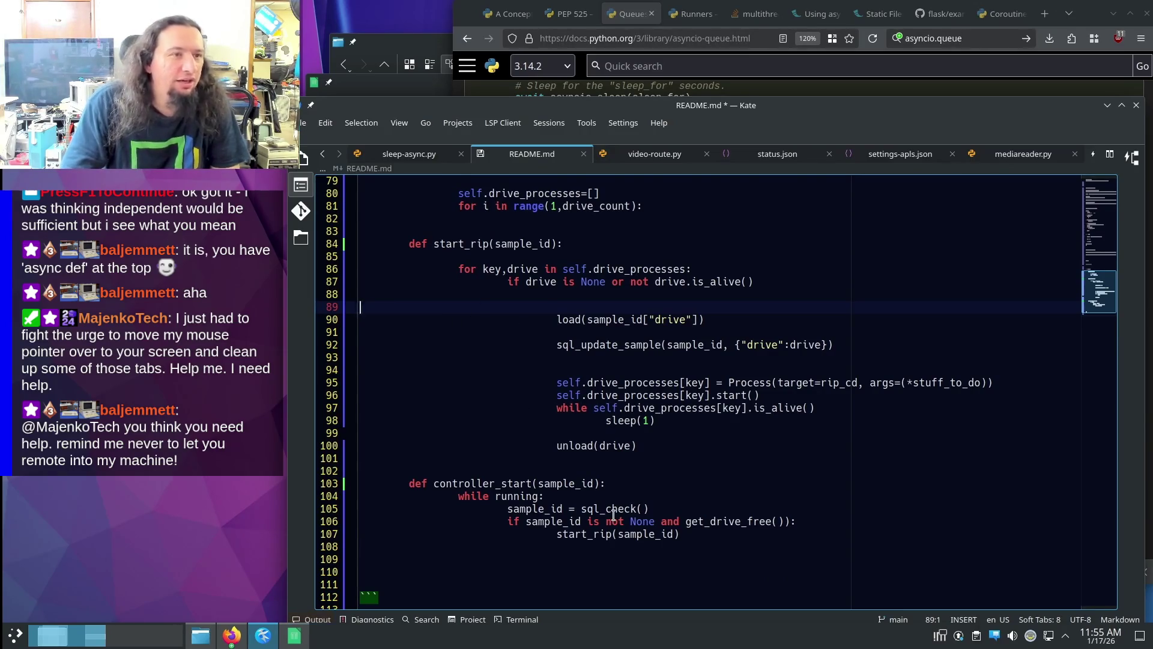
scroll(613, 515, "up", 1)
left_click_drag(457, 232, 599, 231)
left_click(537, 232)
left_click(628, 268)
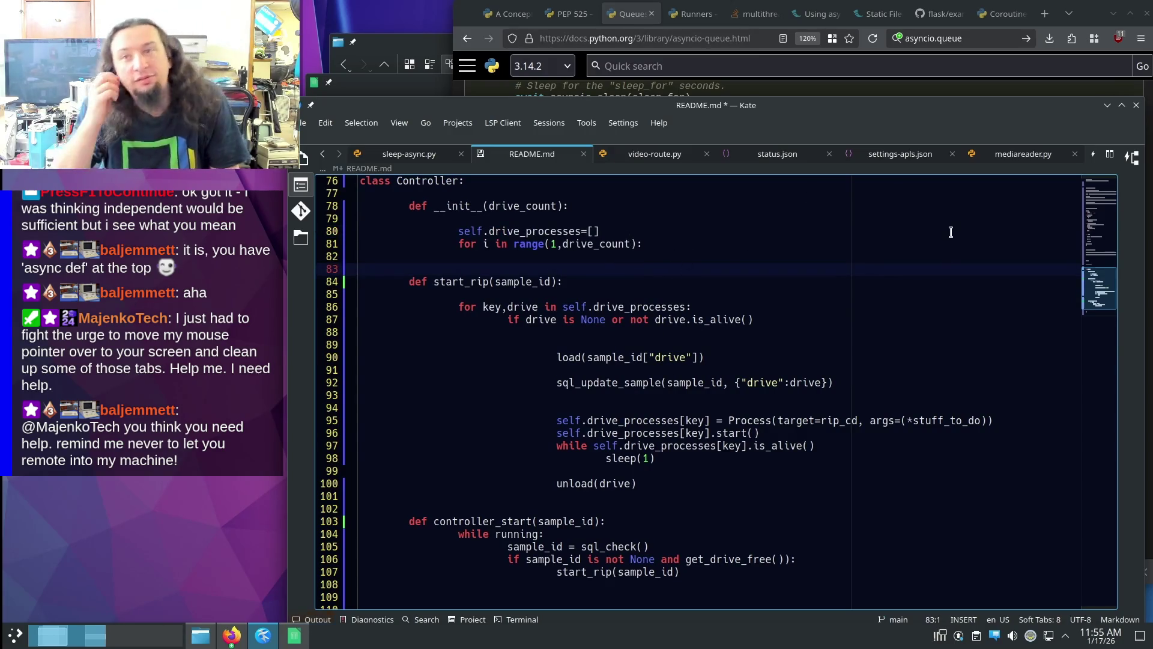
key("alt+Tab")
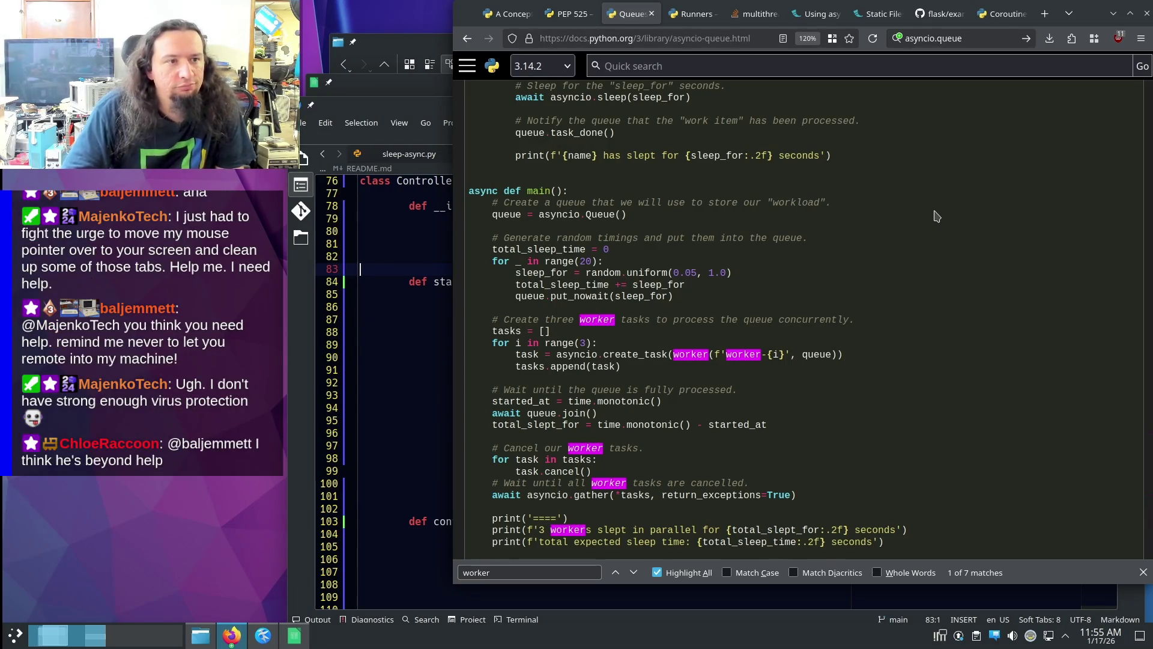
scroll(935, 224, "down", 2)
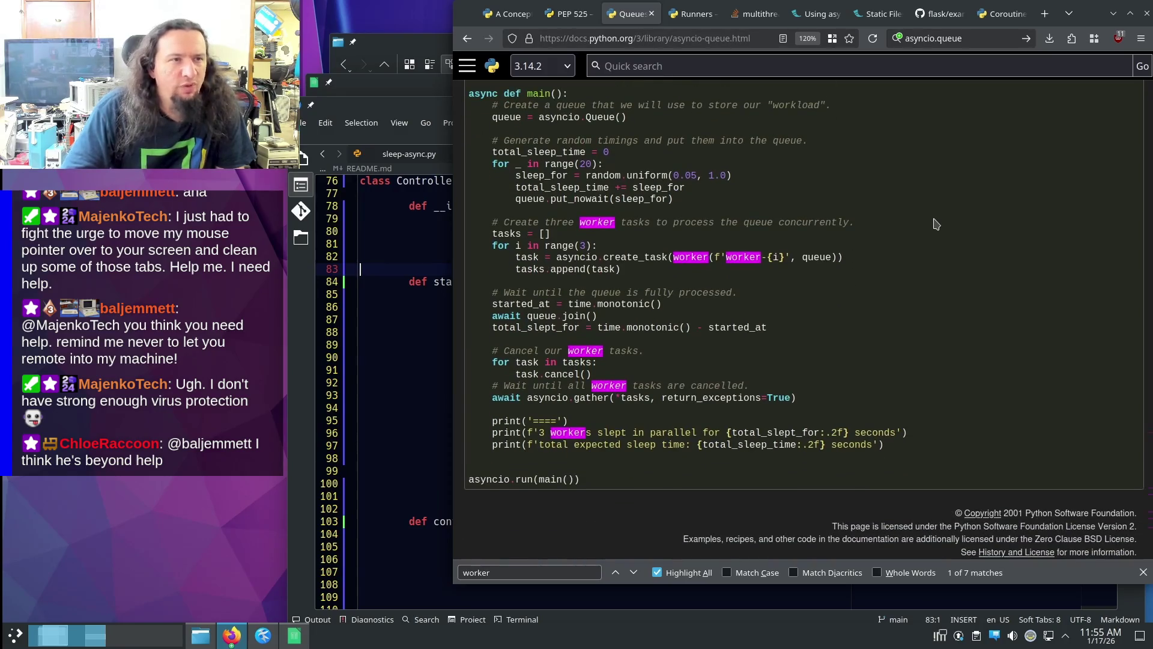
- Highlight the put_nowait and create_task example lines and the maxsize description, then go back to the Google results
triple_click(745, 196)
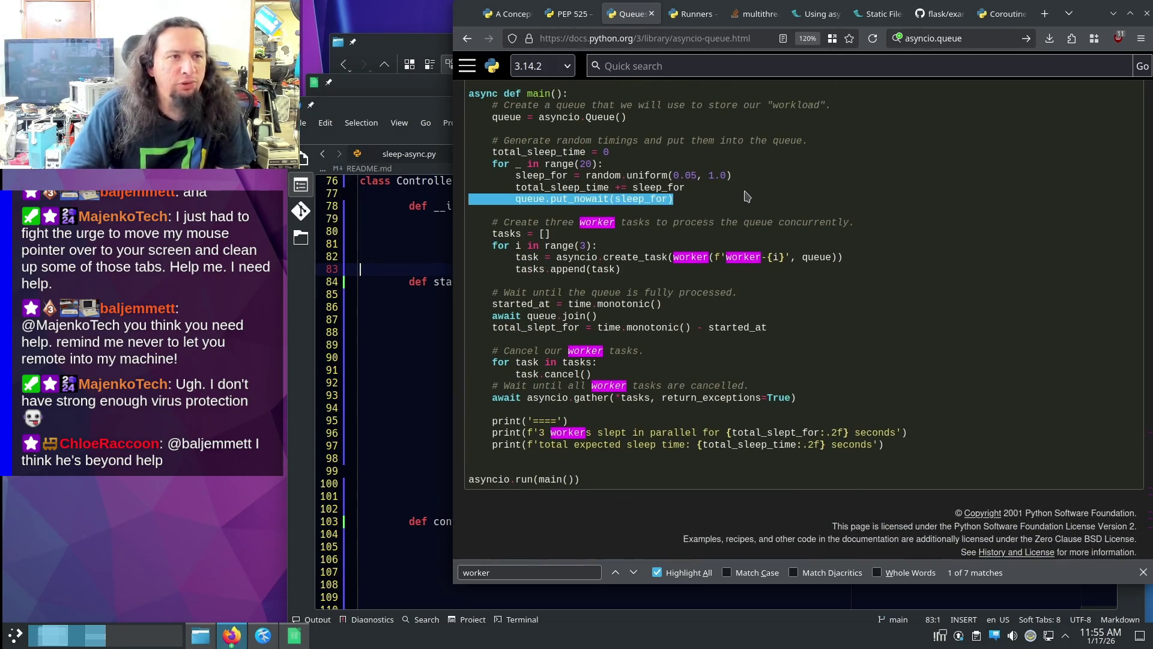
scroll(748, 198, "up", 2)
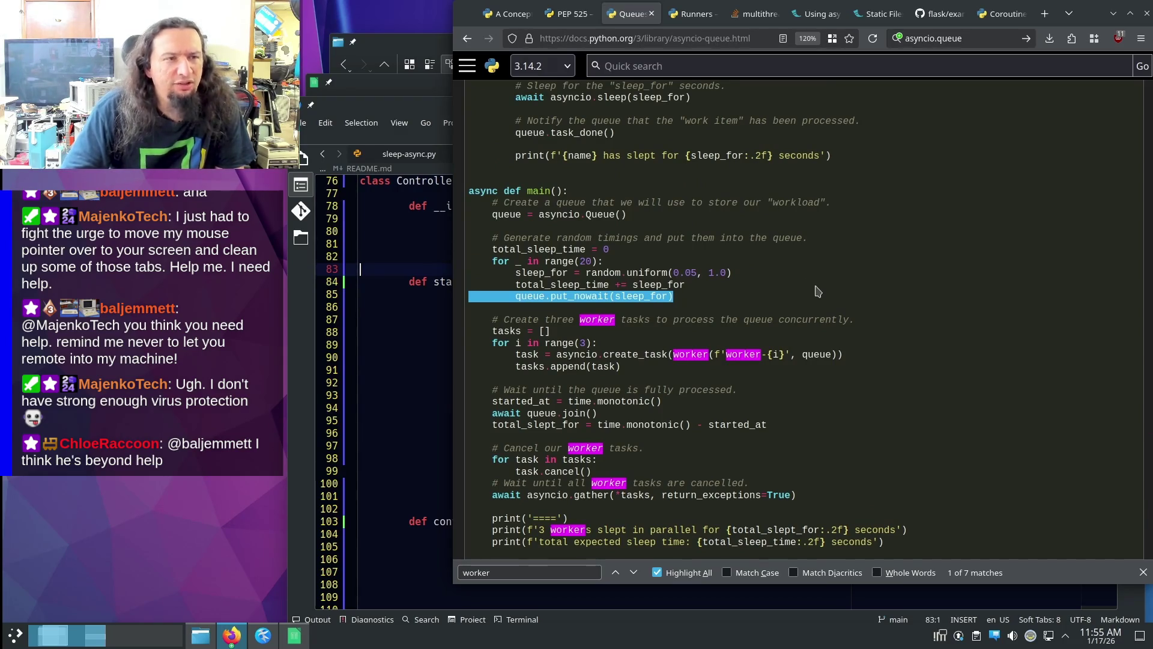
scroll(817, 291, "down", 2)
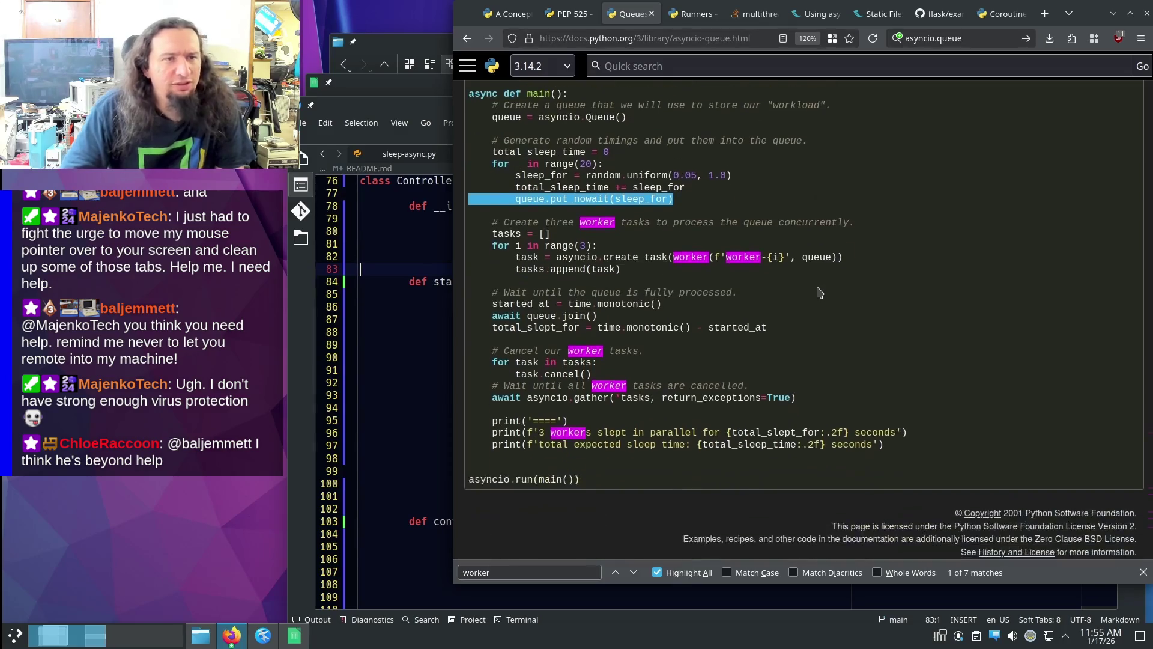
triple_click(860, 257)
scroll(857, 269, "up", 8)
scroll(858, 268, "up", 5)
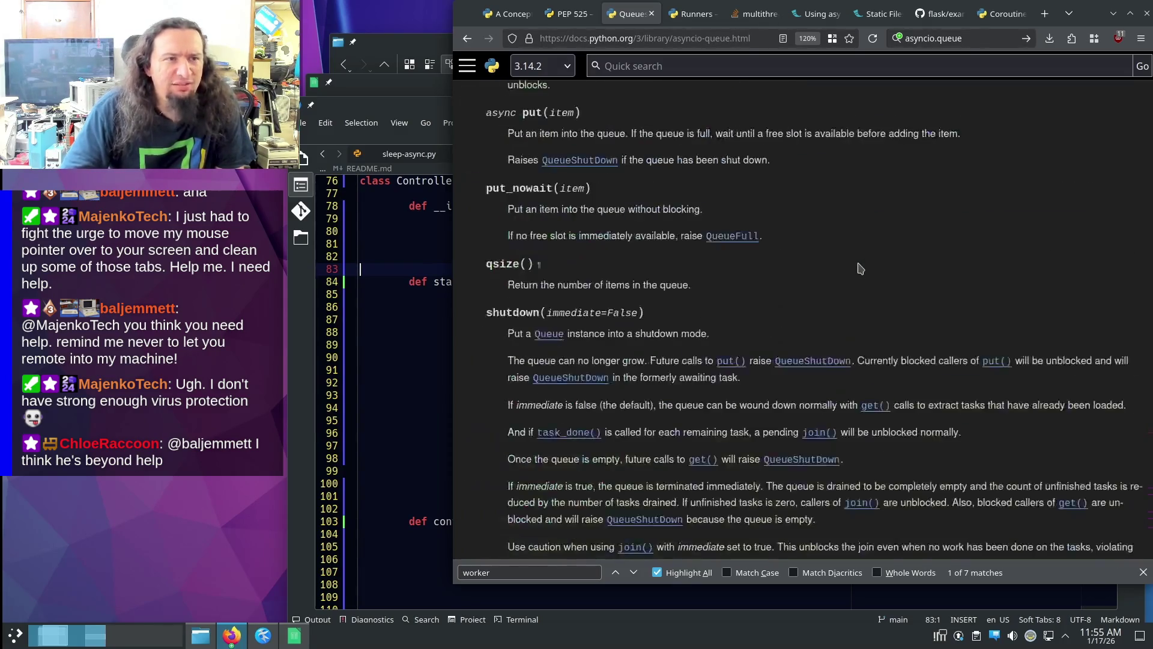
scroll(863, 277, "up", 5)
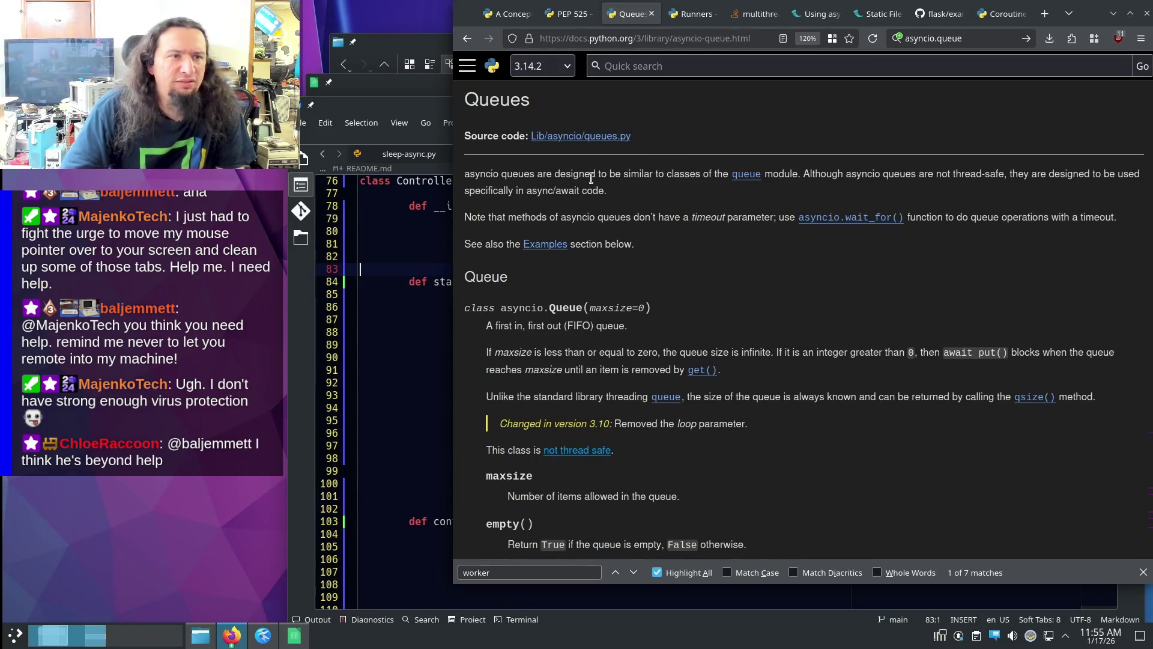
left_click_drag(591, 177, 688, 178)
left_click_drag(813, 178, 928, 177)
scroll(723, 286, "down", 2)
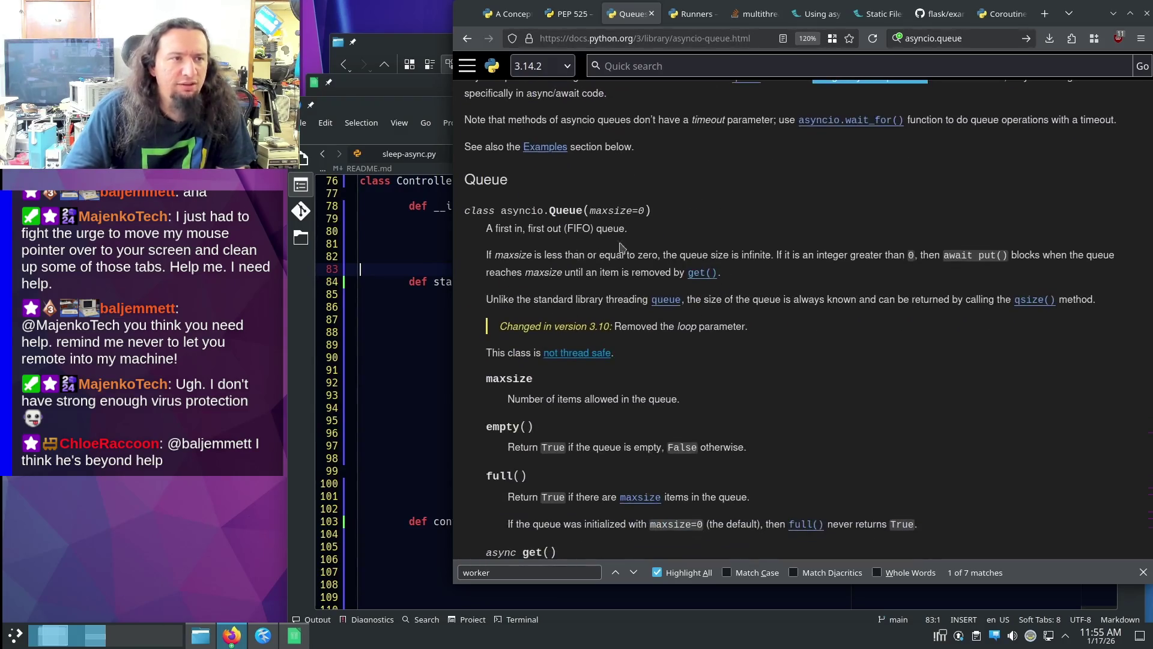
left_click_drag(492, 255, 678, 254)
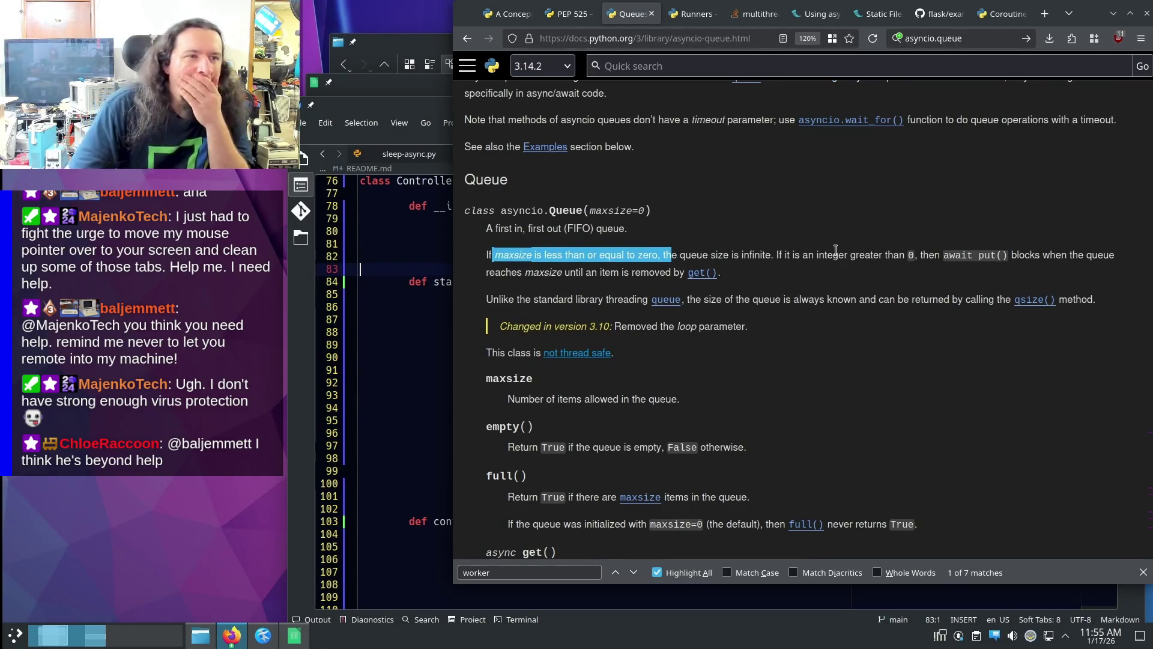
scroll(829, 249, "down", 4)
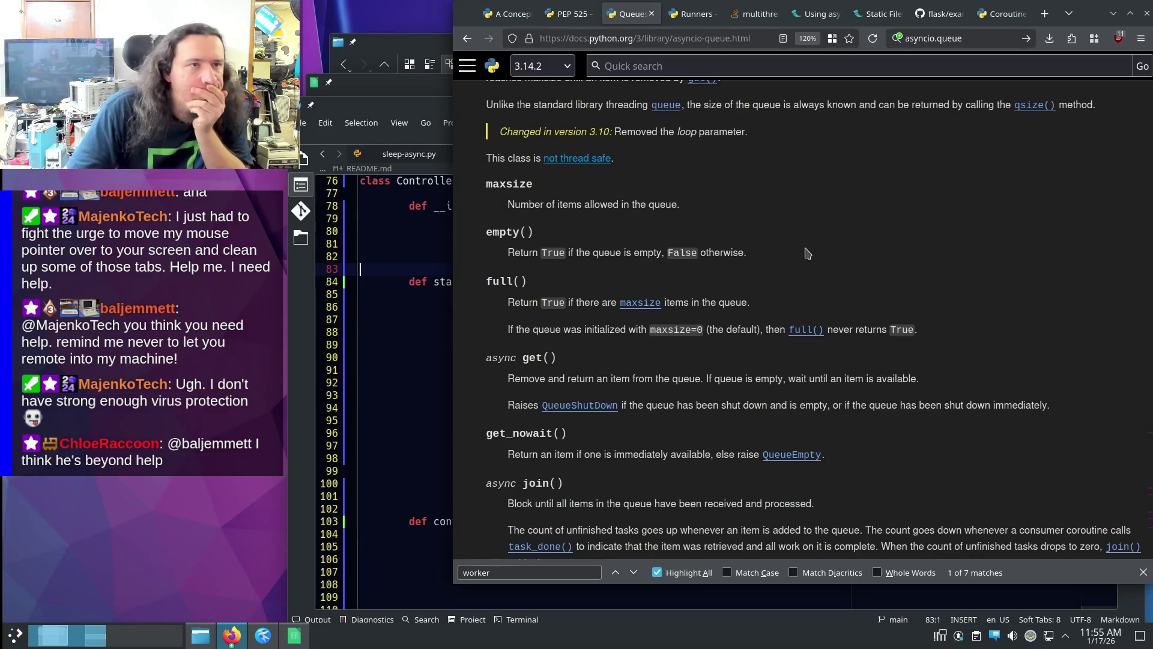
left_click_drag(546, 205, 681, 206)
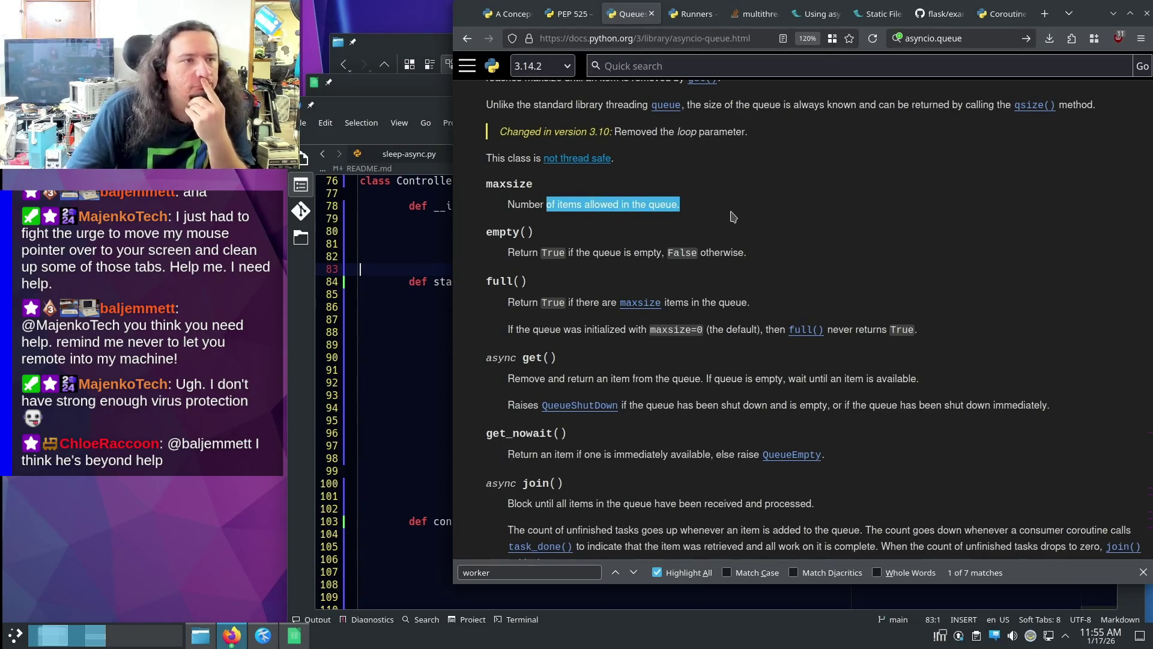
scroll(735, 209, "down", 2)
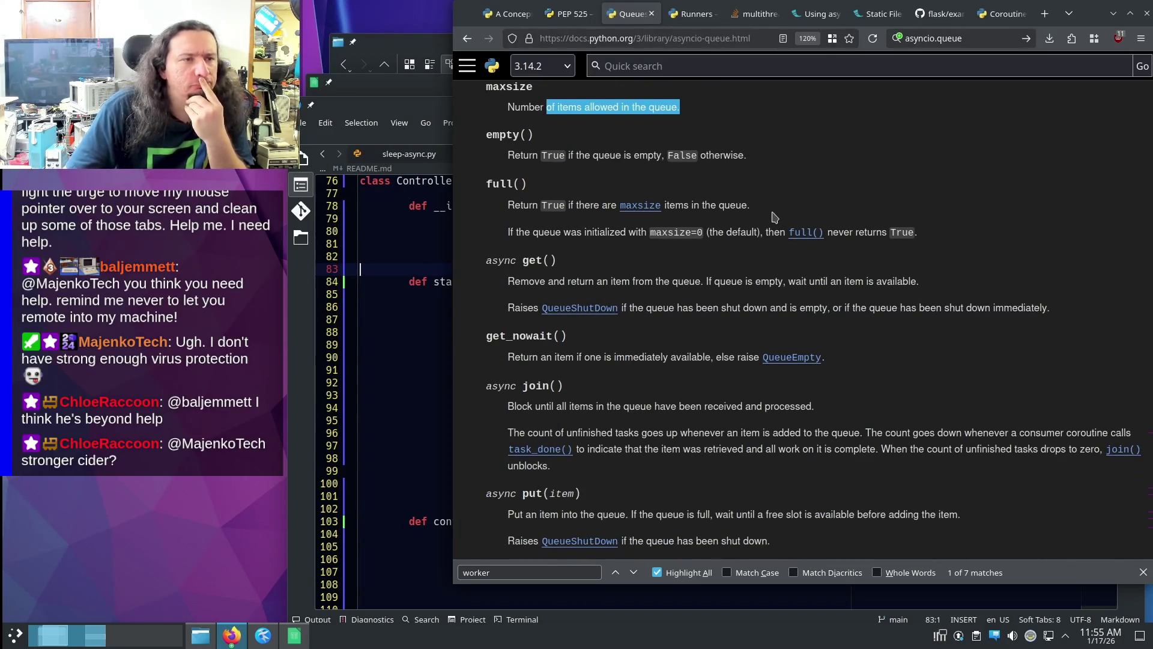
scroll(771, 217, "down", 5)
scroll(770, 216, "down", 1)
scroll(770, 215, "down", 2)
scroll(769, 210, "down", 5)
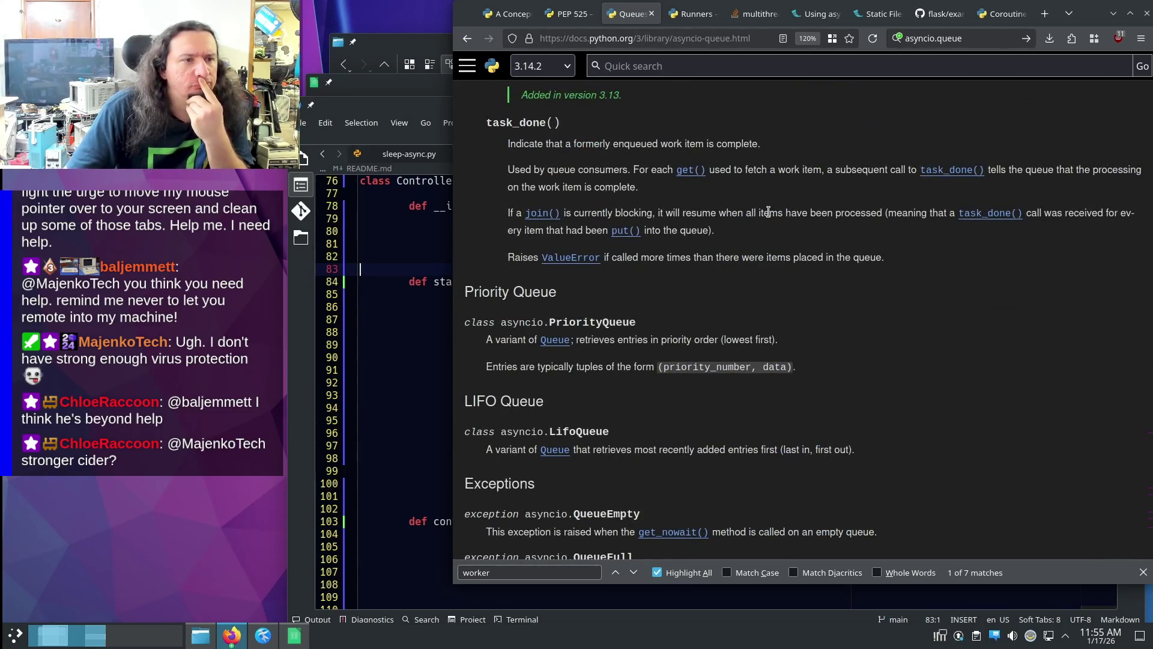
scroll(768, 210, "up", 10)
scroll(762, 216, "up", 6)
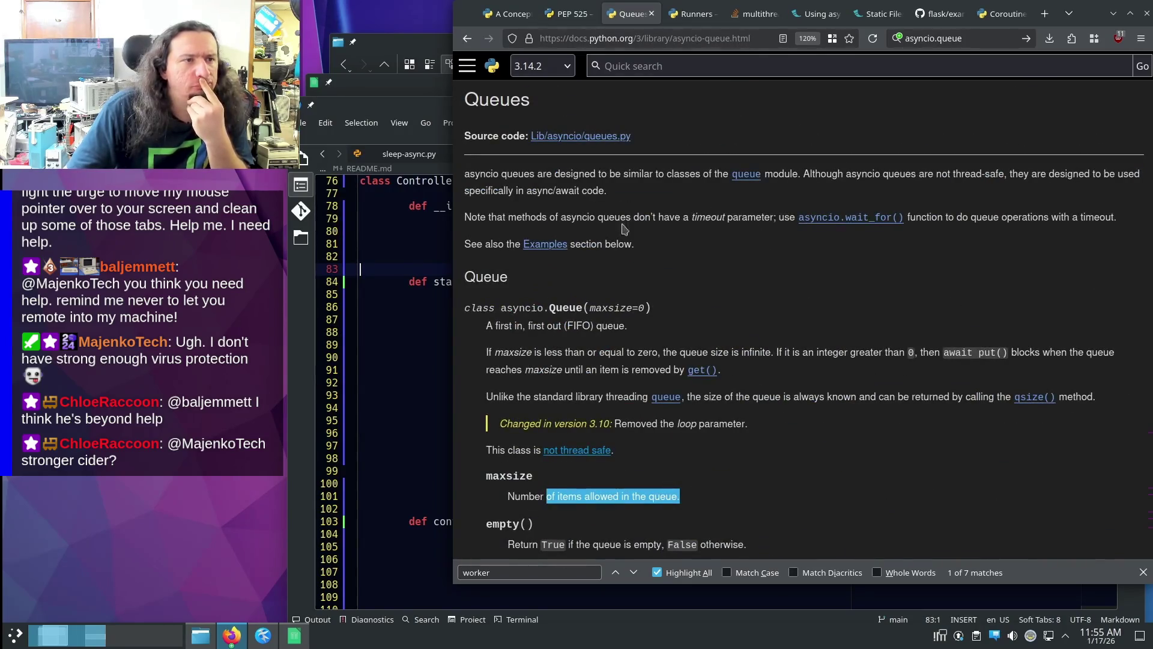
scroll(978, 240, "down", 10)
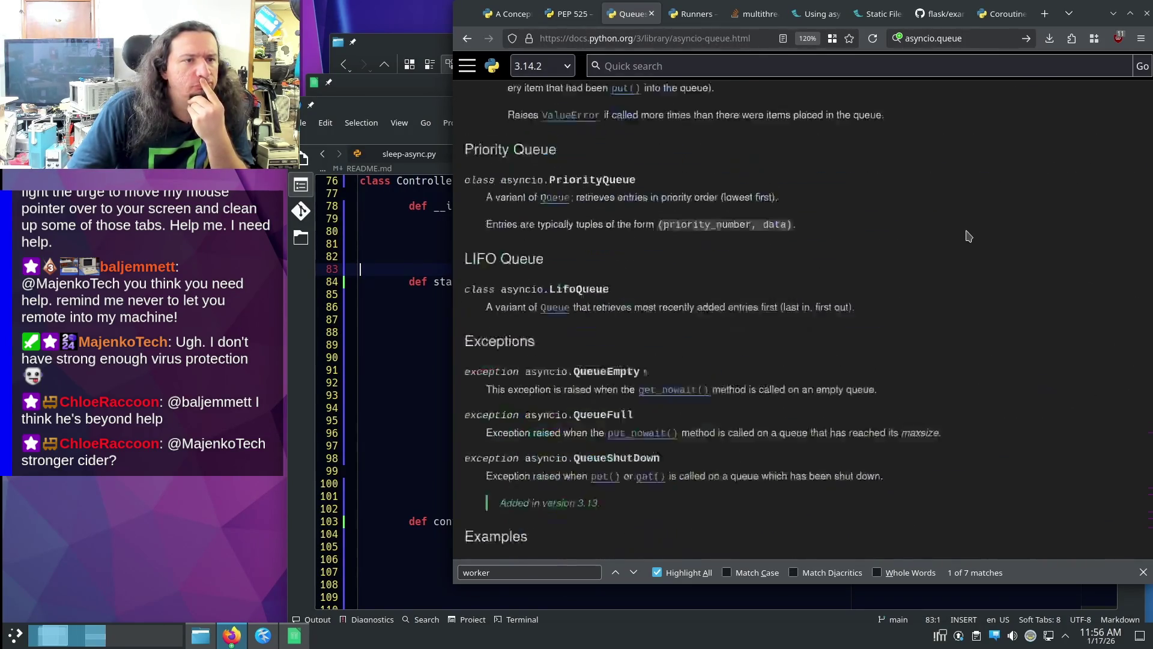
scroll(952, 234, "down", 5)
left_click(466, 42)
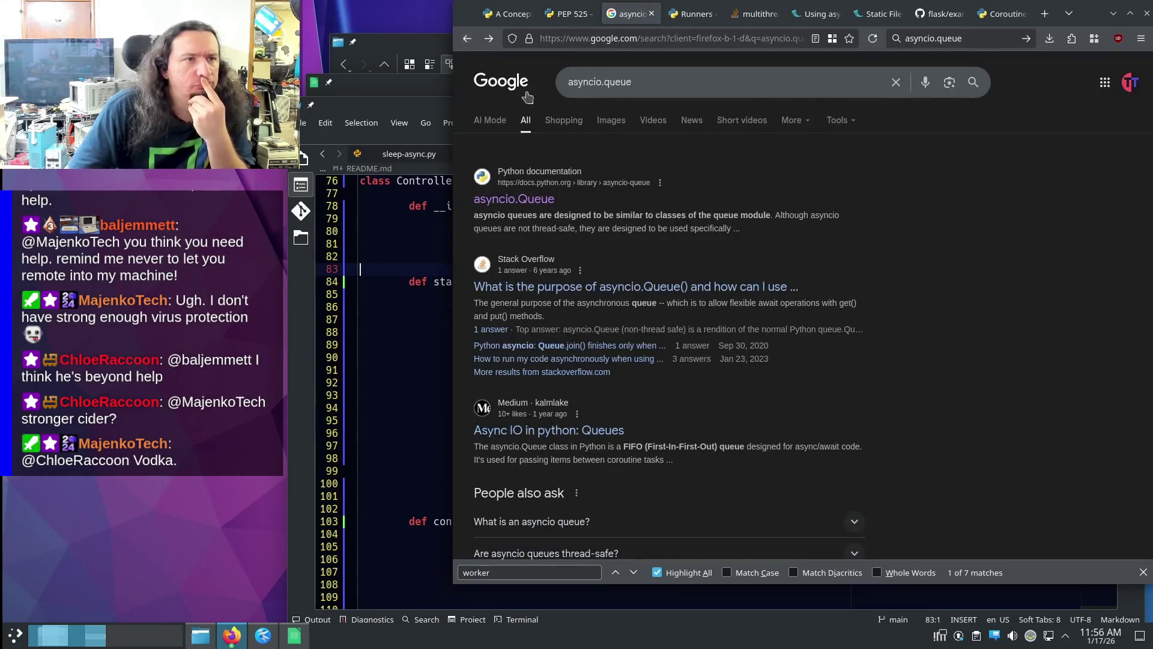
- Read the Stack Overflow asyncio.Queue question and follow its queue.Queue link to the synchronized queue docs
left_click(711, 297)
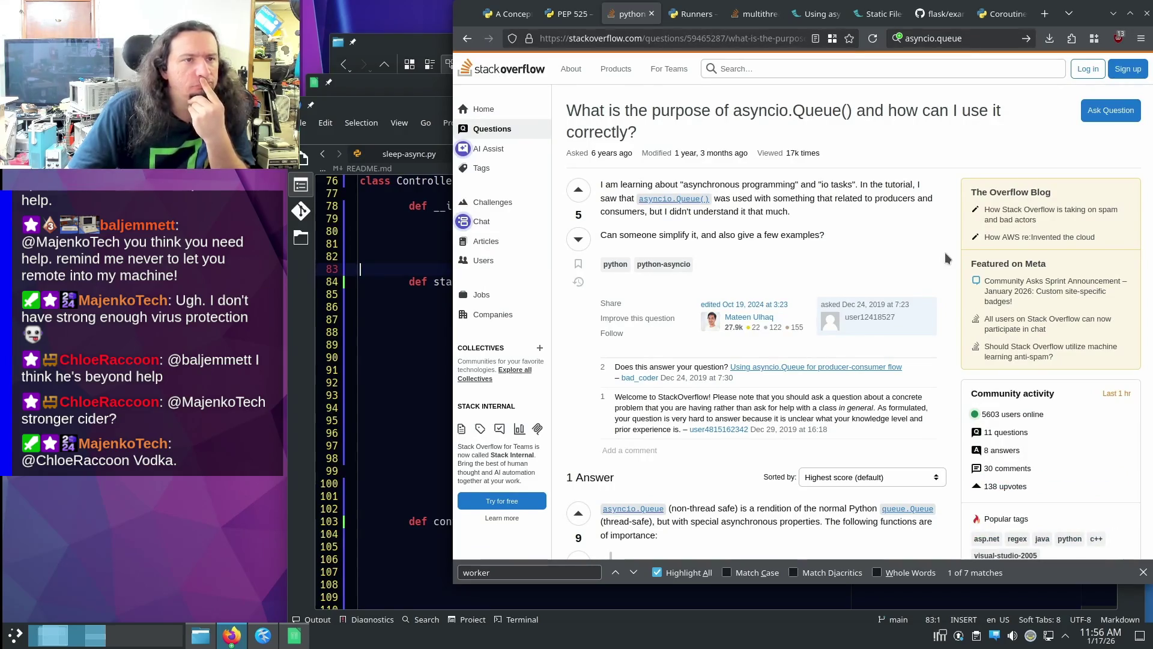
scroll(944, 258, "down", 2)
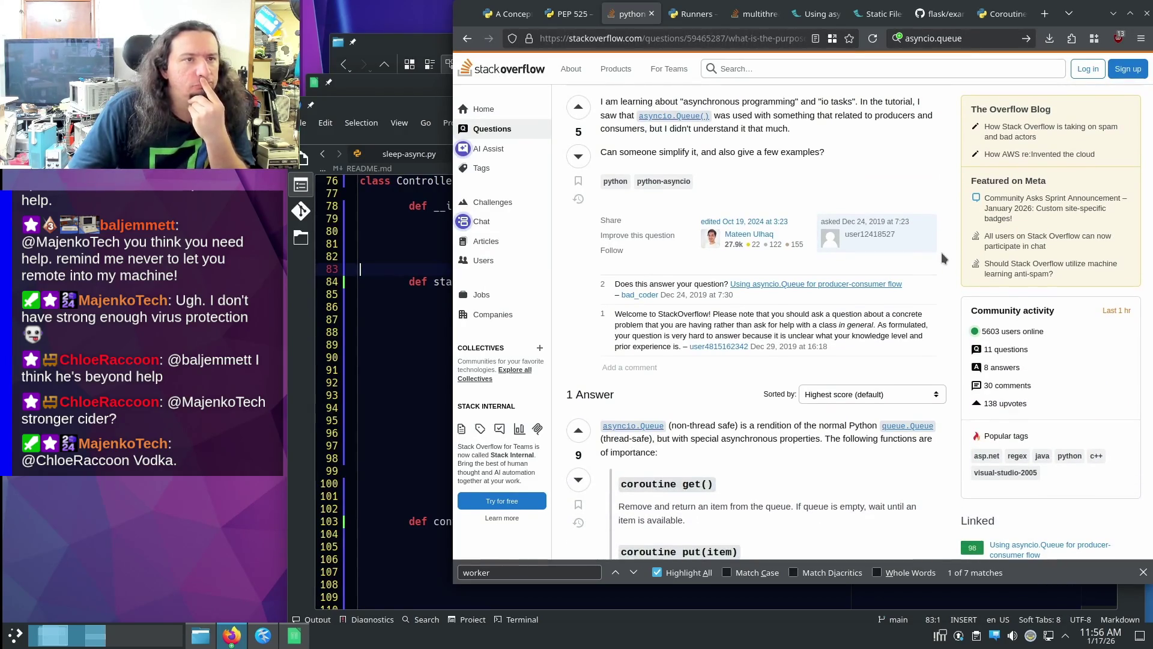
scroll(942, 254, "down", 2)
scroll(942, 253, "down", 2)
scroll(941, 253, "down", 1)
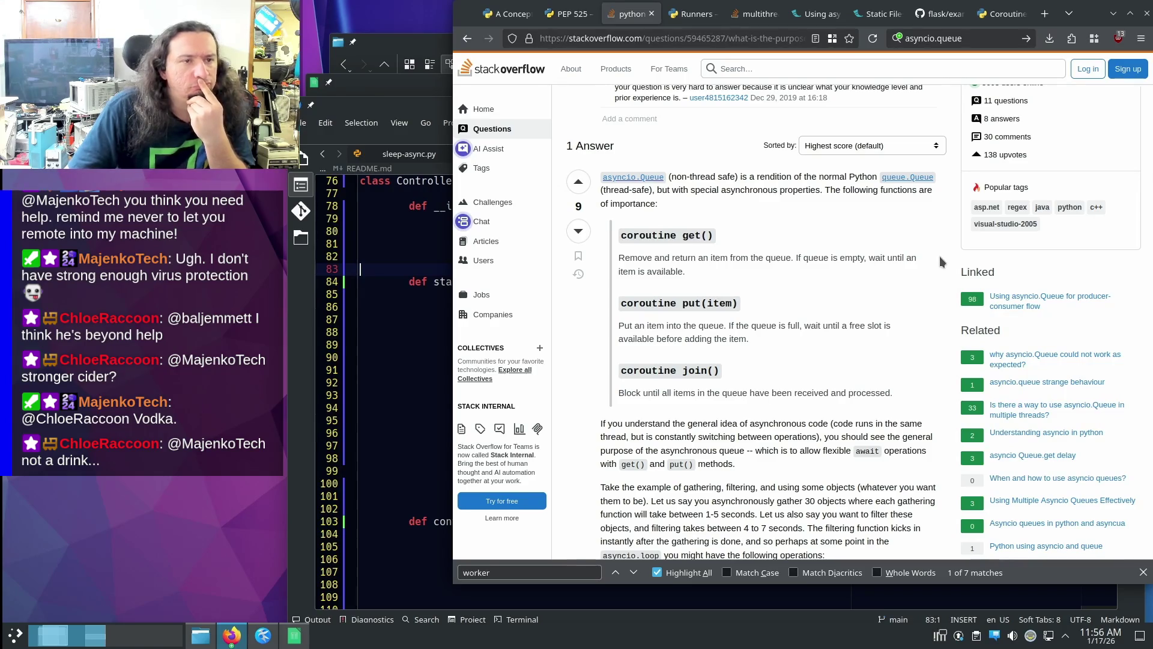
scroll(939, 257, "down", 3)
scroll(940, 256, "down", 2)
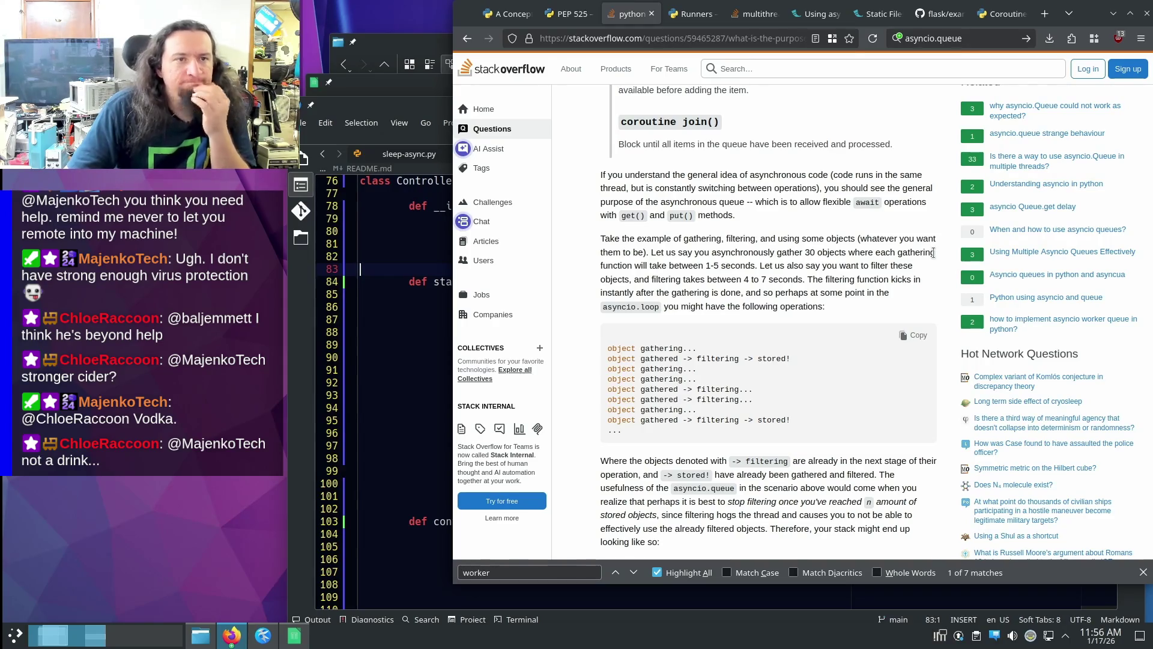
scroll(934, 254, "down", 4)
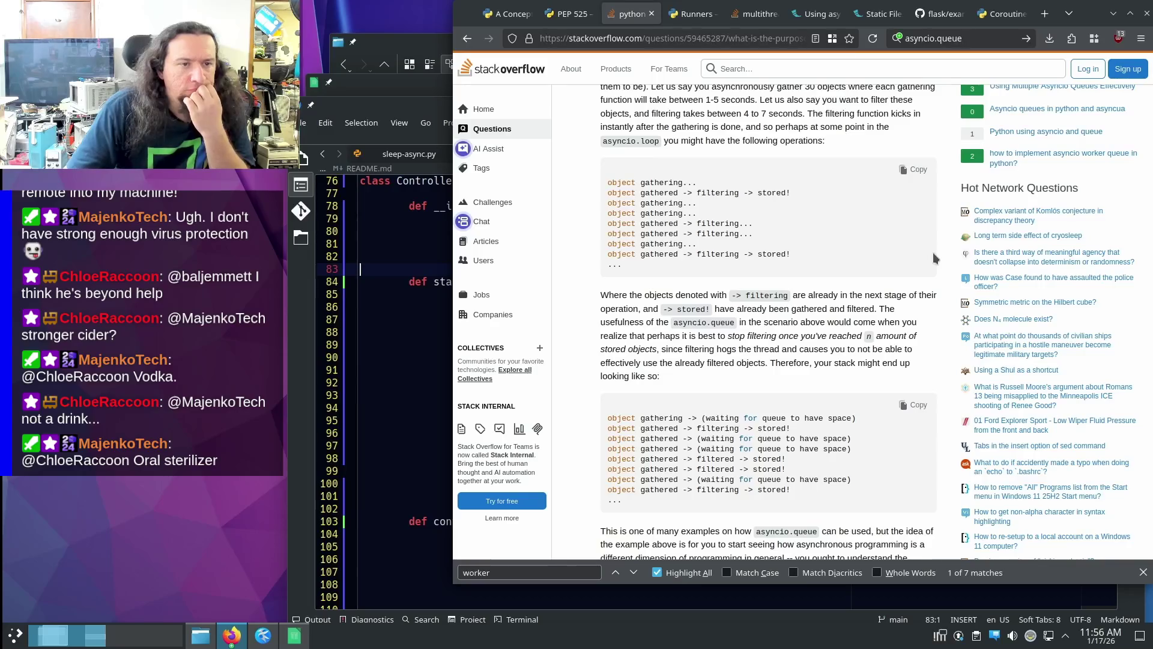
scroll(932, 252, "down", 4)
scroll(931, 251, "down", 2)
scroll(928, 250, "down", 4)
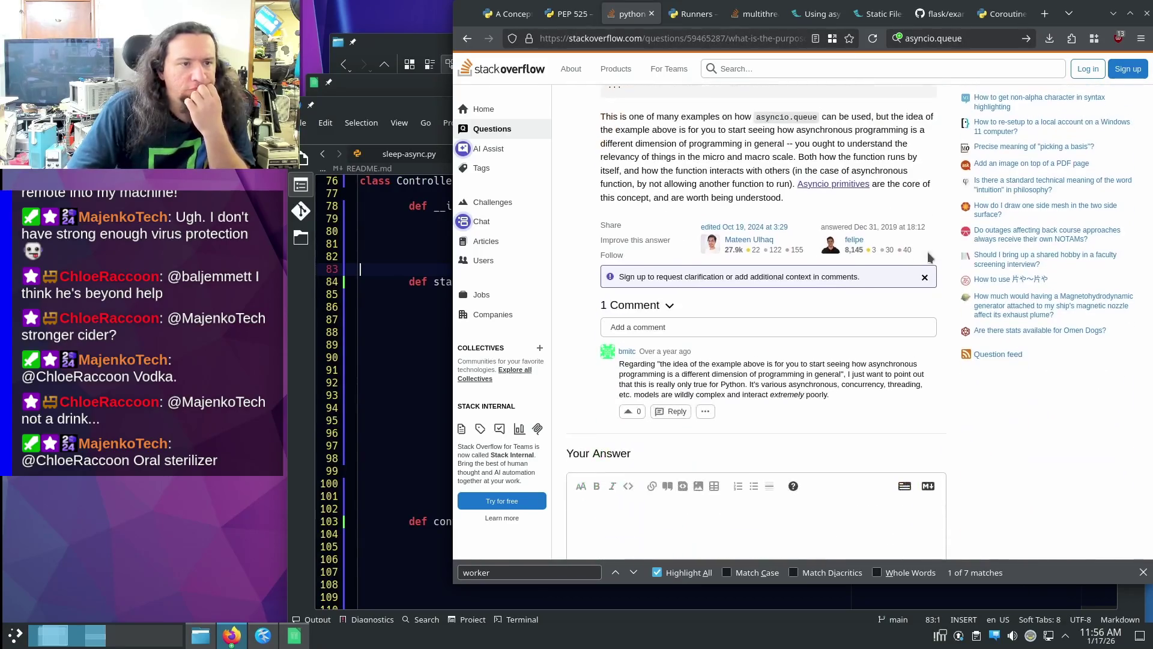
scroll(926, 249, "up", 5)
scroll(926, 249, "up", 5)
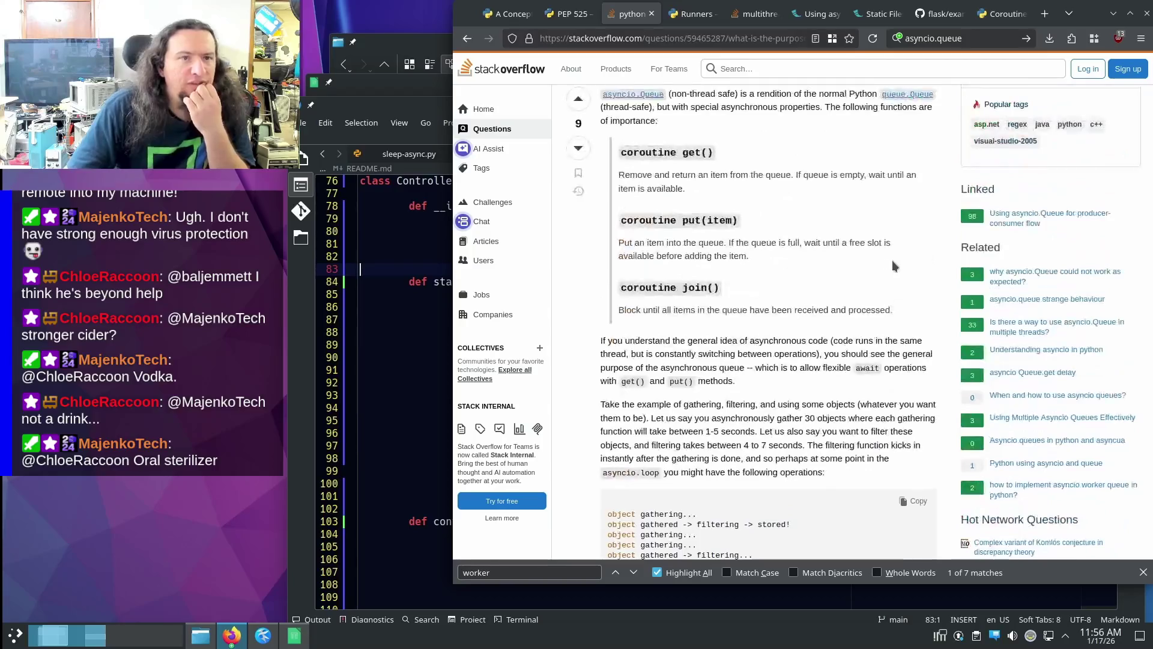
scroll(884, 262, "up", 5)
scroll(854, 261, "down", 2)
scroll(850, 260, "down", 4)
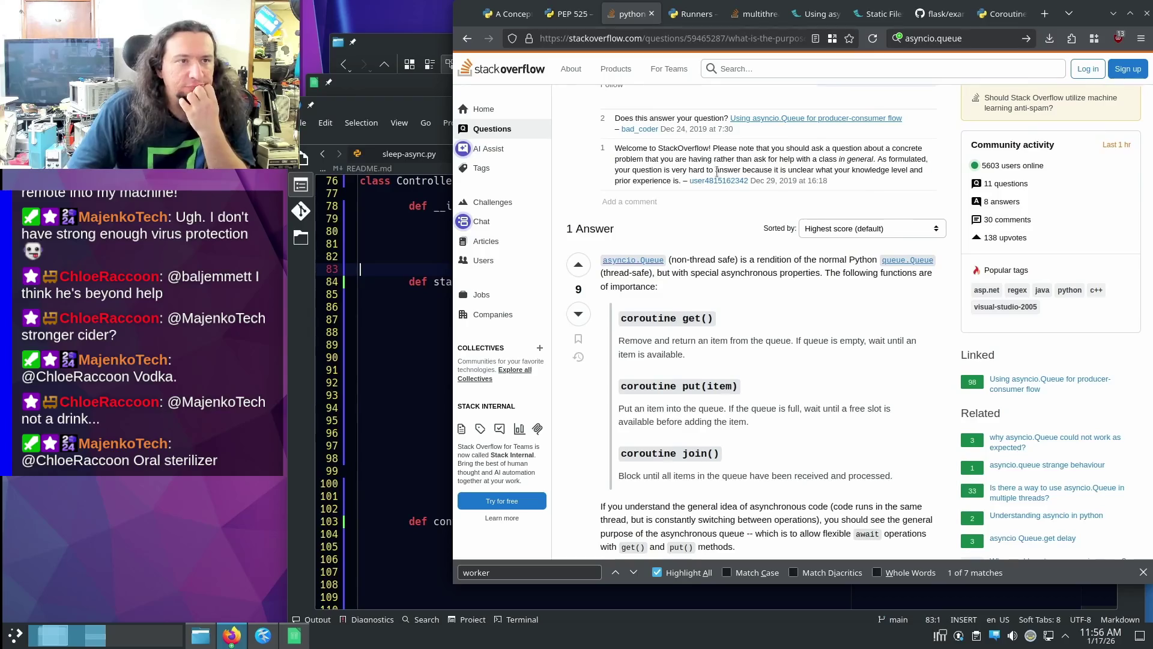
left_click(906, 260)
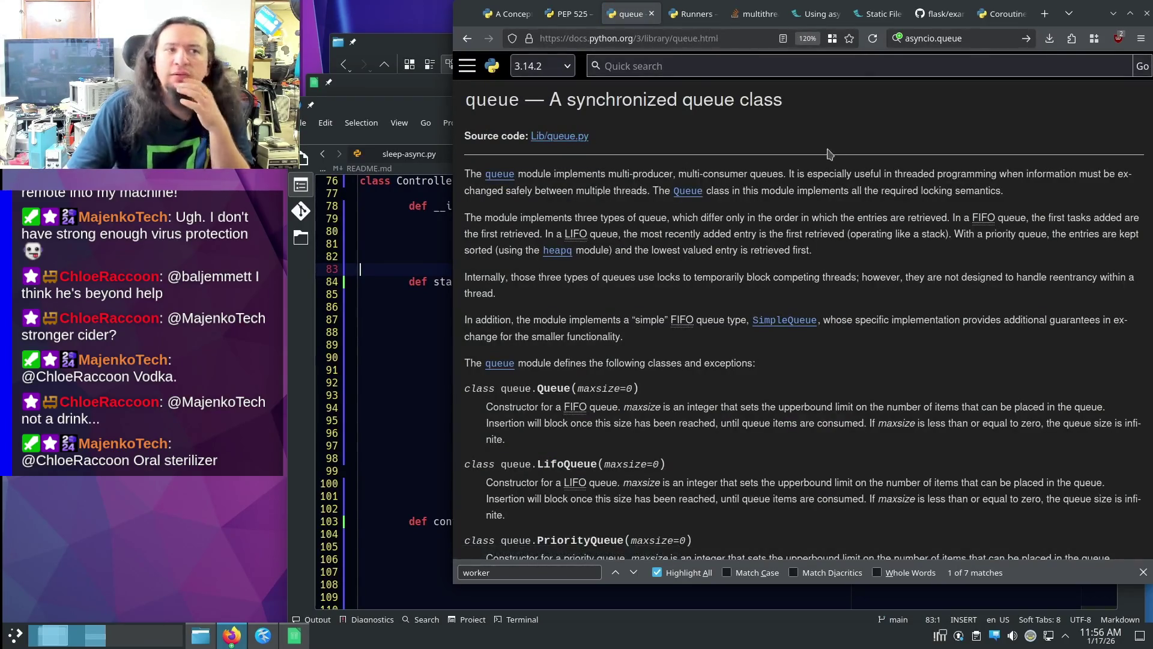